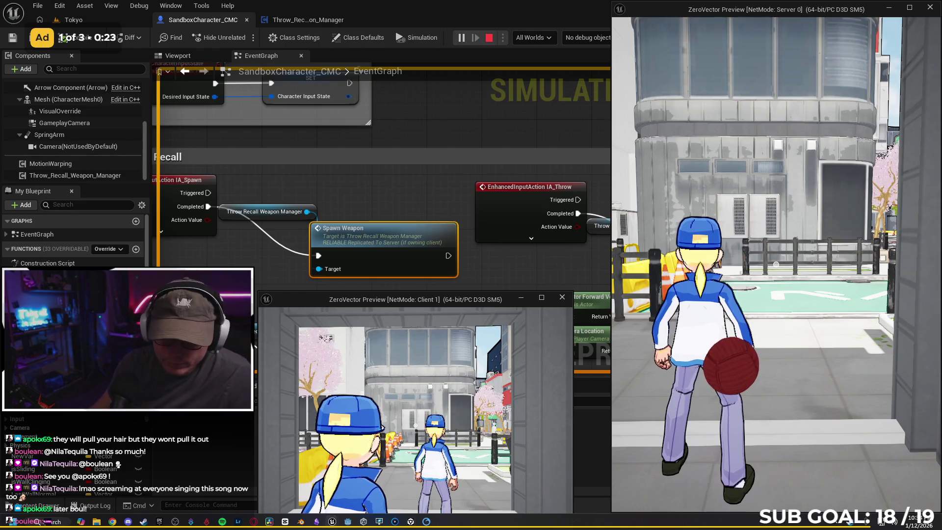
Leave the multiplayer preview and bring the Gemini chat in Chrome to the front
{"action": "key", "text": "super"}
{"action": "left_click", "coordinate": [112, 523]}
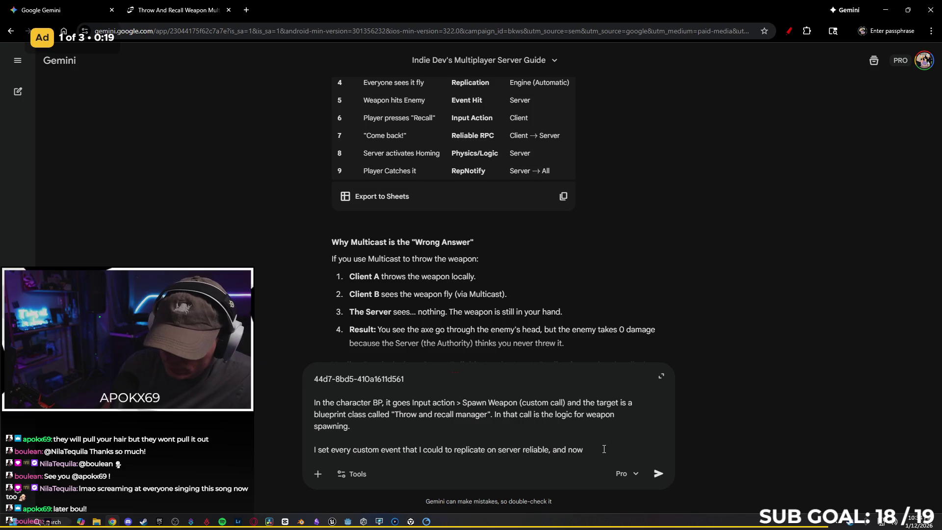
Send the Spawn Weapon server-spawning question and read Gemini's Ghost Actor diagnosis
{"action": "key", "text": "Return"}
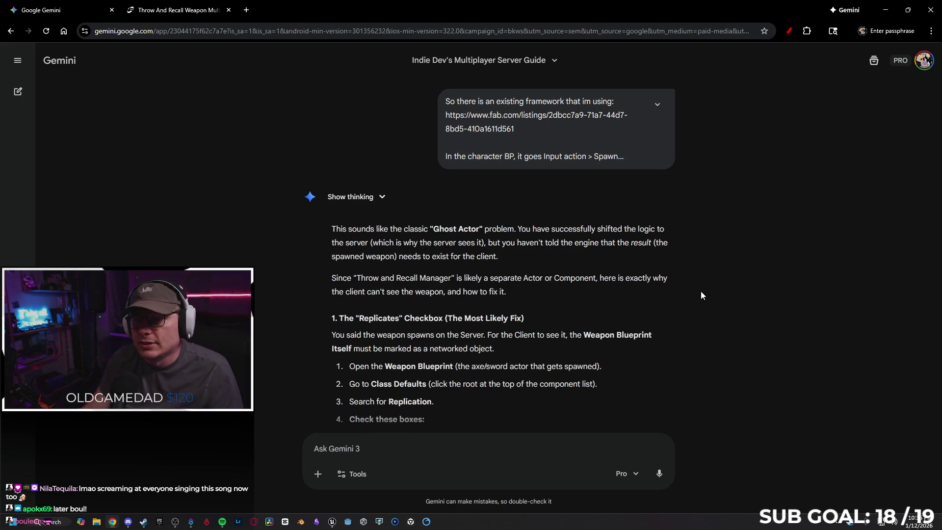
{"action": "scroll", "coordinate": [495, 282], "scroll_direction": "down", "scroll_amount": 1}
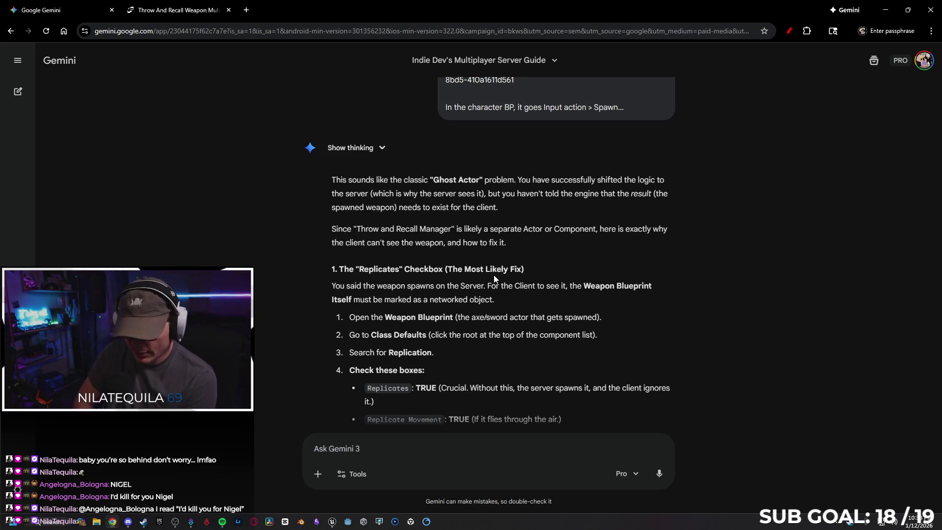
{"action": "scroll", "coordinate": [506, 240], "scroll_direction": "down", "scroll_amount": 1}
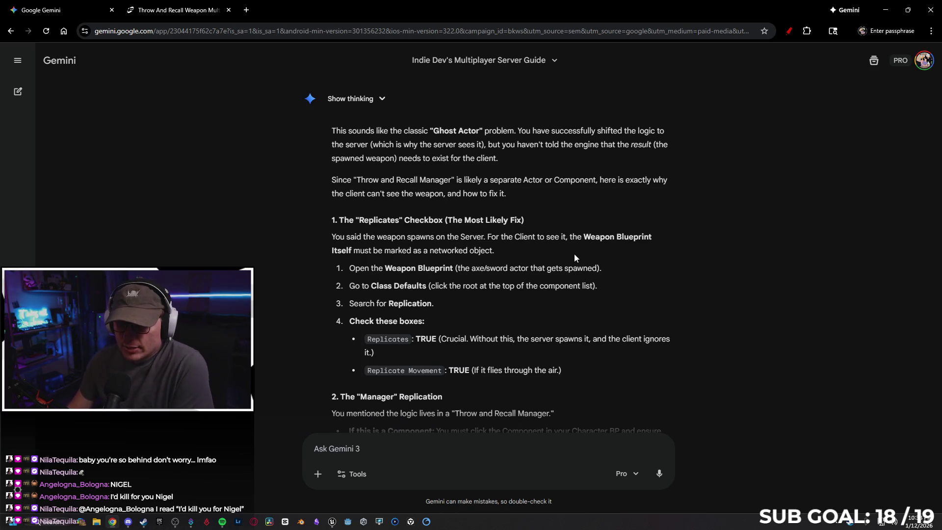
{"action": "scroll", "coordinate": [574, 258], "scroll_direction": "down", "scroll_amount": 1}
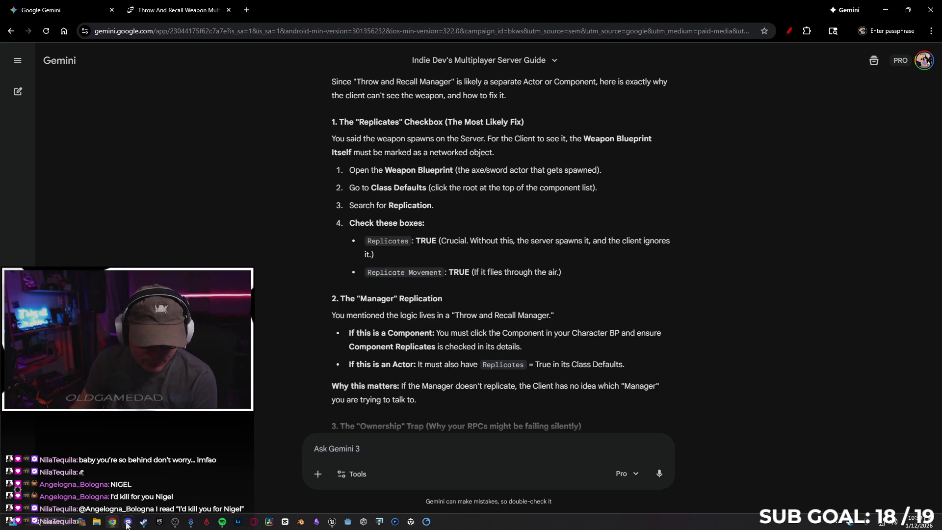
Open BP_NonRotating_Weapons from Content > ThrowAndRecallWeapon > Blueprints in the Content Drawer
{"action": "left_click", "coordinate": [333, 522]}
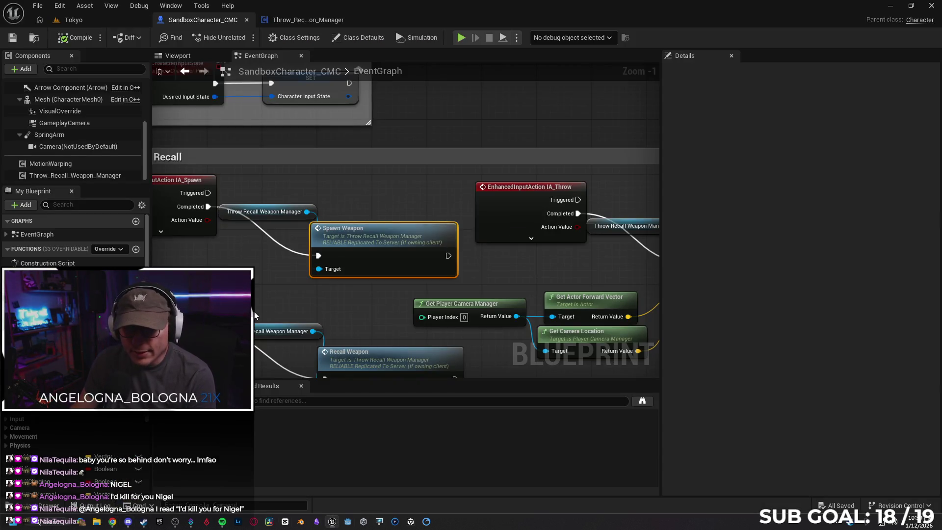
{"action": "key", "text": "ctrl+space"}
{"action": "type", "text": "throw recall mana"}
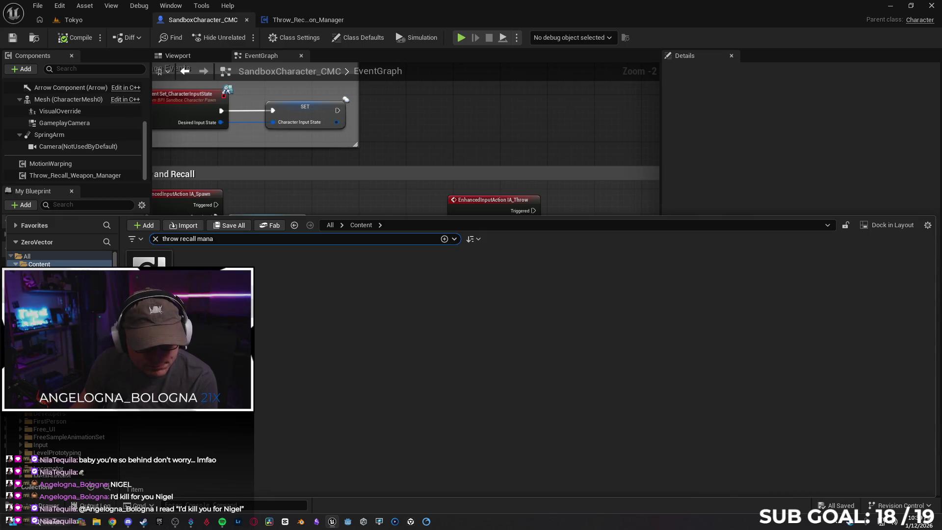
{"action": "left_click", "coordinate": [155, 239]}
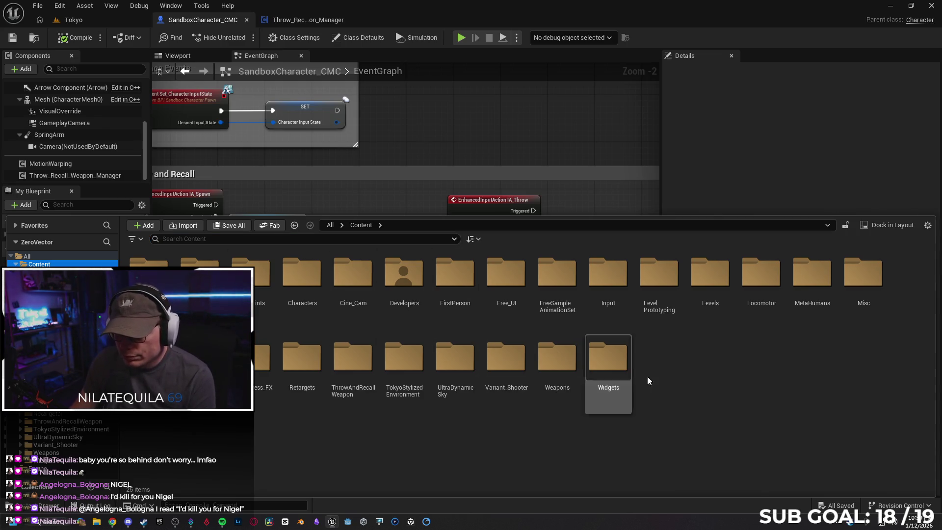
{"action": "double_click", "coordinate": [338, 362]}
{"action": "double_click", "coordinate": [149, 259]}
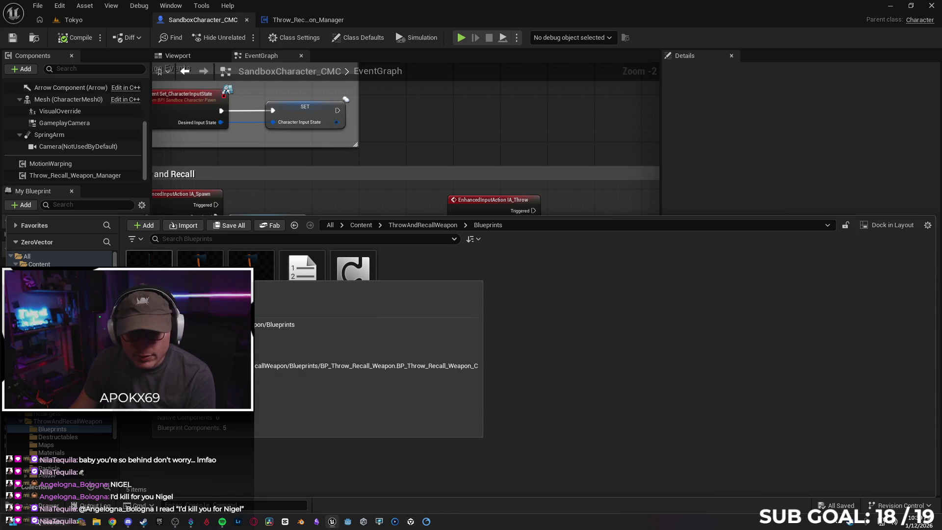
{"action": "double_click", "coordinate": [149, 268]}
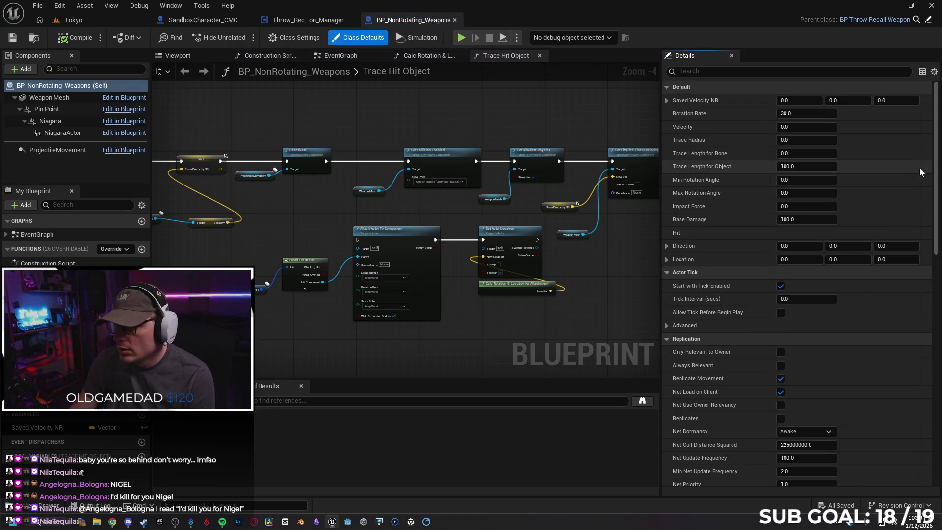
{"action": "left_click_drag", "start_coordinate": [935, 167], "coordinate": [914, 439]}
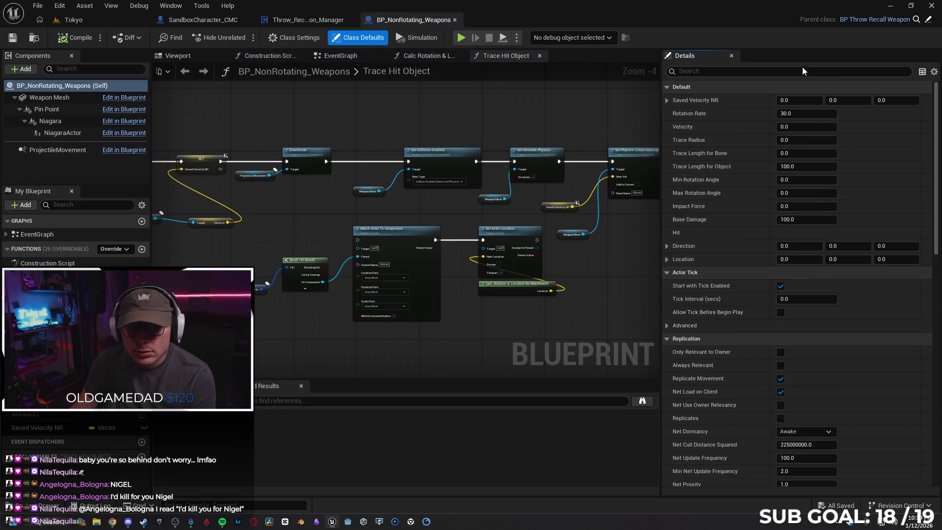
{"action": "left_click", "coordinate": [49, 97]}
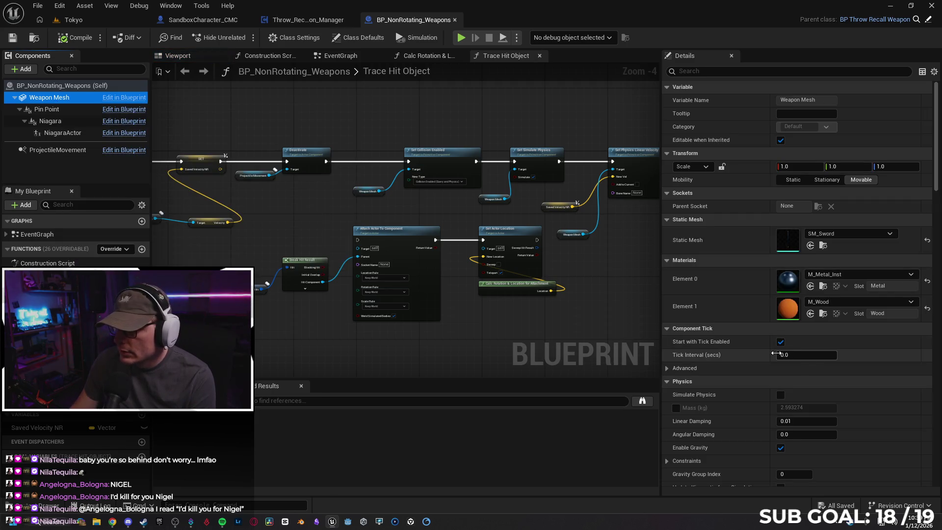
{"action": "left_click", "coordinate": [20, 508]}
{"action": "left_click", "coordinate": [200, 259]}
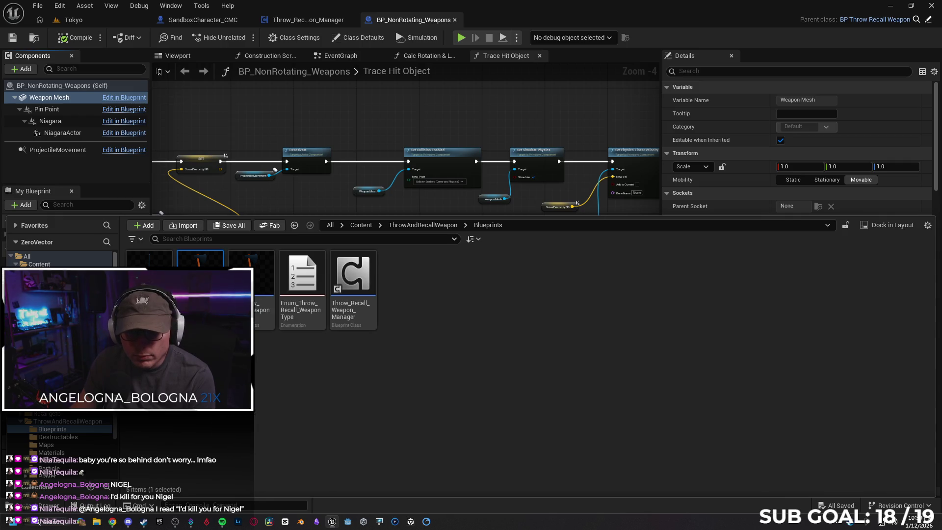
{"action": "key", "text": "Return"}
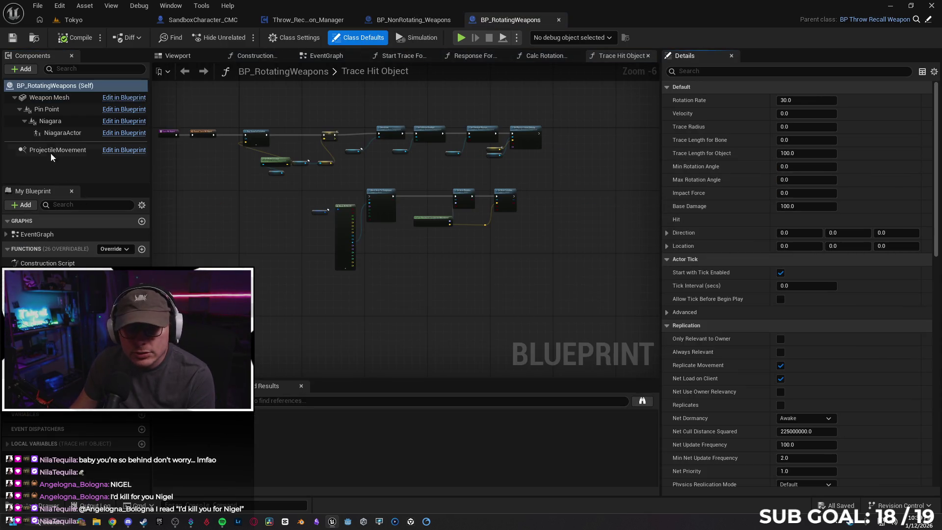
{"action": "left_click", "coordinate": [58, 98]}
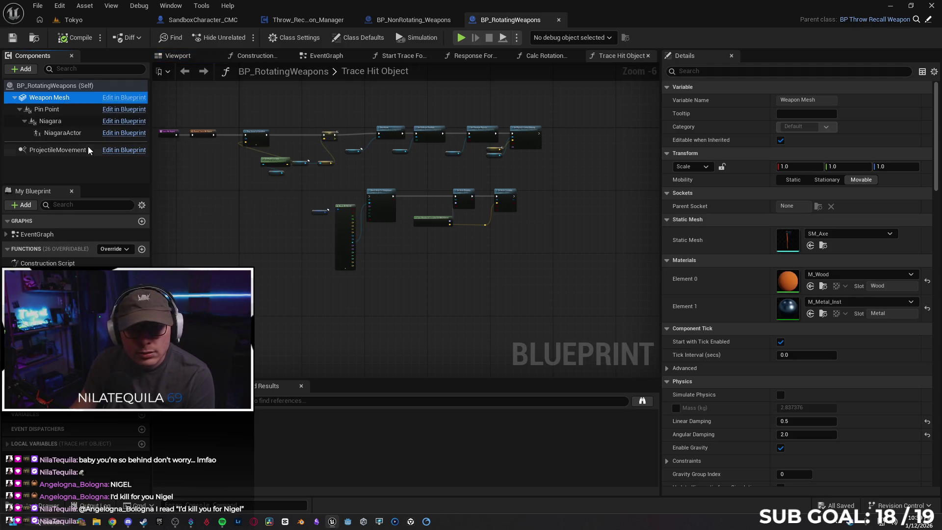
{"action": "left_click", "coordinate": [49, 506]}
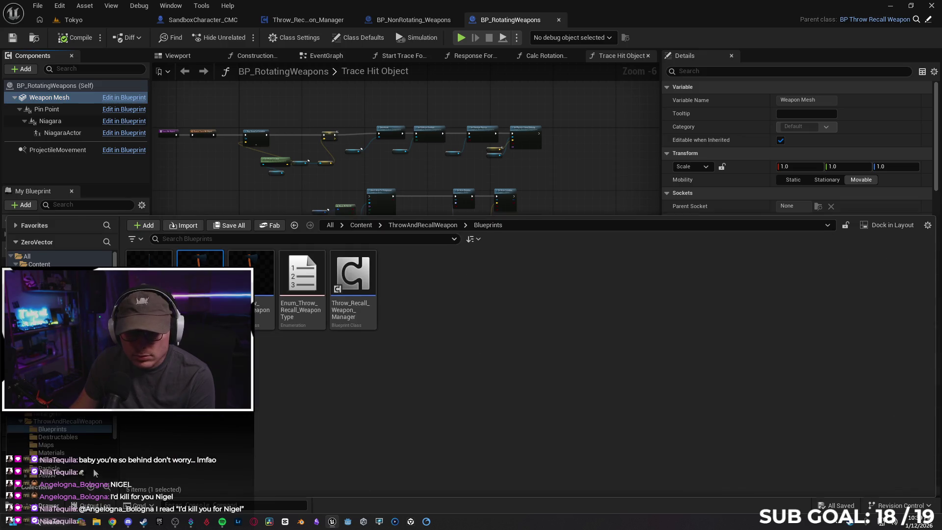
{"action": "left_click", "coordinate": [324, 412]}
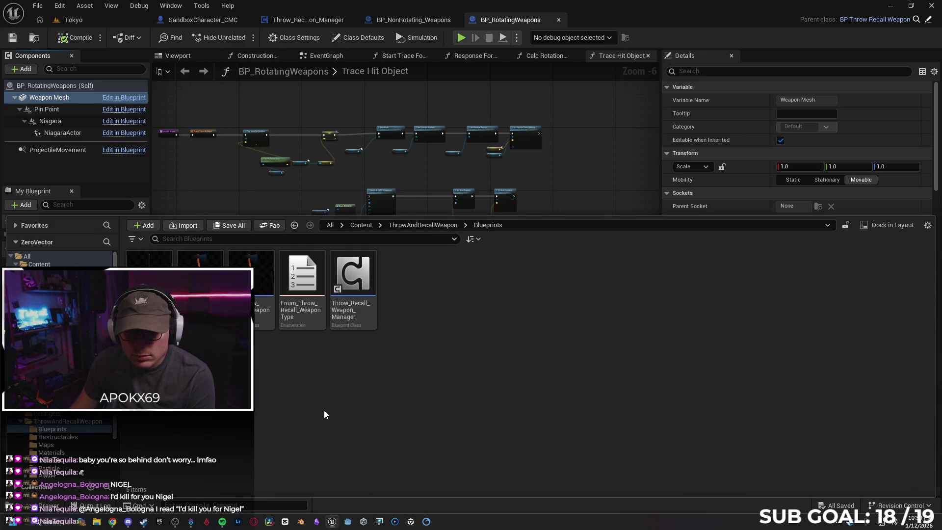
{"action": "left_click", "coordinate": [49, 505]}
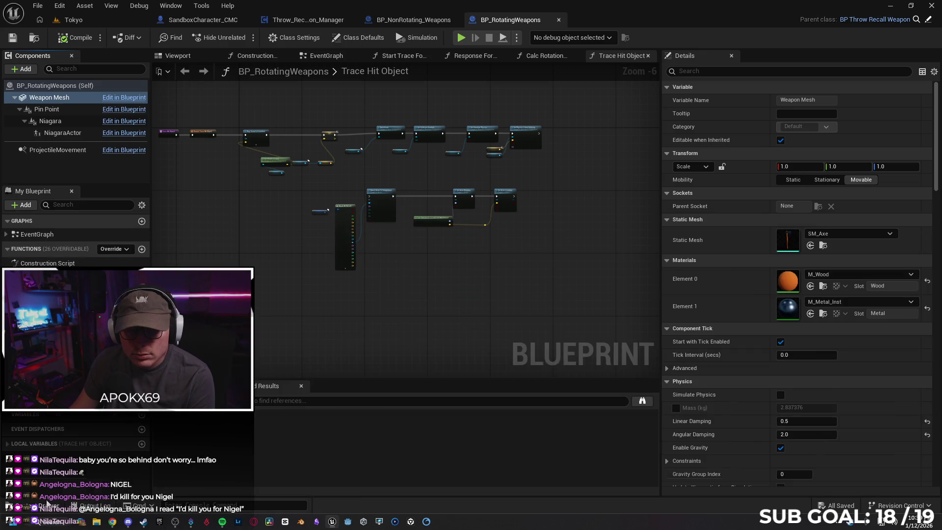
{"action": "left_click", "coordinate": [559, 20]}
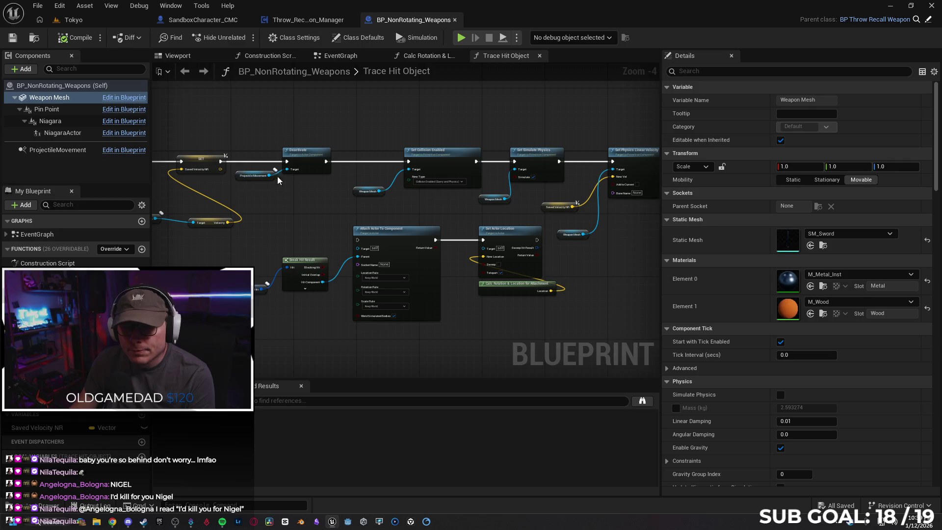
{"action": "mouse_move", "coordinate": [448, 200]}
{"action": "left_mouse_down"}
{"action": "mouse_move", "coordinate": [373, 219]}
{"action": "mouse_move", "coordinate": [319, 215]}
{"action": "mouse_move", "coordinate": [290, 197]}
{"action": "left_mouse_up"}
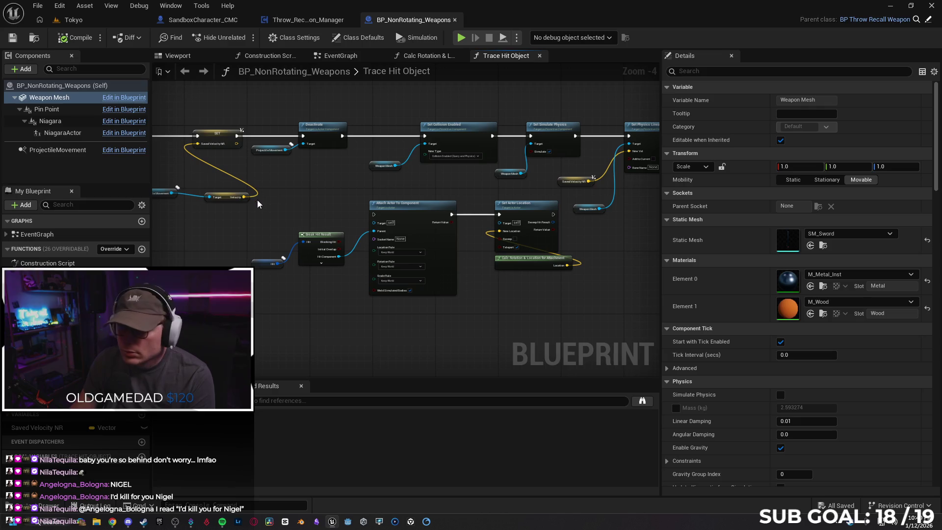
{"action": "left_click", "coordinate": [365, 38]}
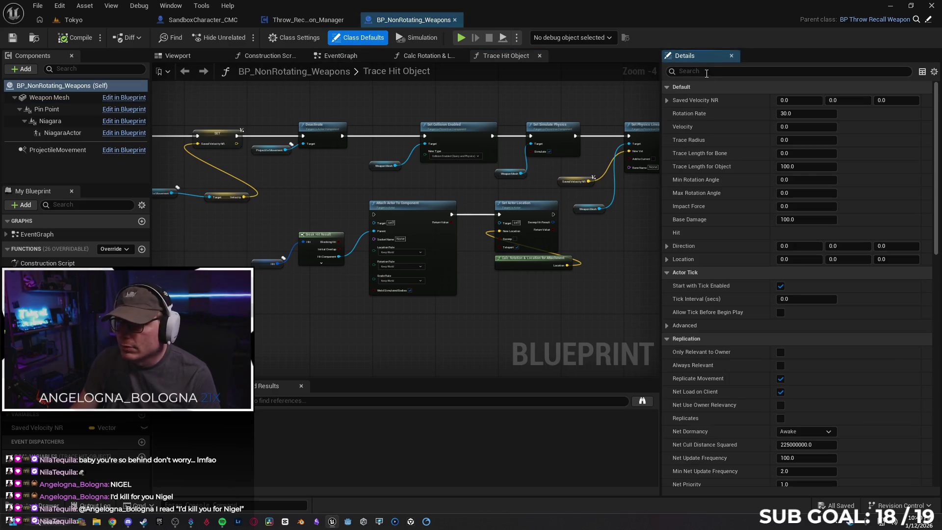
Filter class defaults by 'replic', keep Physics Replication Mode Default, expand Replicated Movement, then return to Gemini
{"action": "type", "text": "replic"}
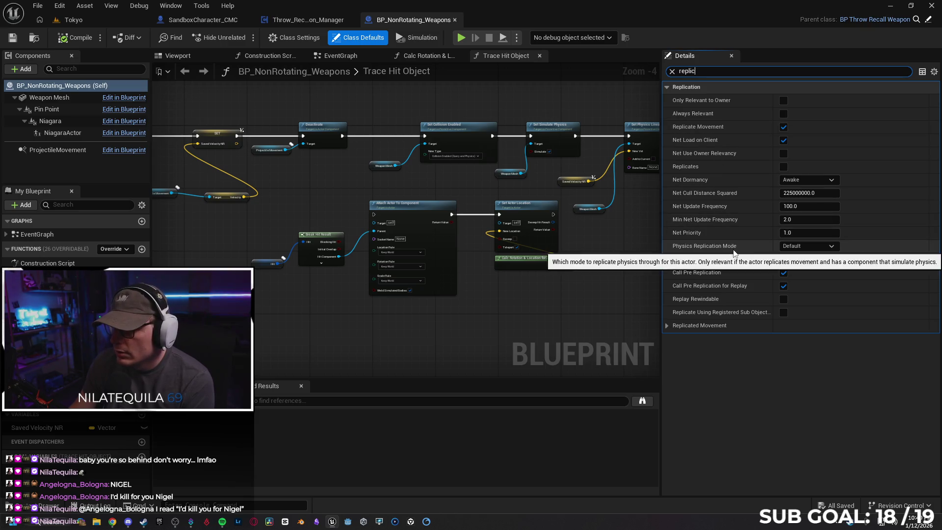
{"action": "left_click", "coordinate": [825, 246]}
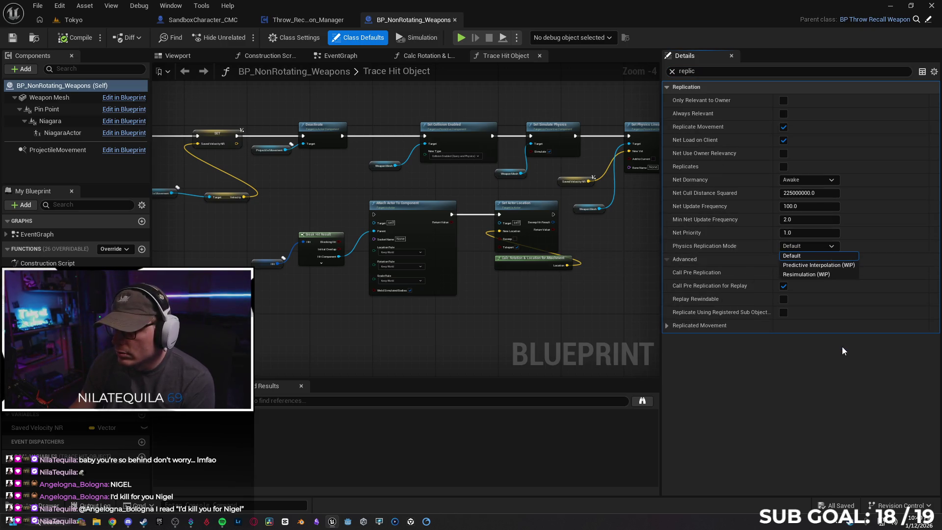
{"action": "left_click", "coordinate": [842, 378]}
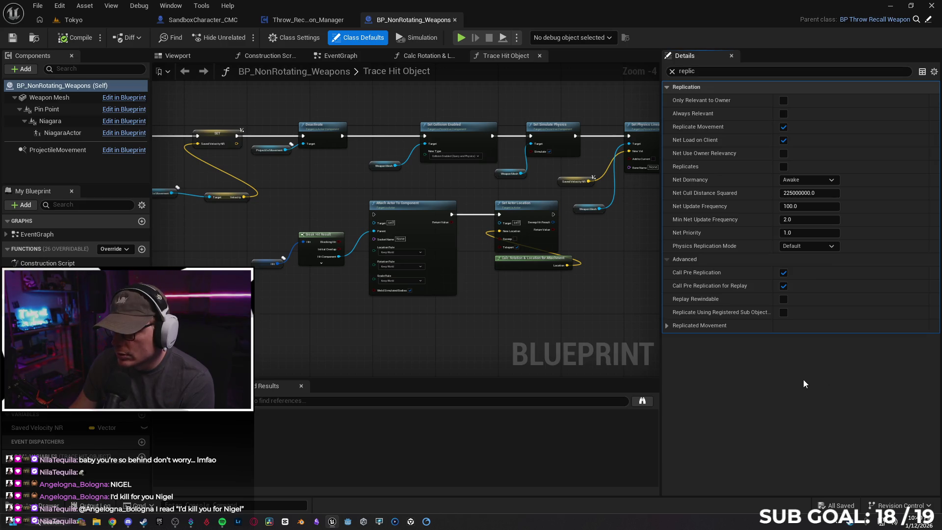
{"action": "left_click", "coordinate": [667, 327]}
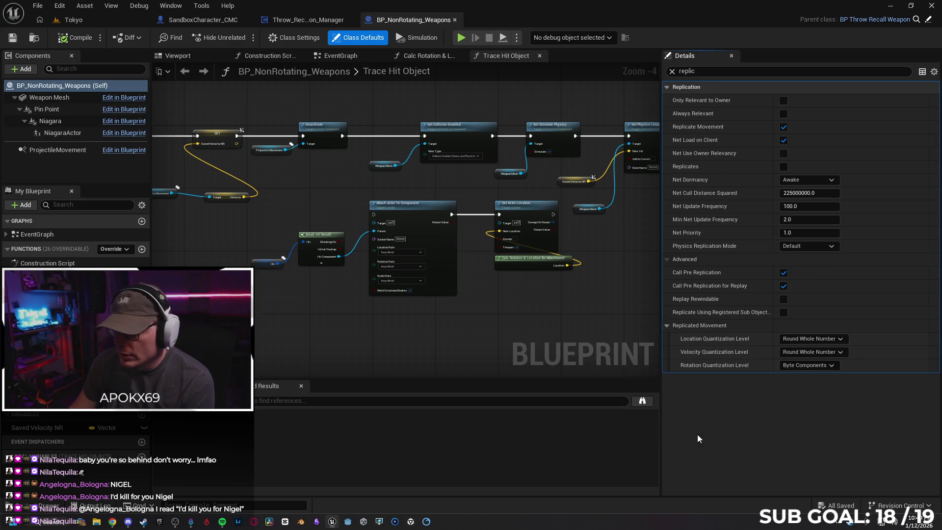
{"action": "left_click", "coordinate": [112, 521]}
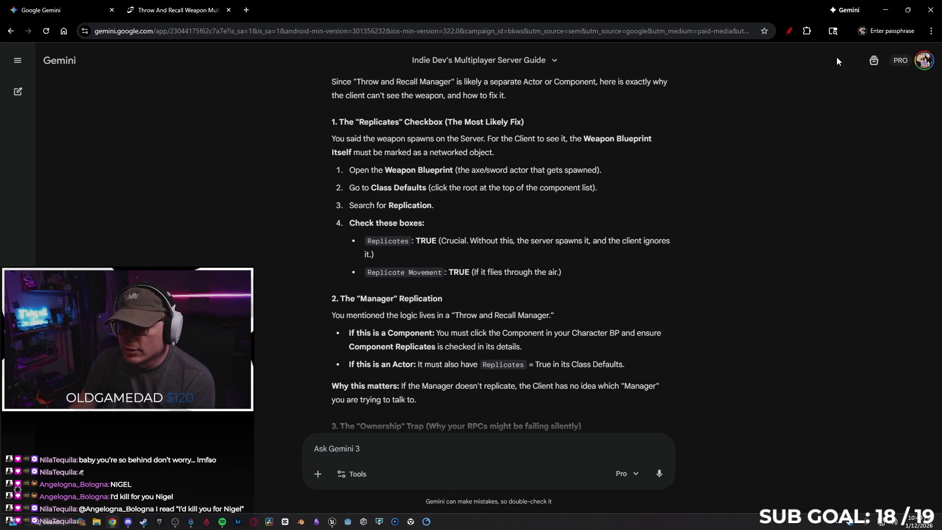
Enable Replicates on BP_NonRotating_Weapons' class defaults and review Gemini's Manager replication fix
{"action": "left_click", "coordinate": [878, 9]}
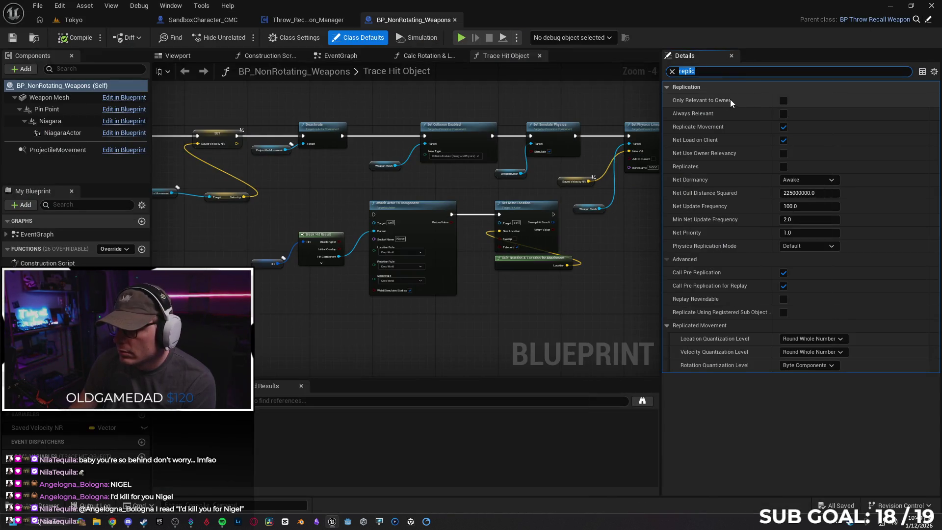
{"action": "left_click", "coordinate": [783, 167]}
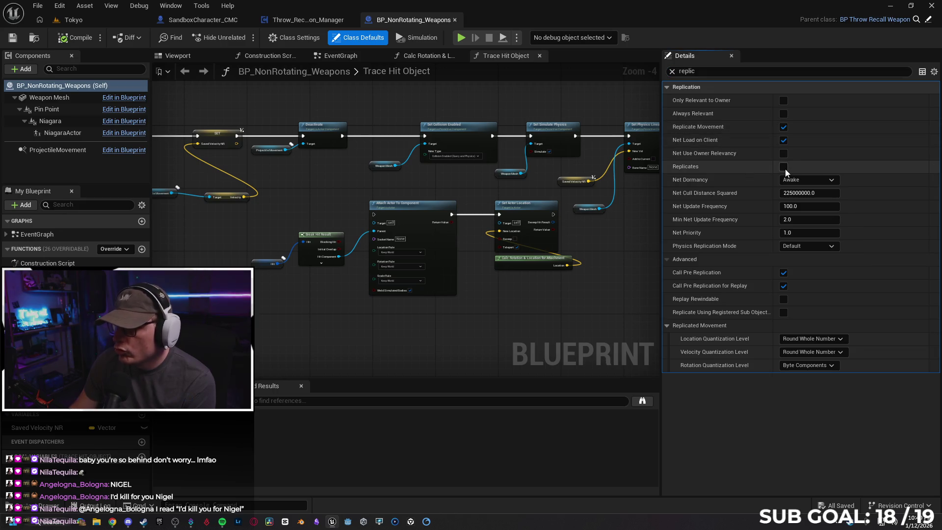
{"action": "left_click", "coordinate": [113, 522]}
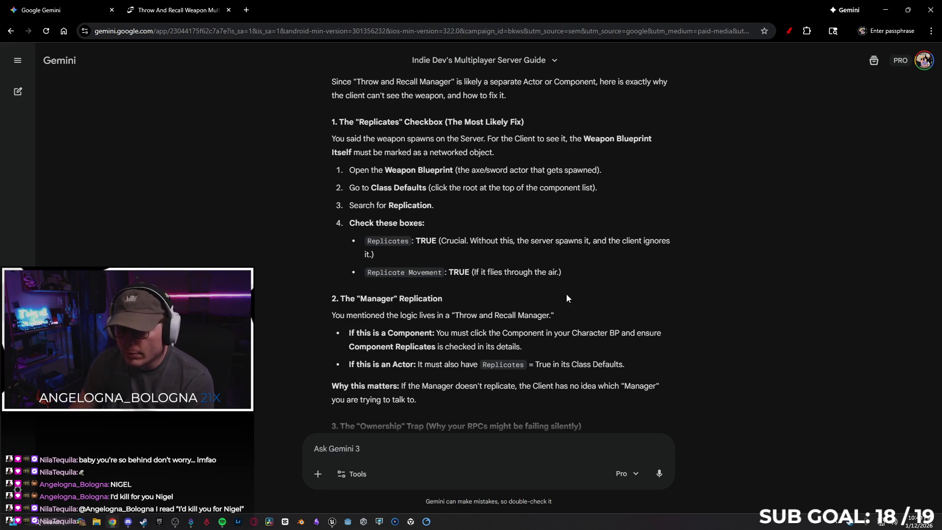
{"action": "left_click", "coordinate": [885, 10]}
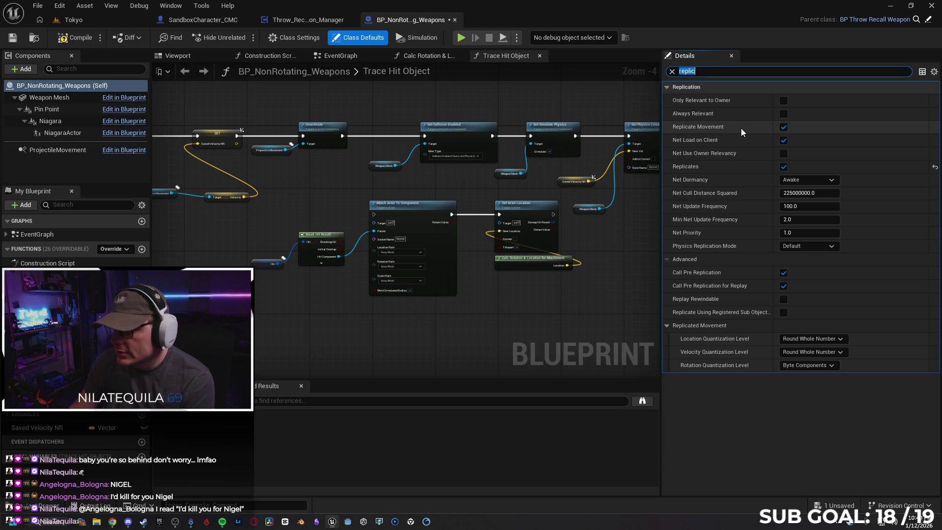
{"action": "left_click", "coordinate": [112, 521]}
{"action": "scroll", "coordinate": [699, 240], "scroll_direction": "down", "scroll_amount": 3}
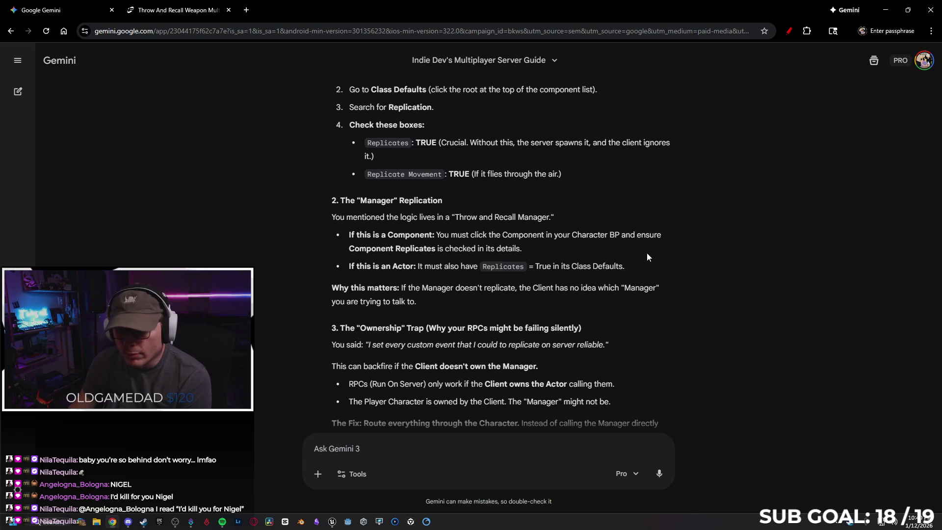
Scroll Gemini's advice, glance at the Fab store page, then return to Unreal Editor
{"action": "scroll", "coordinate": [709, 253], "scroll_direction": "down", "scroll_amount": 1}
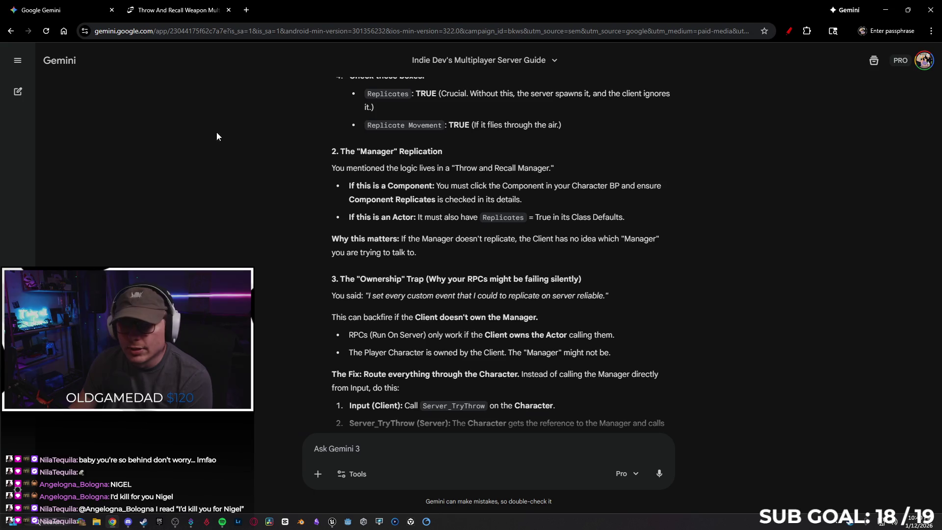
{"action": "left_click", "coordinate": [184, 3]}
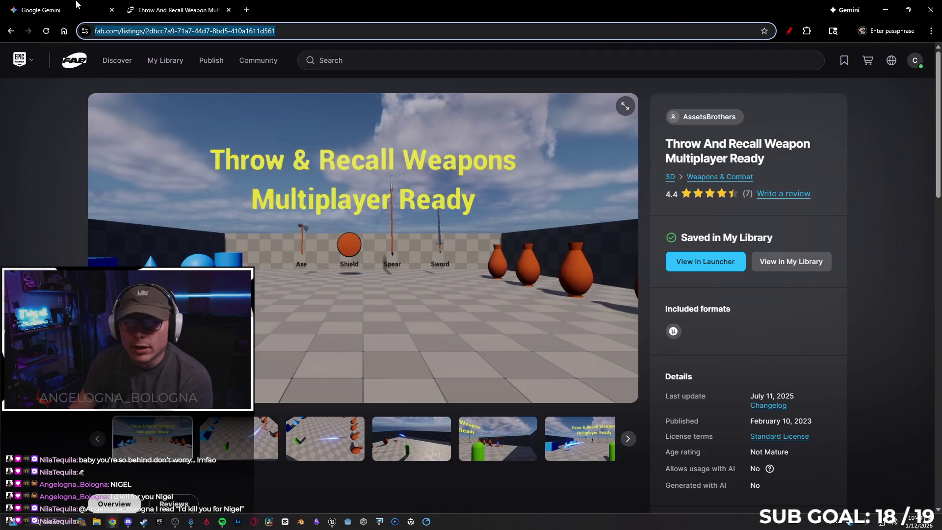
{"action": "key", "text": "ctrl+shift+Tab"}
{"action": "key", "text": "alt+Tab"}
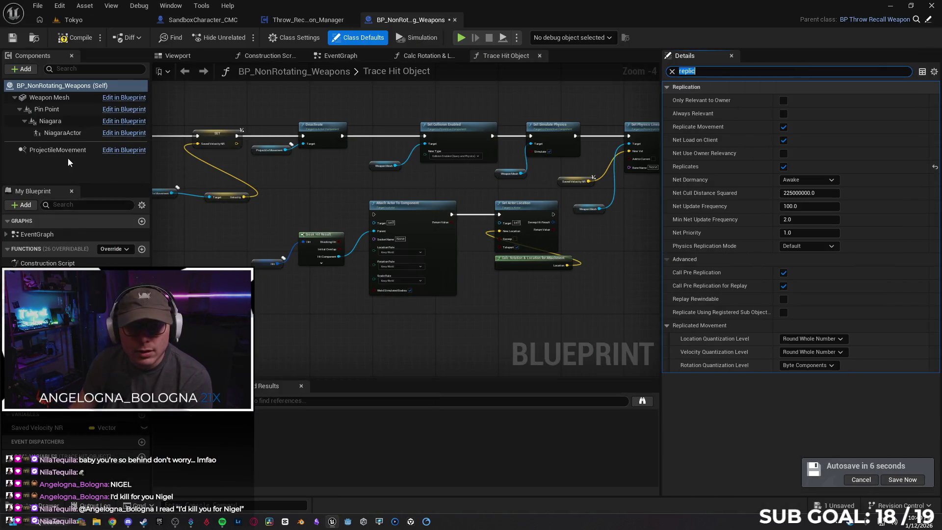
Filter Throw_Recall_Weapon_Manager's details in SandboxCharacter_CMC by 'rep' to verify Component Replicates, then return to Gemini
{"action": "left_click", "coordinate": [201, 21]}
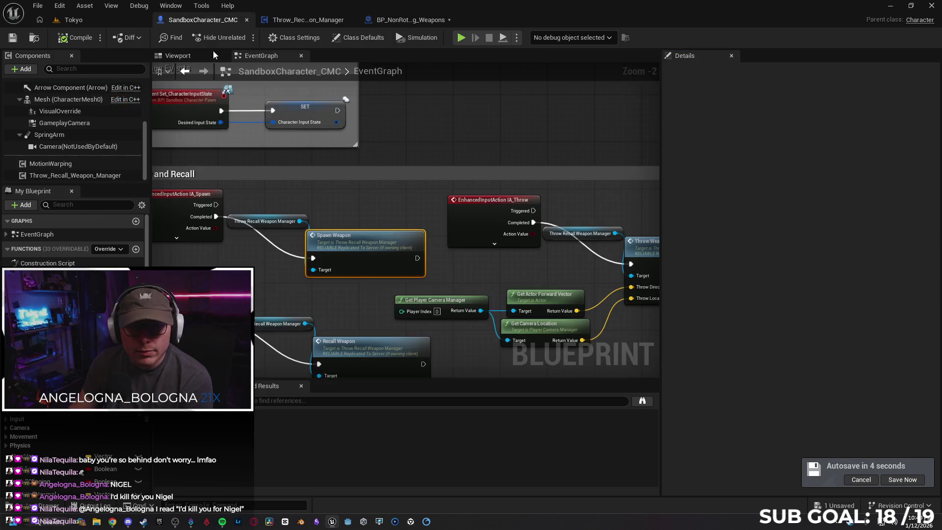
{"action": "left_click", "coordinate": [84, 177]}
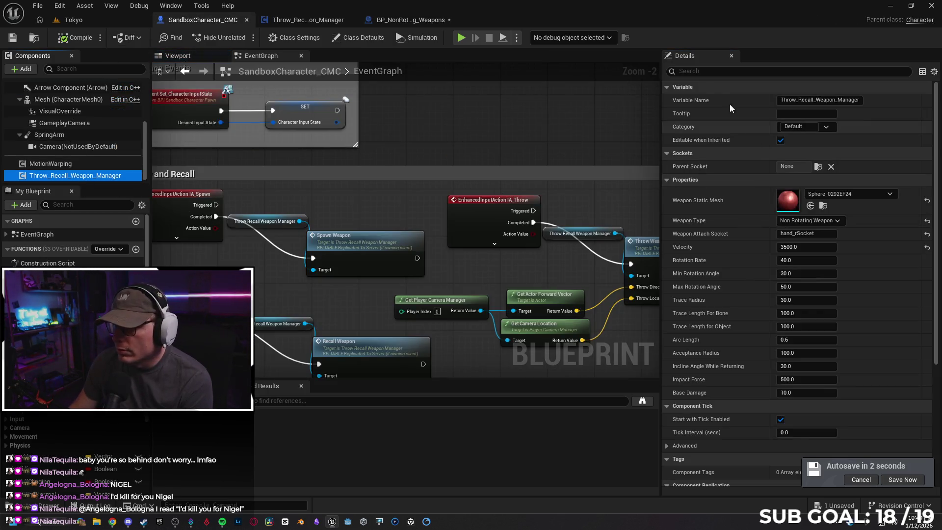
{"action": "left_click", "coordinate": [707, 70]}
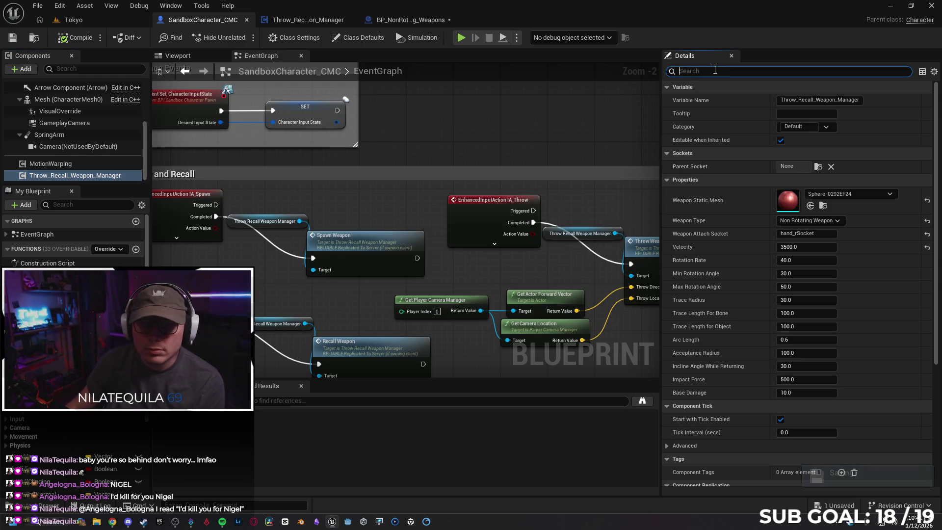
{"action": "type", "text": "rep"}
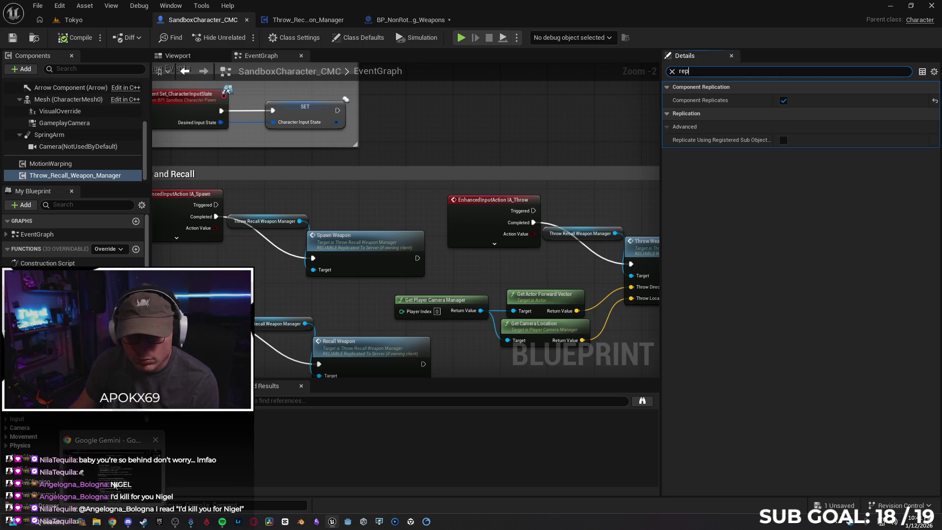
{"action": "left_click", "coordinate": [112, 522]}
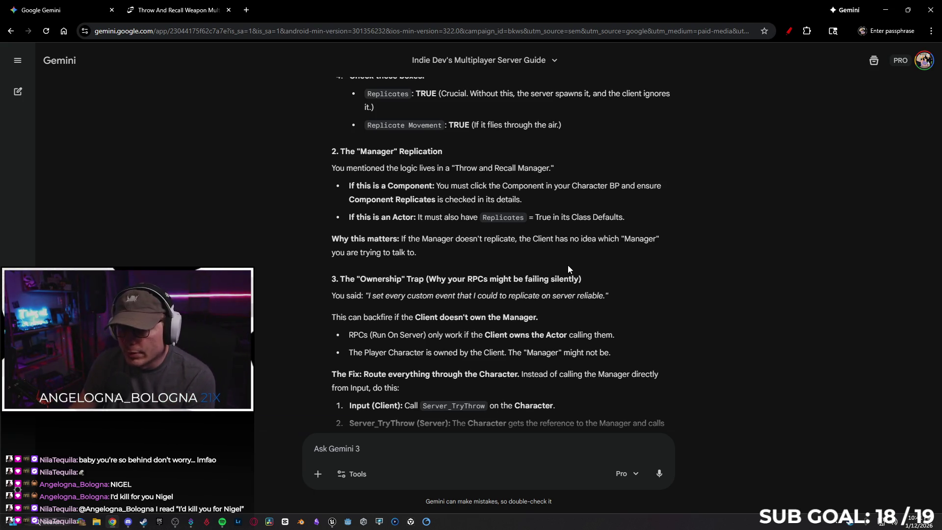
Read Gemini's 'Ownership' Trap fix steps, then minimize the browser to reveal Unreal
{"action": "scroll", "coordinate": [655, 222], "scroll_direction": "down", "scroll_amount": 1}
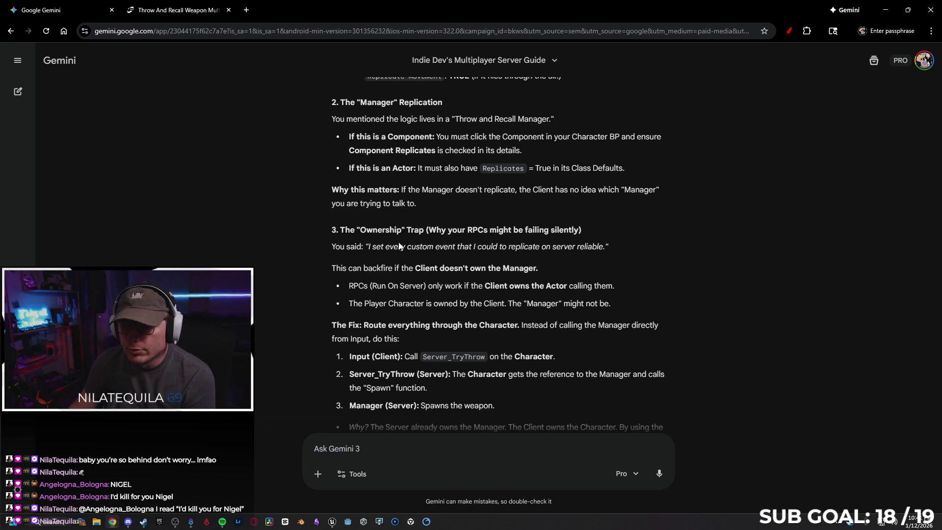
{"action": "scroll", "coordinate": [427, 221], "scroll_direction": "down", "scroll_amount": 1}
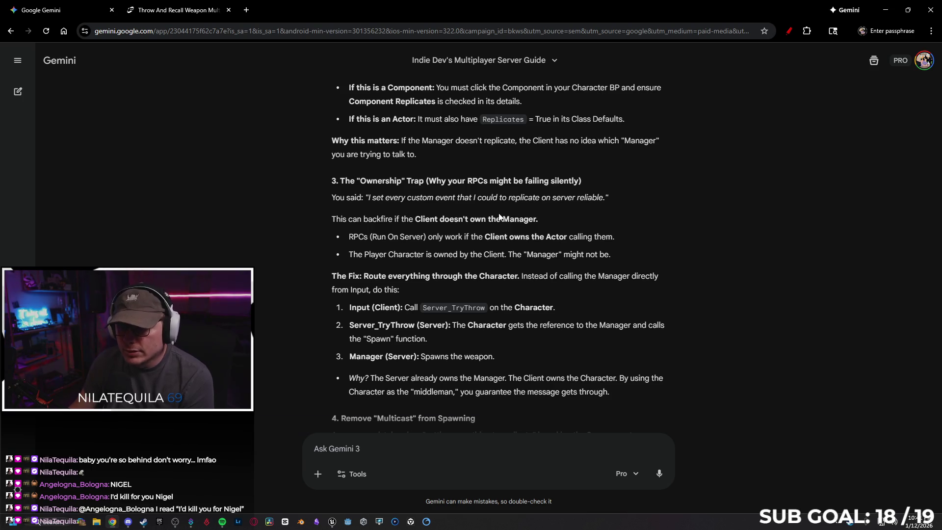
{"action": "scroll", "coordinate": [471, 208], "scroll_direction": "down", "scroll_amount": 1}
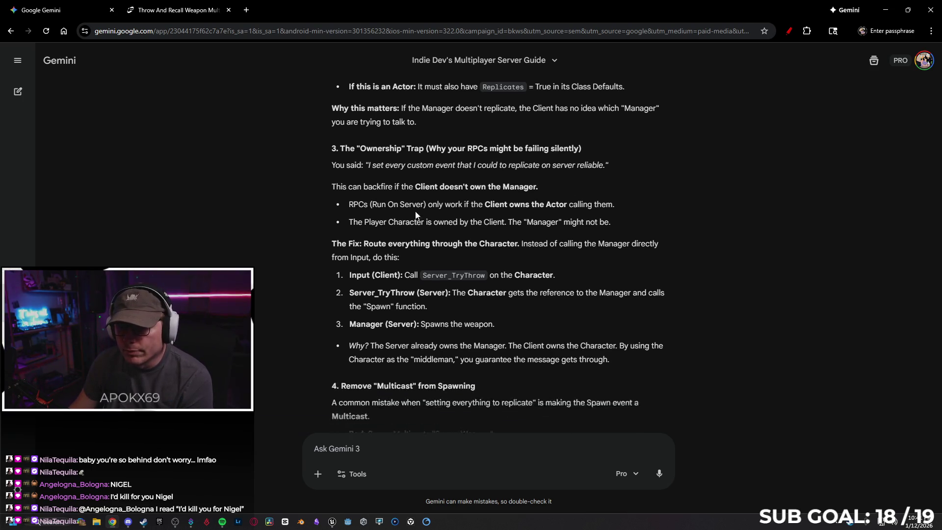
{"action": "left_click", "coordinate": [885, 10]}
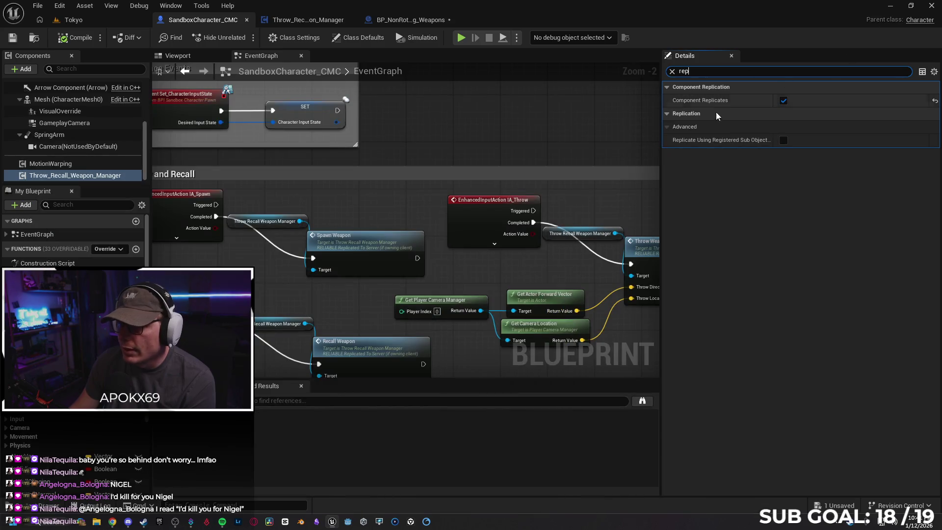
Save the edited blueprints, then compile and save BP_NonRotating_Weapons
{"action": "left_click", "coordinate": [13, 42]}
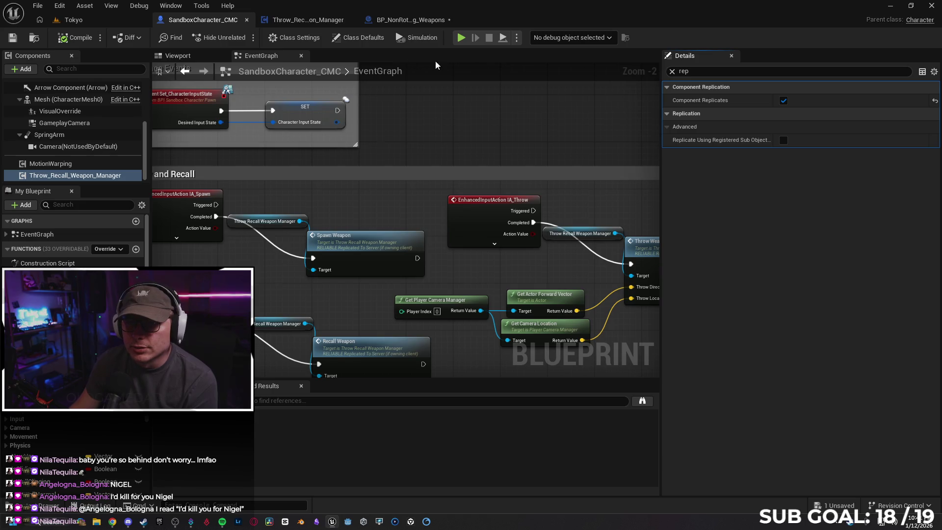
{"action": "left_click", "coordinate": [410, 19]}
{"action": "left_click", "coordinate": [76, 38]}
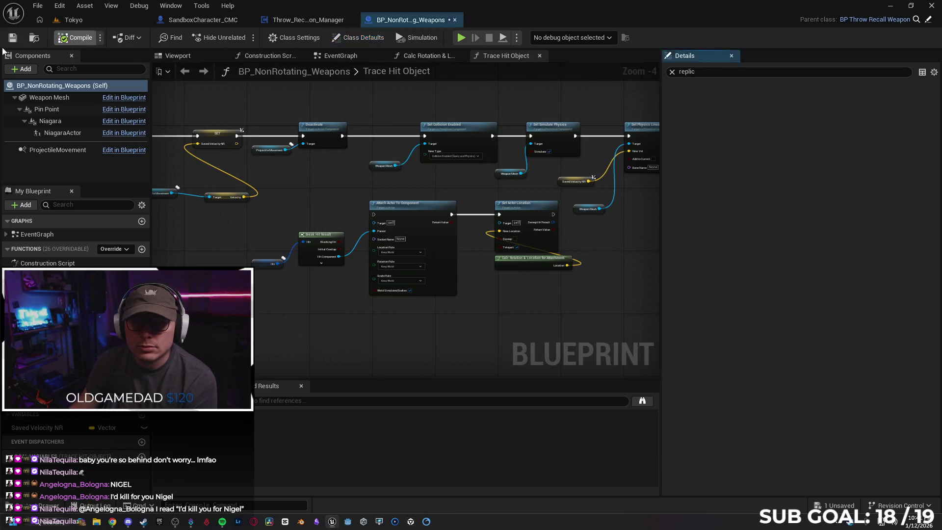
{"action": "key", "text": "ctrl+s"}
Play-test in server and client windows, moving the client character forward, then end the test
{"action": "left_click", "coordinate": [461, 38]}
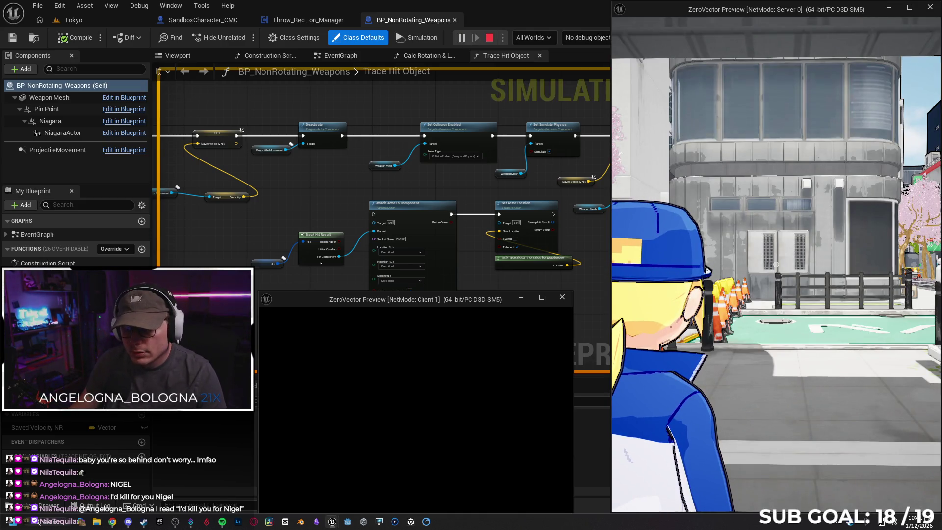
{"action": "key", "text": "w"}
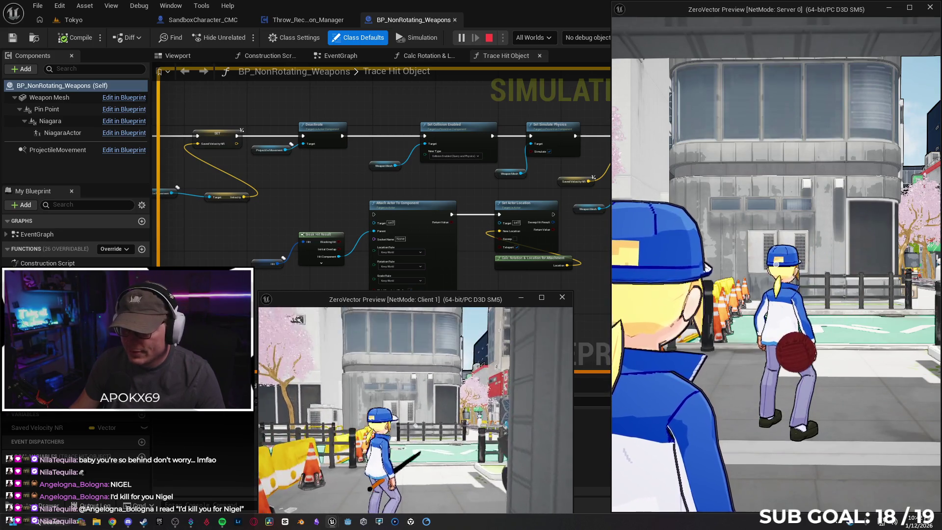
{"action": "key", "text": "Escape"}
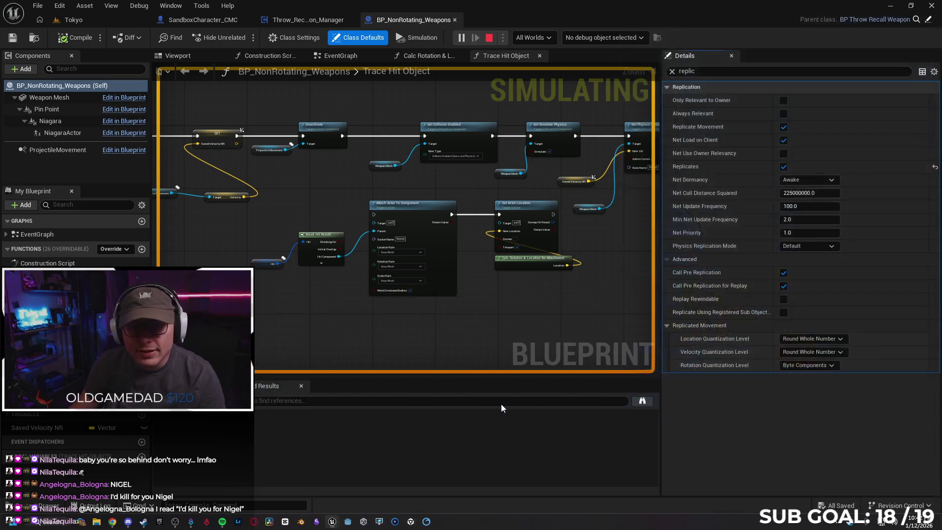
Clear BP_NonRotating_Weapons' replication filter and inspect its Weapon Mesh component settings
{"action": "left_click", "coordinate": [299, 21]}
{"action": "left_click", "coordinate": [412, 19]}
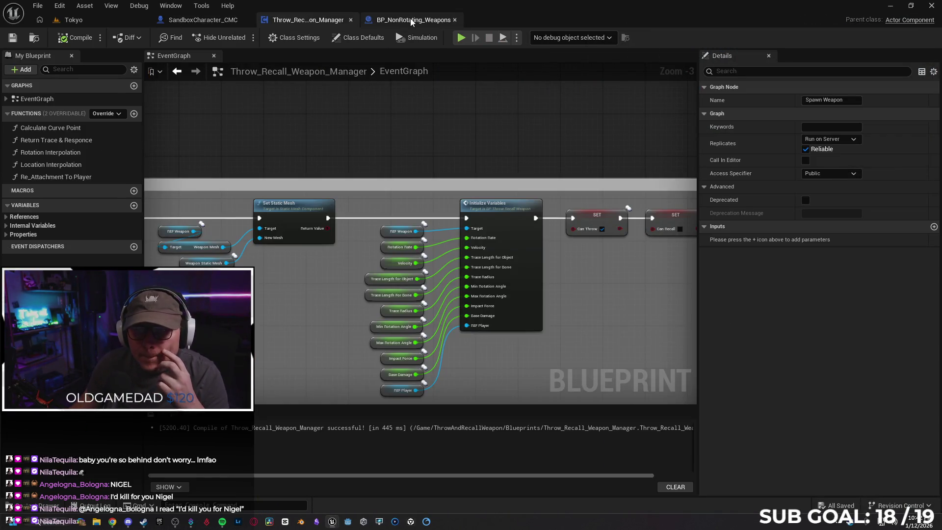
{"action": "left_click", "coordinate": [671, 71]}
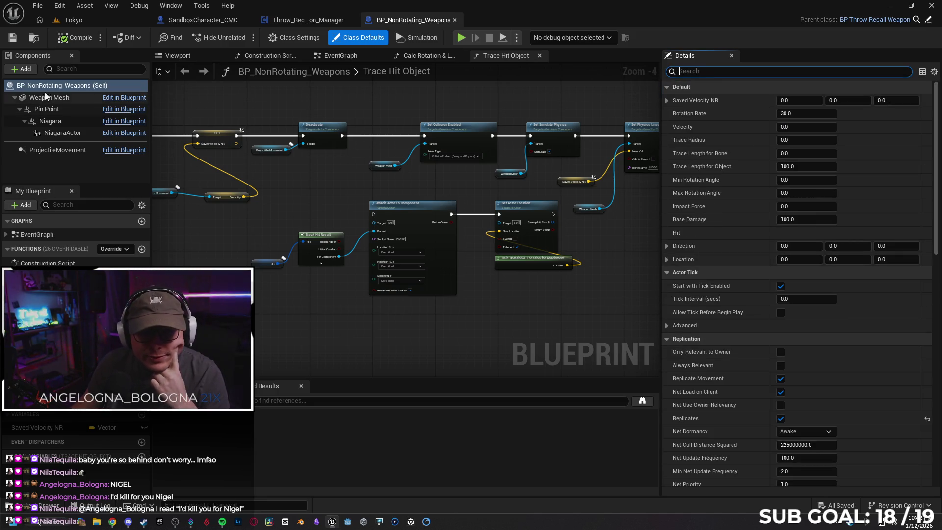
{"action": "left_click", "coordinate": [69, 98]}
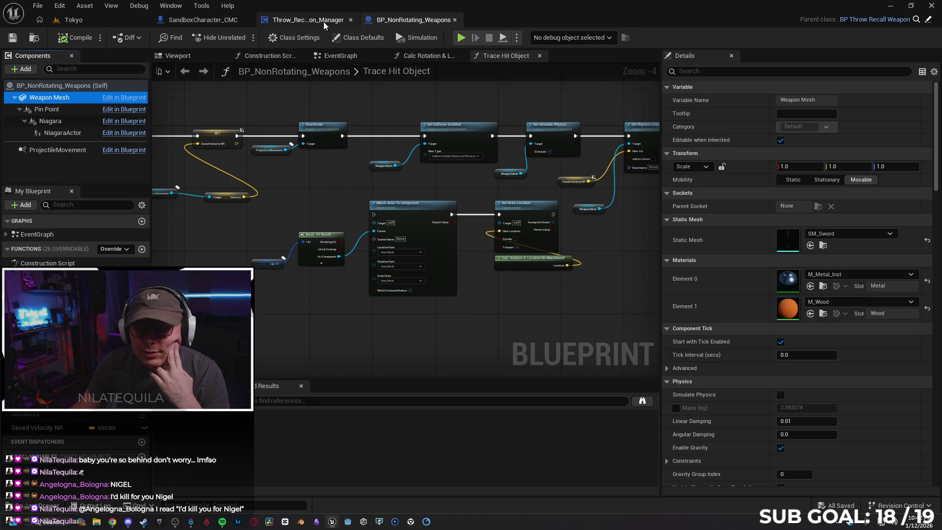
Clear the manager component's filter in SandboxCharacter_CMC, compare blueprints, then return to Gemini
{"action": "left_click", "coordinate": [183, 21]}
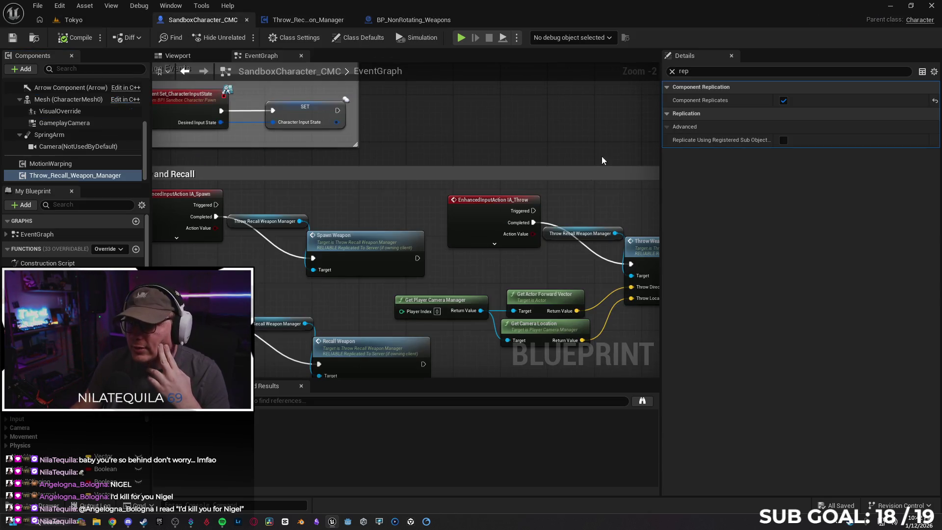
{"action": "left_click", "coordinate": [669, 71]}
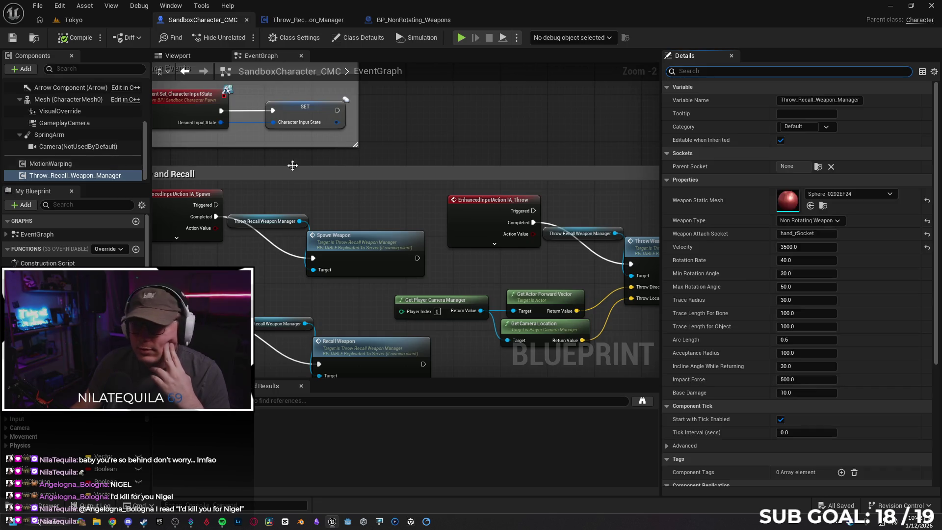
{"action": "left_click", "coordinate": [420, 23]}
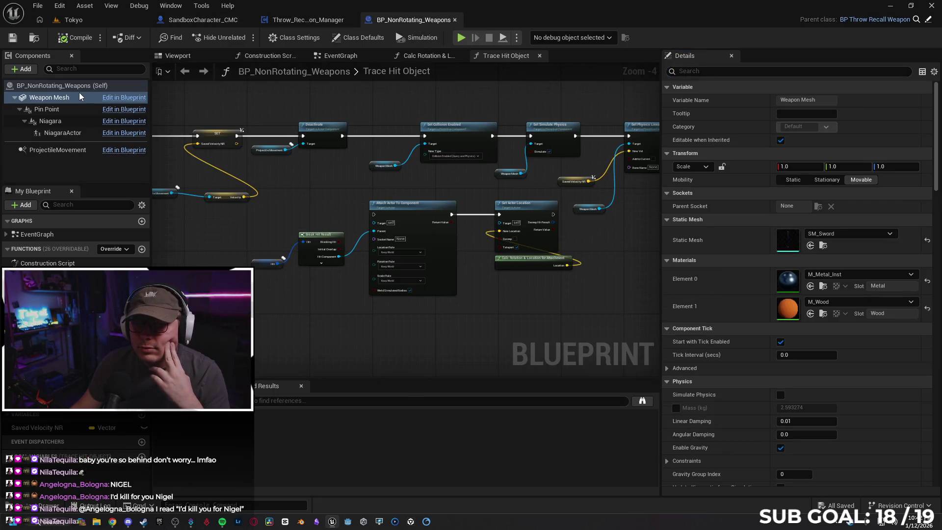
{"action": "left_click", "coordinate": [186, 21]}
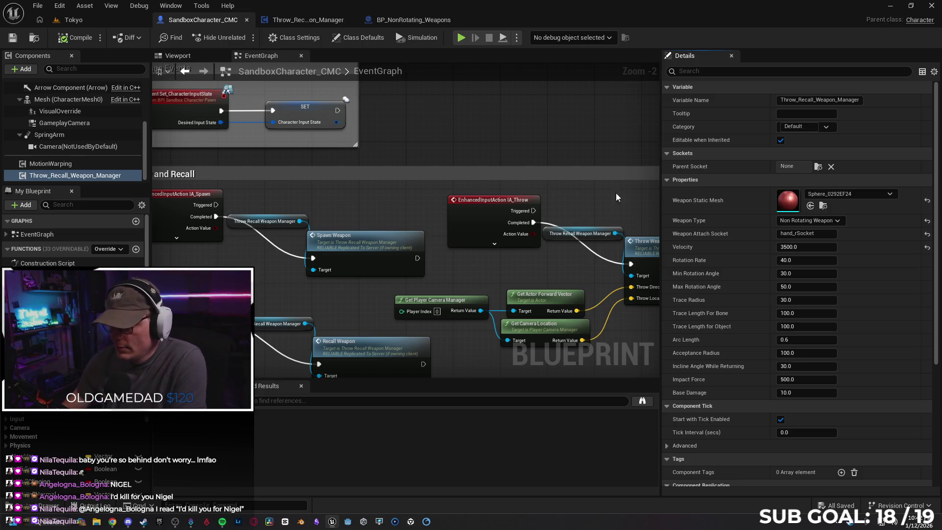
{"action": "left_click", "coordinate": [398, 21]}
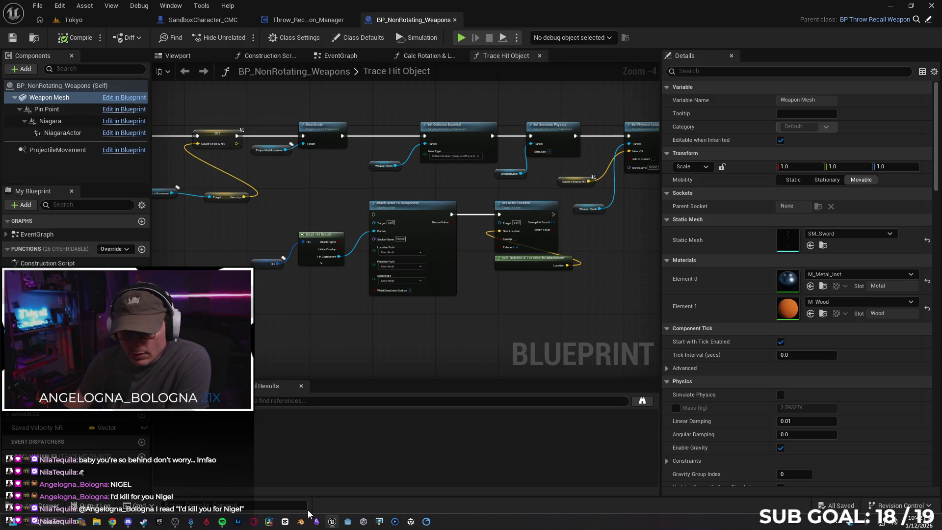
{"action": "left_click", "coordinate": [112, 522]}
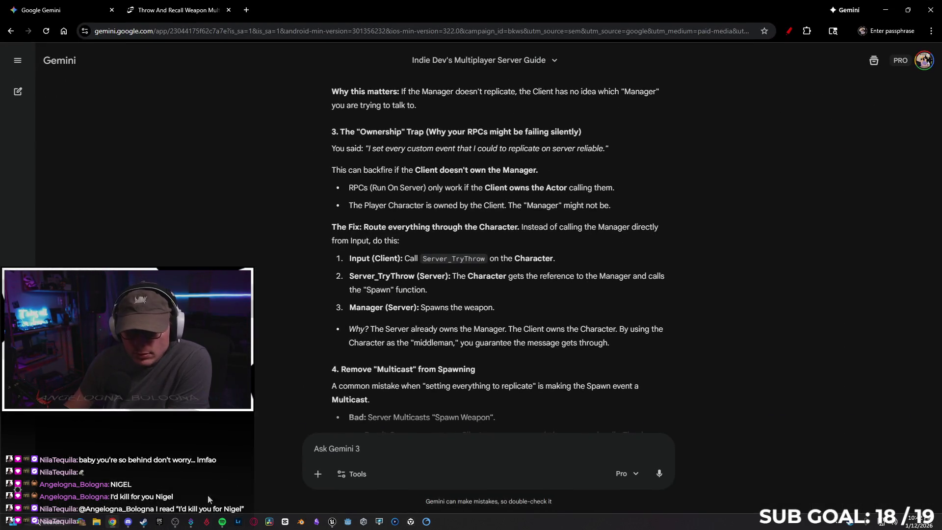
Scroll Gemini's reply down to its four-item Summary Checklist to Fix It
{"action": "left_click", "coordinate": [393, 453]}
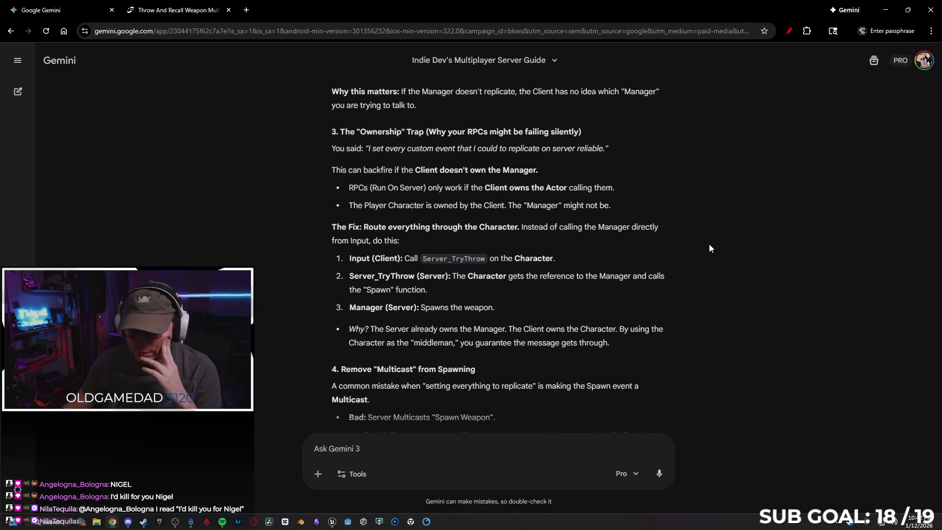
{"action": "scroll", "coordinate": [703, 237], "scroll_direction": "down", "scroll_amount": 1}
{"action": "scroll", "coordinate": [686, 202], "scroll_direction": "down", "scroll_amount": 1}
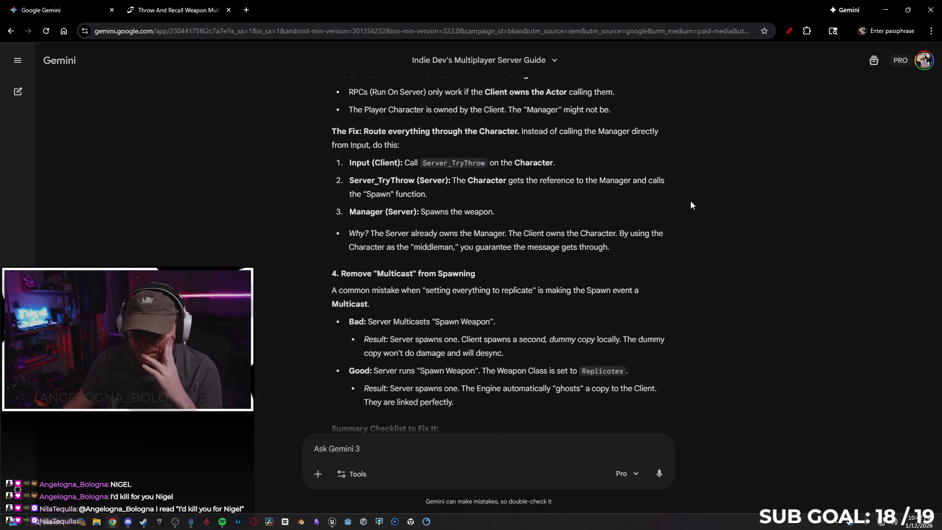
{"action": "scroll", "coordinate": [691, 205], "scroll_direction": "down", "scroll_amount": 2}
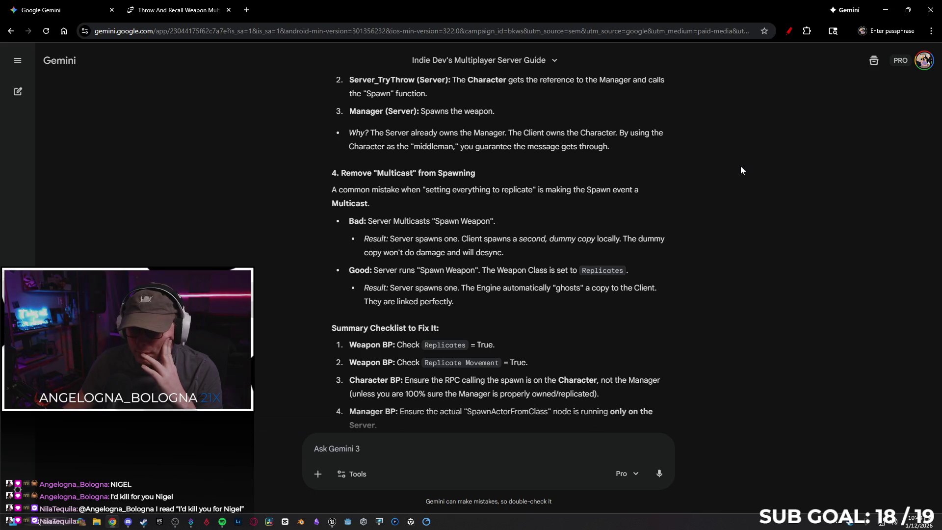
{"action": "scroll", "coordinate": [737, 172], "scroll_direction": "down", "scroll_amount": 1}
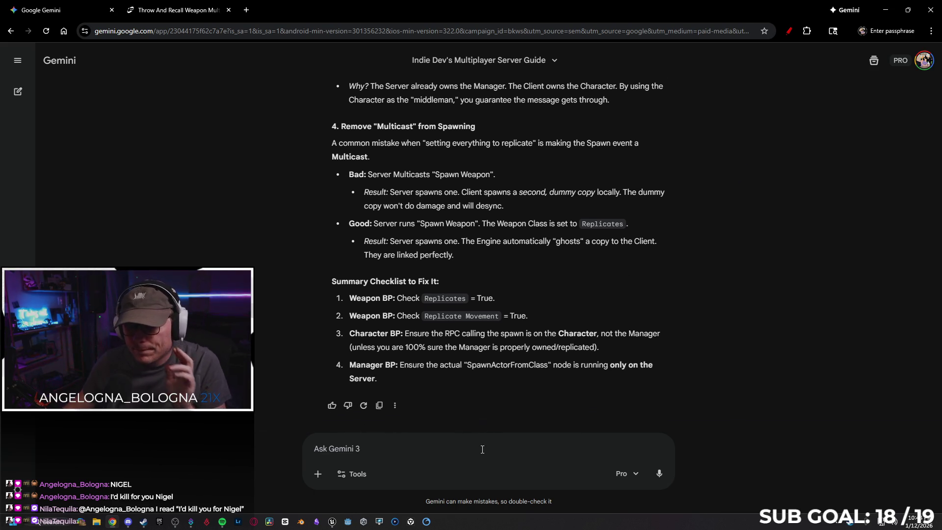
{"action": "type", "text": "Doding"}
{"action": "key", "text": "BackSpace"}
{"action": "key", "text": "BackSpace"}
{"action": "key", "text": "BackSpace"}
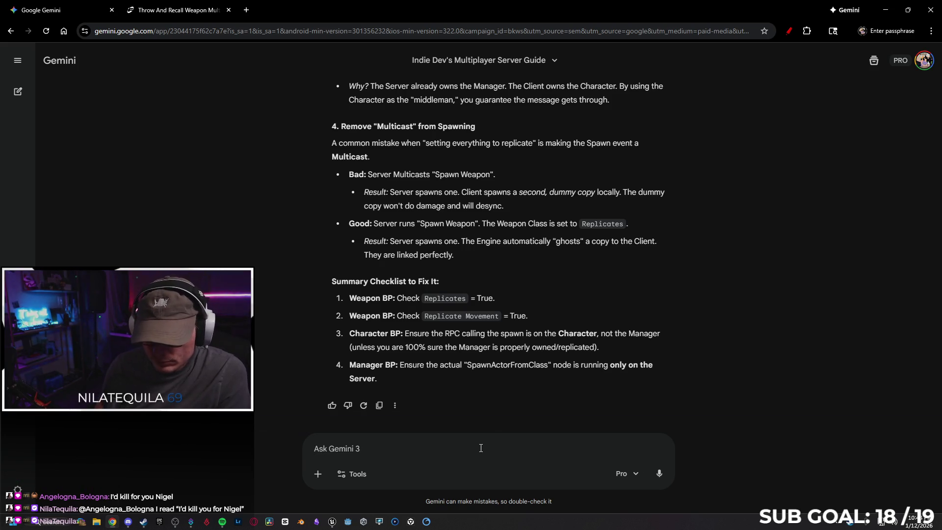
Start a follow-up saying clients use the weapon's defaults while the server uses the player's logic
{"action": "scroll", "coordinate": [510, 269], "scroll_direction": "up", "scroll_amount": 3}
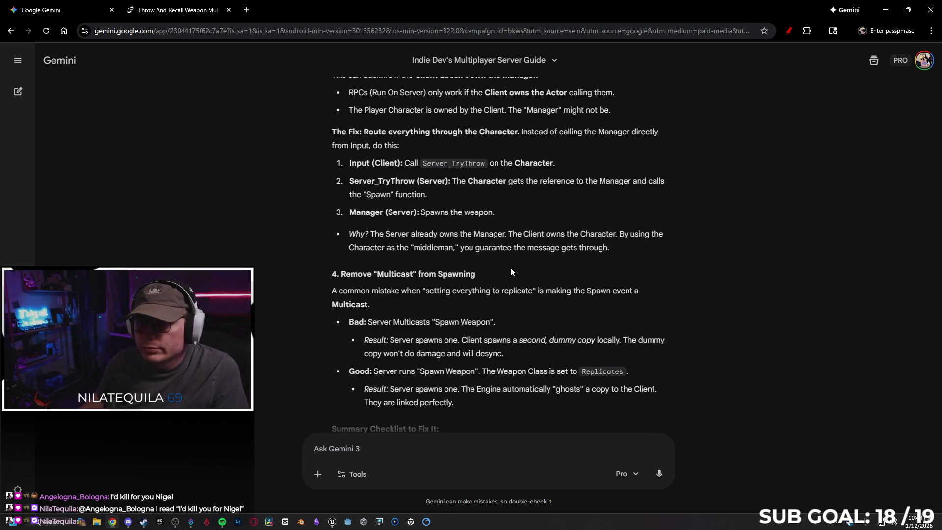
{"action": "scroll", "coordinate": [510, 268], "scroll_direction": "up", "scroll_amount": 2}
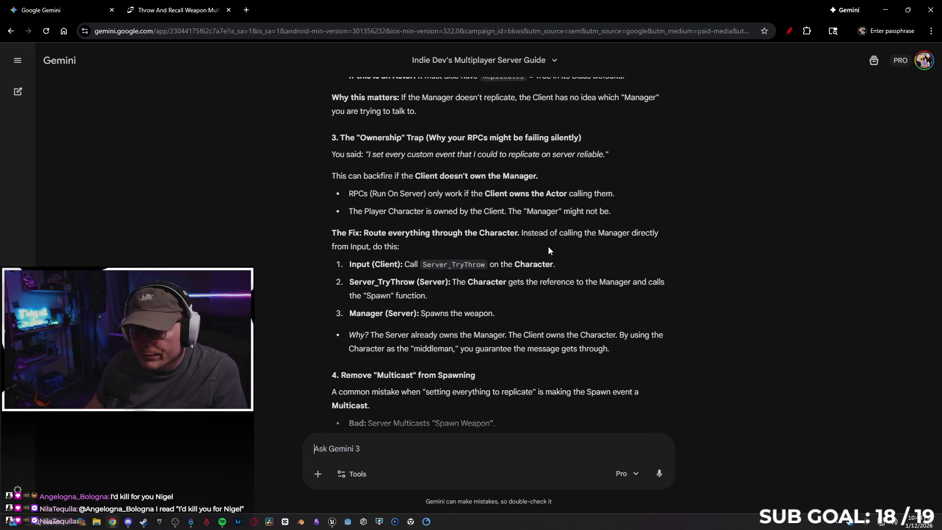
{"action": "scroll", "coordinate": [549, 247], "scroll_direction": "up", "scroll_amount": 2}
{"action": "scroll", "coordinate": [561, 250], "scroll_direction": "up", "scroll_amount": 1}
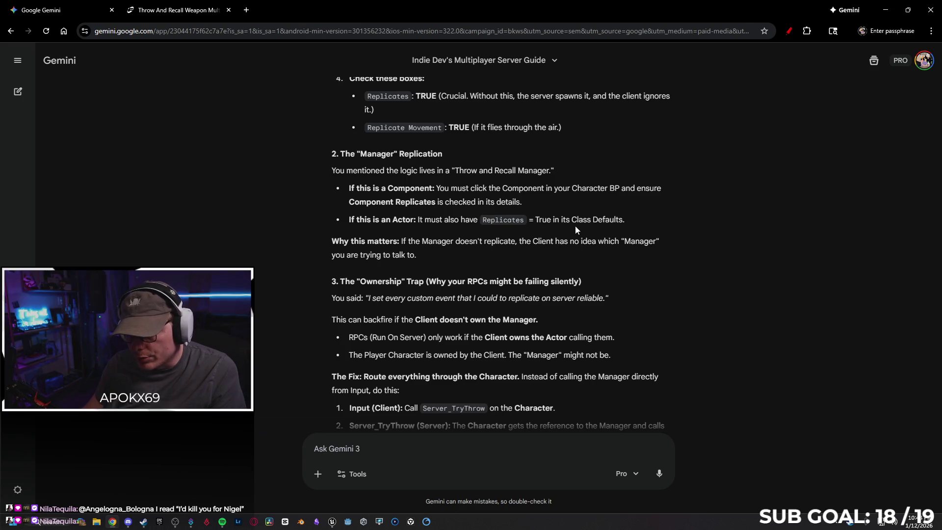
{"action": "scroll", "coordinate": [578, 237], "scroll_direction": "down", "scroll_amount": 8}
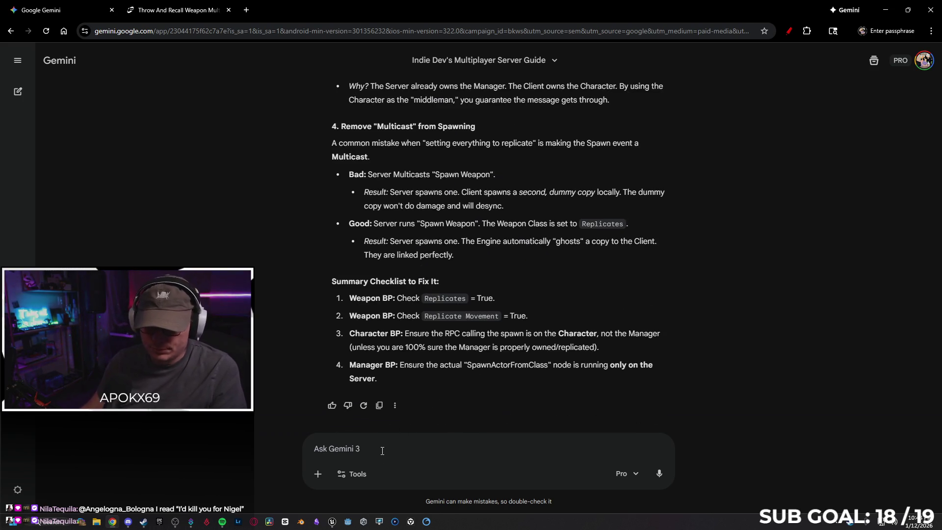
{"action": "type", "text": "st"}
{"action": "type", "text": "eps "}
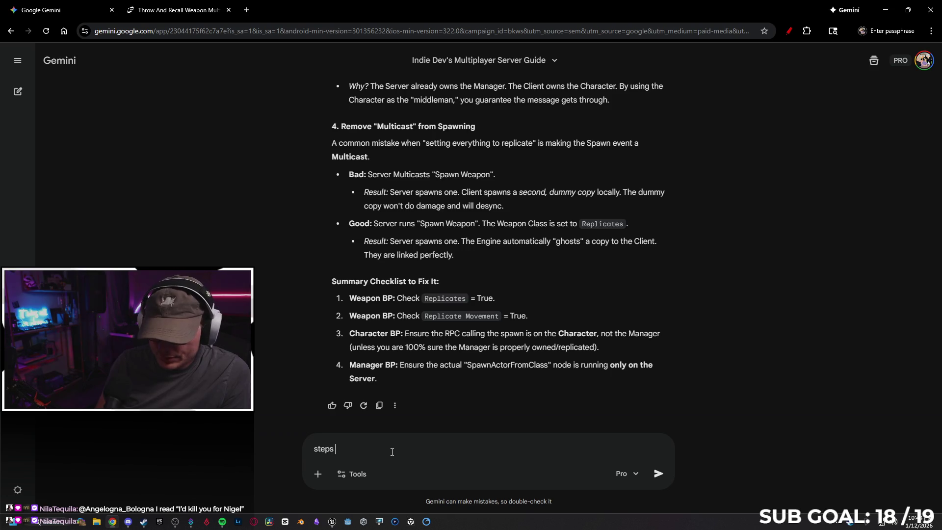
{"action": "type", "text": " and t"}
{"action": "type", "text": "wo wo"}
{"action": "type", "text": "rked, but it"}
{"action": "type", "text": " is using "}
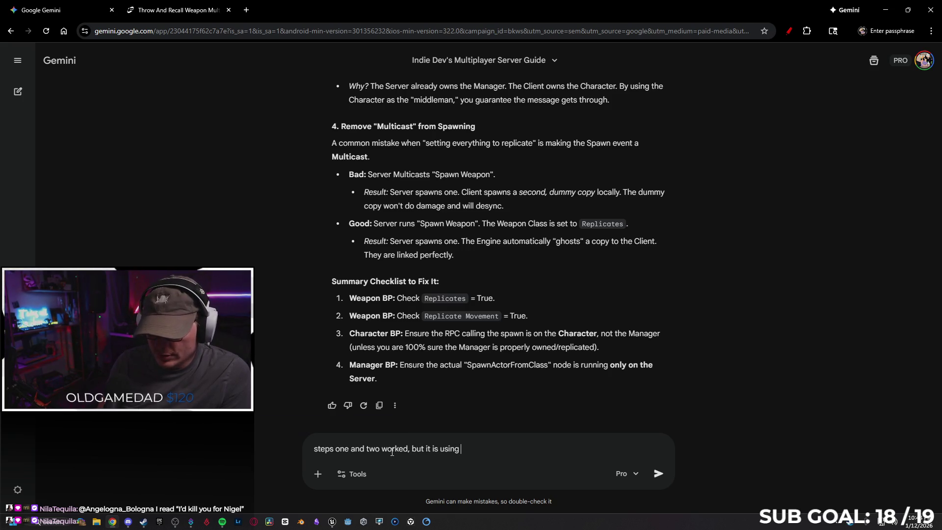
{"action": "type", "text": "thedefaul"}
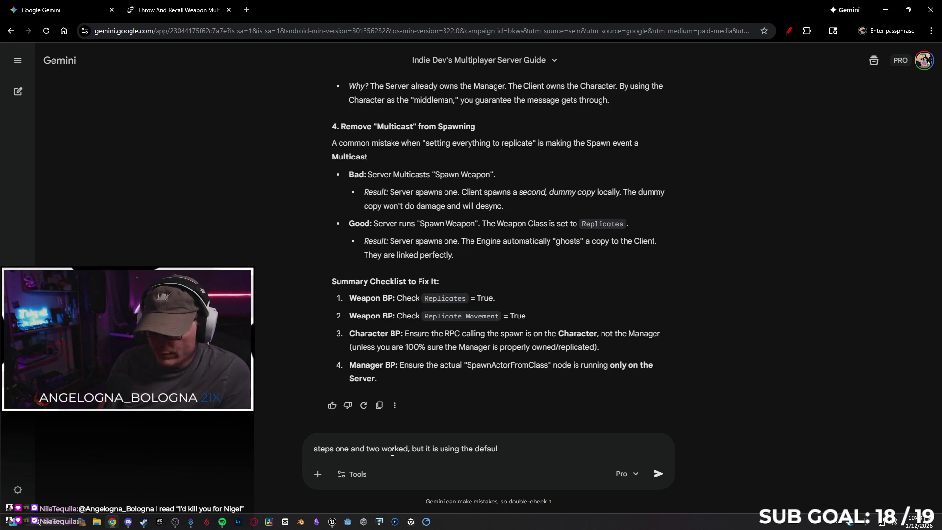
{"action": "type", "text": "ts in the "}
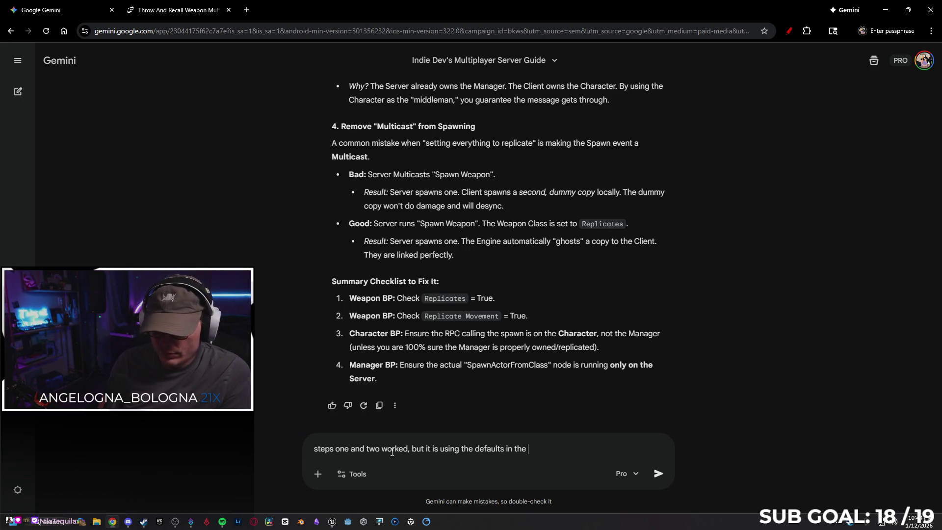
{"action": "type", "text": "we"}
{"action": "type", "text": "eap"}
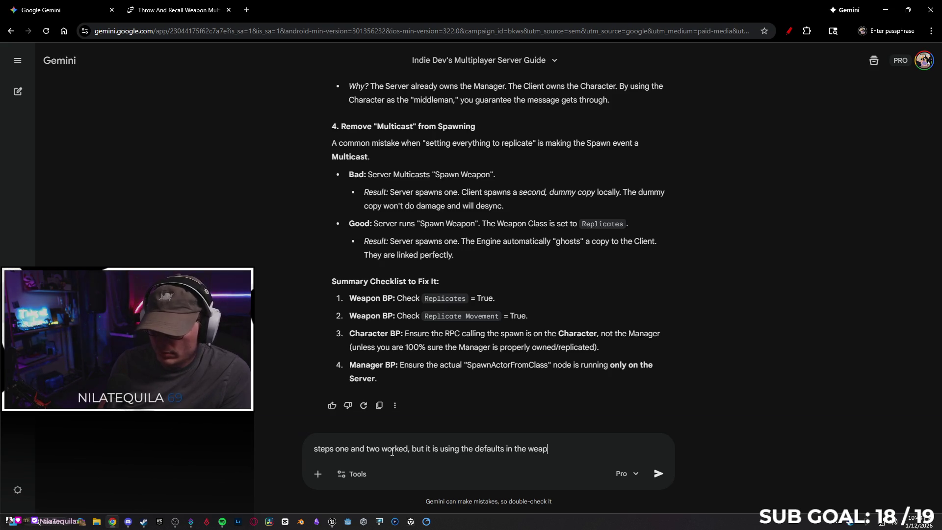
{"action": "type", "text": "on P"}
{"action": "type", "text": "while th"}
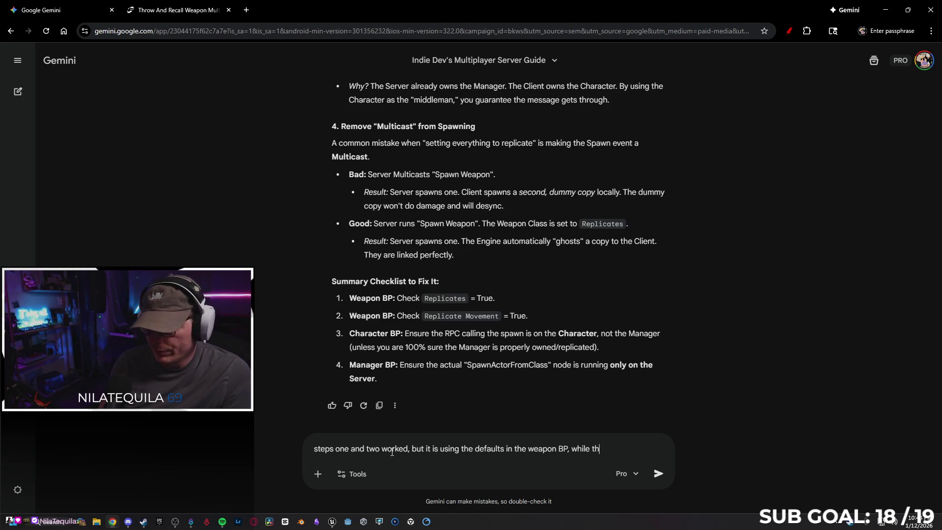
{"action": "type", "text": "e sers using the logi"}
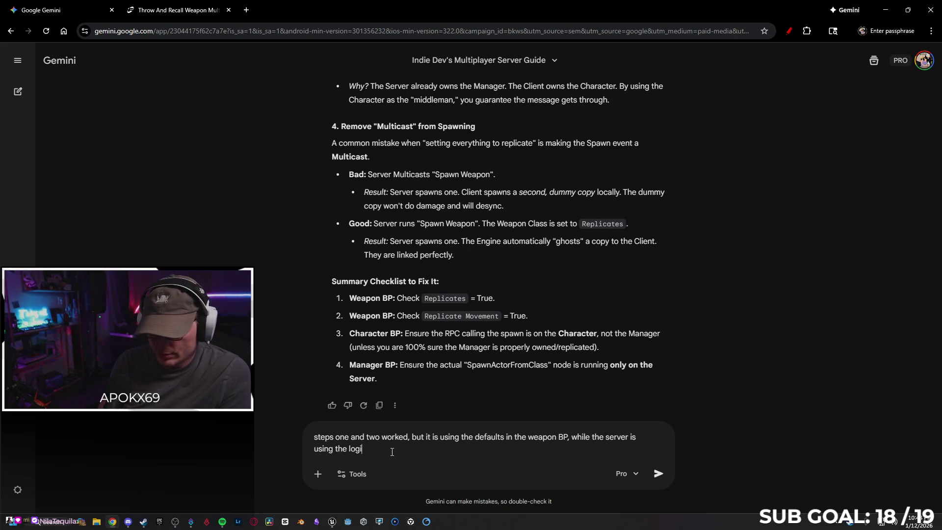
{"action": "type", "text": "e player"}
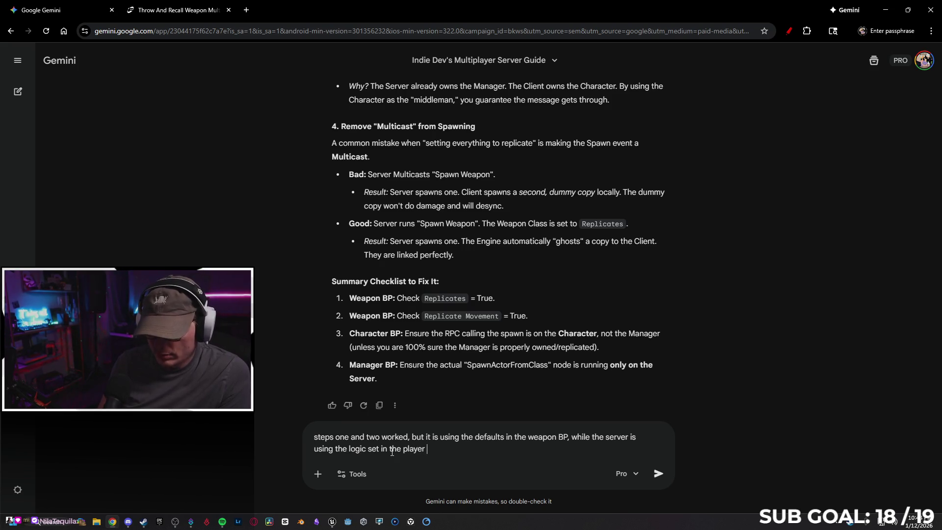
Correct the ending and send the follow-up about client weapons using weapon BP defaults
{"action": "key", "text": "BackSpace"}
{"action": "key", "text": "BackSpace"}
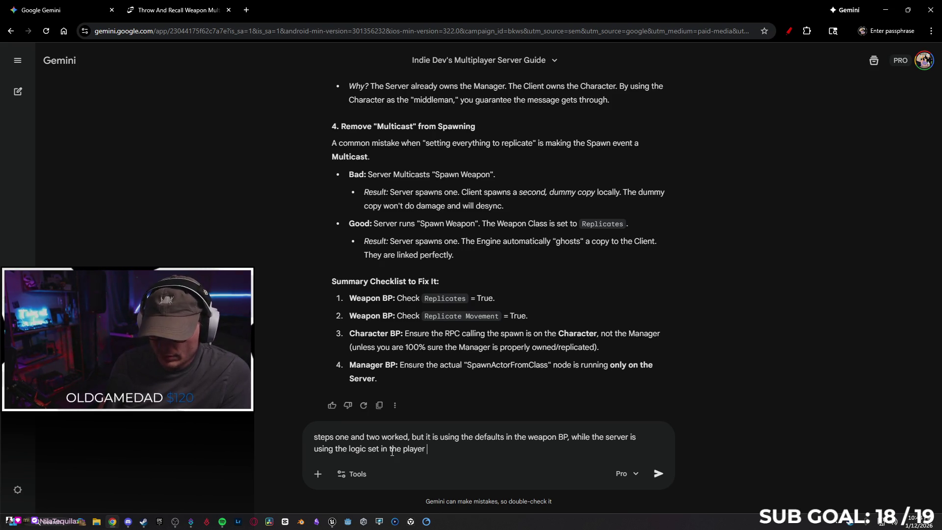
{"action": "type", "text": "em"}
{"action": "key", "text": "Return"}
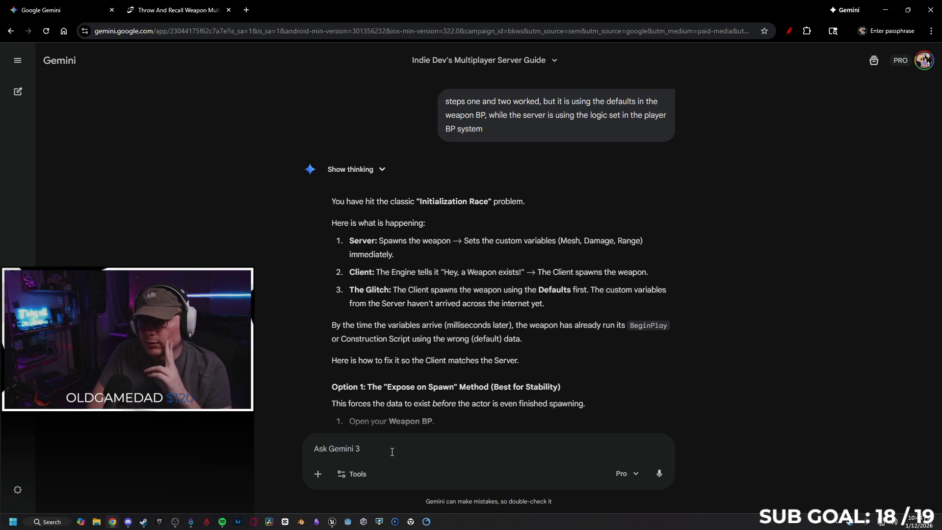
Read down Gemini's Initialization Race diagnosis and Option 1 Expose on Spawn fix, then leave the browser
{"action": "scroll", "coordinate": [692, 330], "scroll_direction": "down", "scroll_amount": 2}
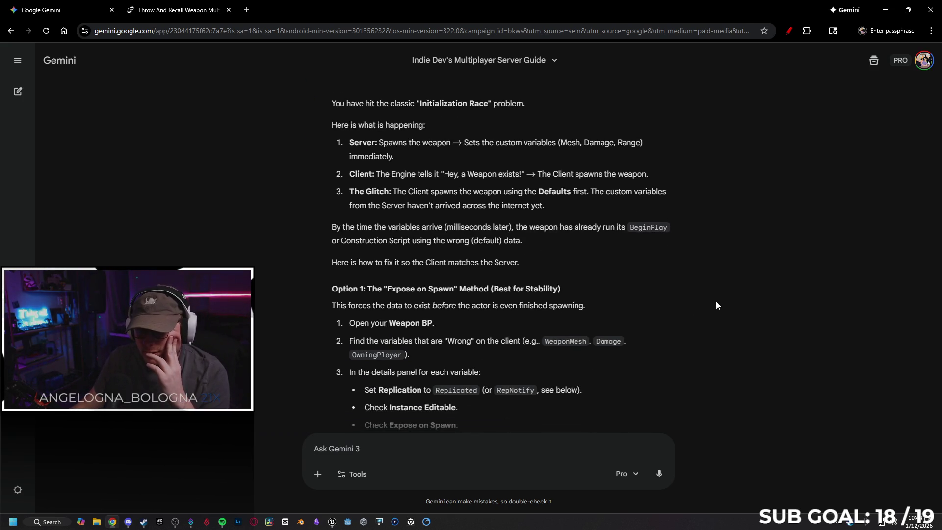
{"action": "scroll", "coordinate": [690, 266], "scroll_direction": "down", "scroll_amount": 1}
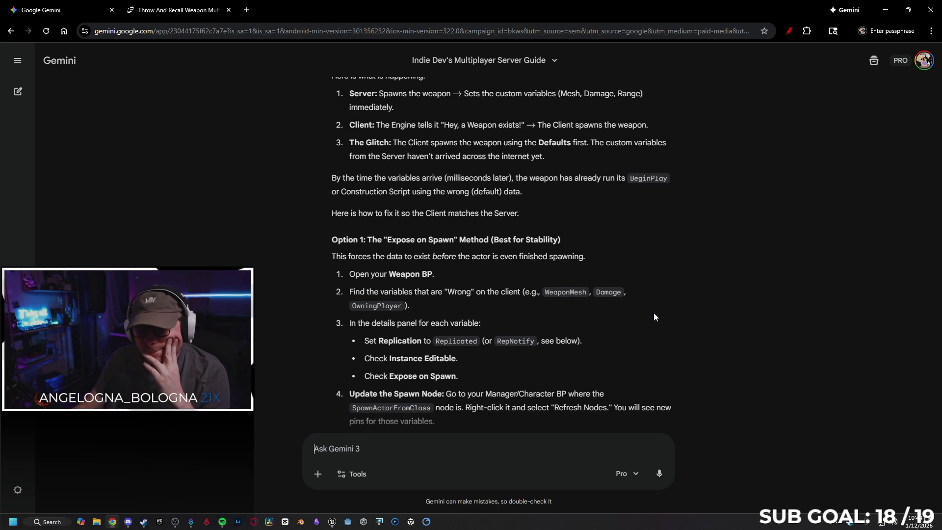
{"action": "scroll", "coordinate": [646, 303], "scroll_direction": "down", "scroll_amount": 1}
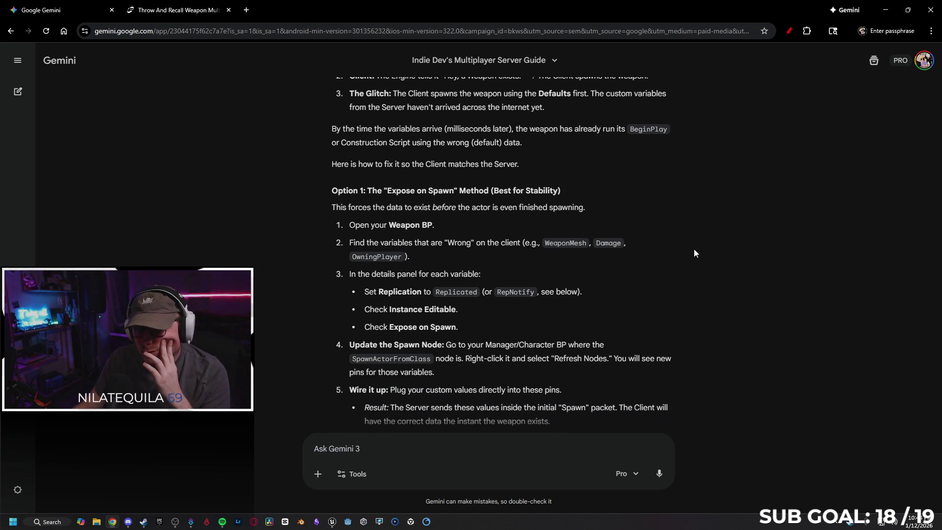
{"action": "scroll", "coordinate": [693, 253], "scroll_direction": "down", "scroll_amount": 1}
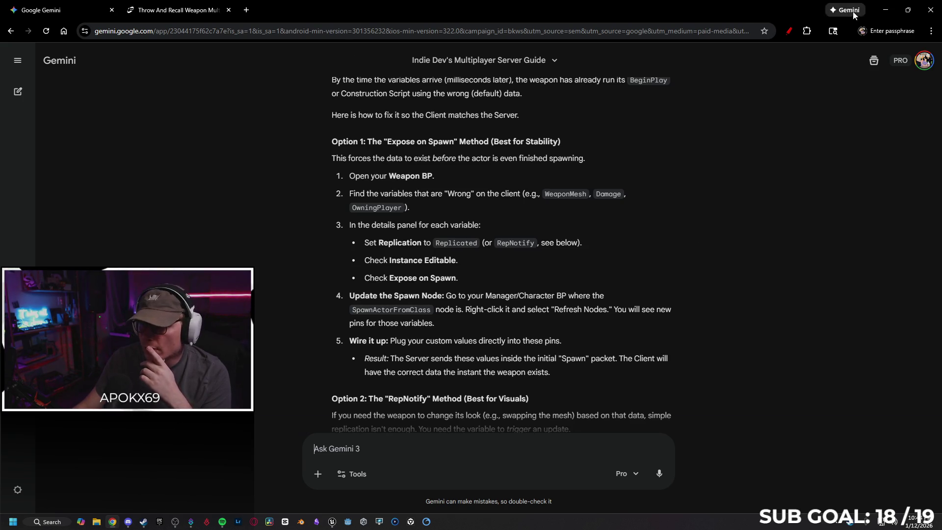
{"action": "left_click", "coordinate": [885, 10]}
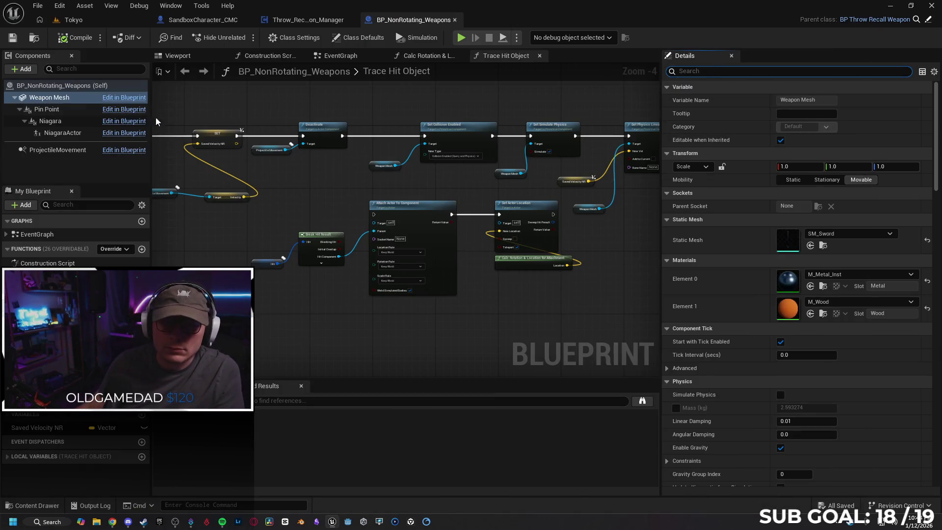
Search the weapon blueprint's Details for 'instance', clear it, and glance back at Gemini
{"action": "left_click", "coordinate": [713, 75]}
{"action": "type", "text": "instance"}
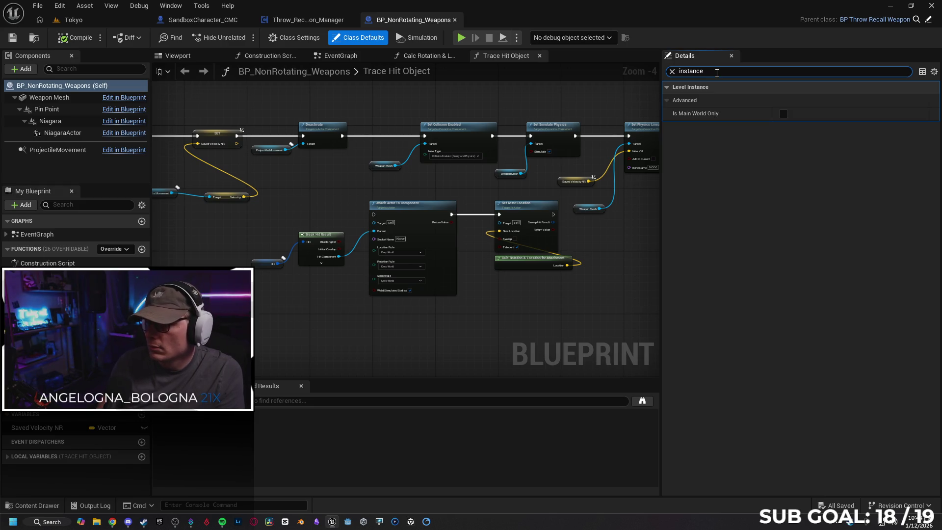
{"action": "key", "text": "BackSpace"}
{"action": "key", "text": "BackSpace"}
{"action": "key", "text": "BackSpace"}
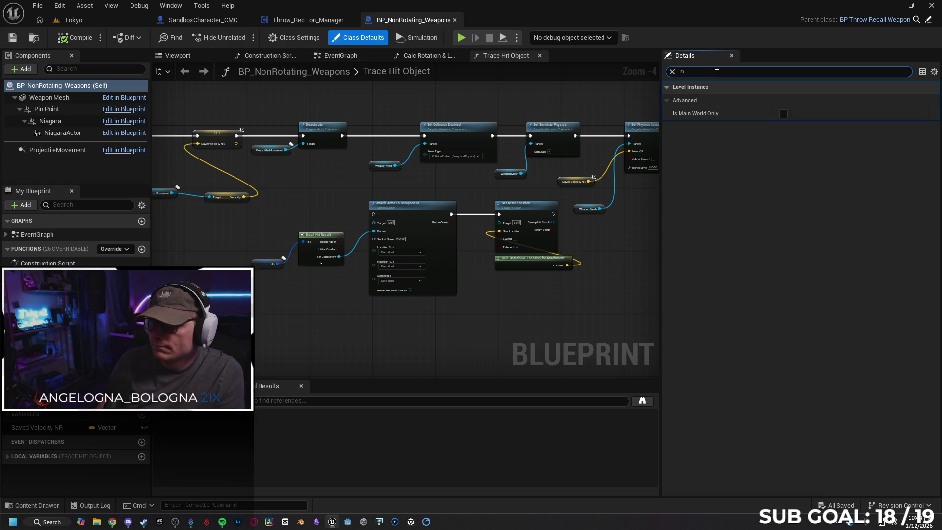
{"action": "key", "text": "BackSpace"}
{"action": "key", "text": "BackSpace"}
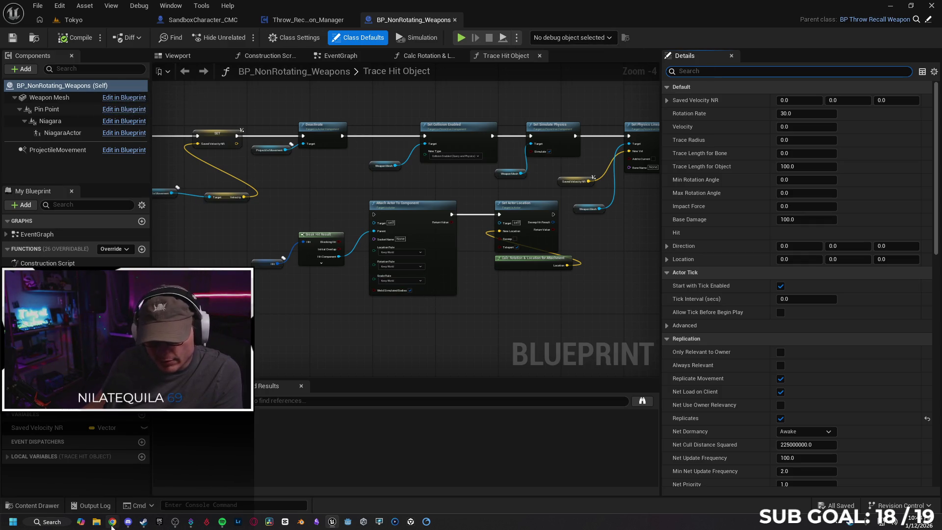
{"action": "left_click", "coordinate": [113, 522]}
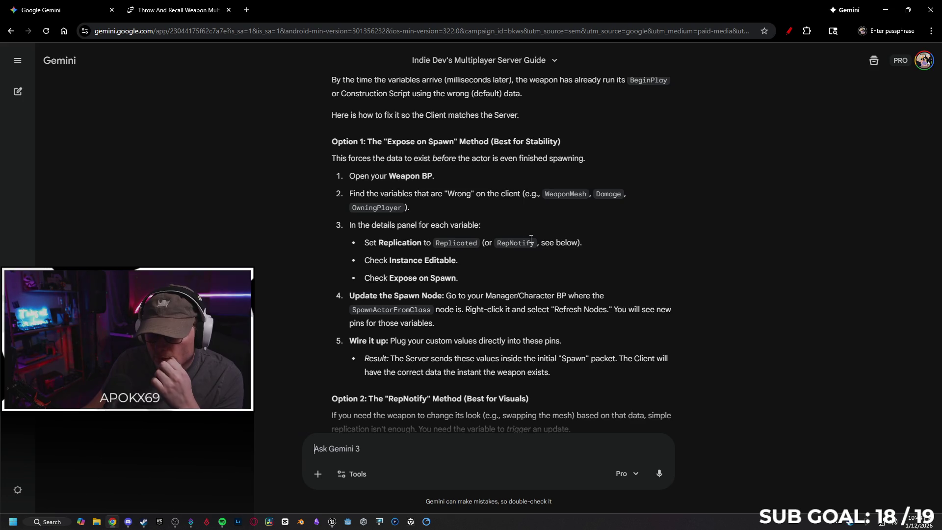
{"action": "left_click", "coordinate": [885, 9]}
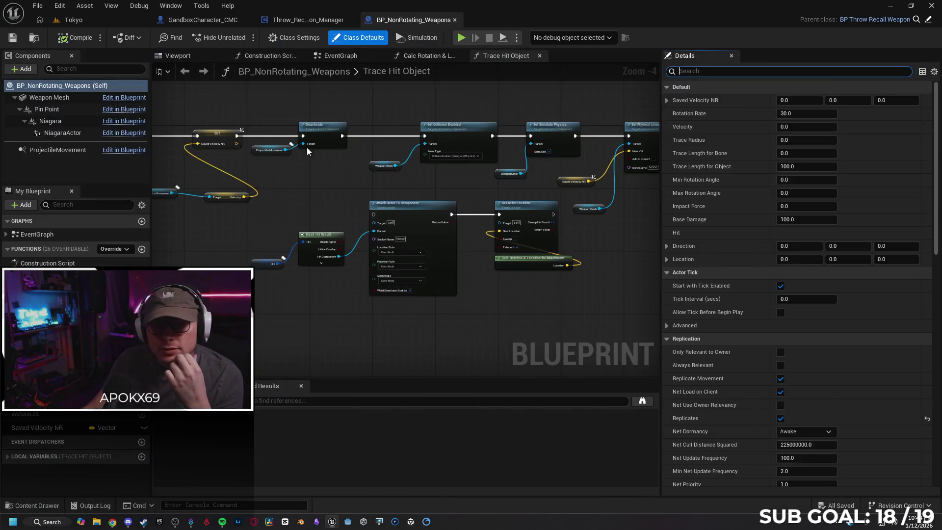
Filter the Weapon Mesh properties for 'instance', 'edit' and 'expose' settings
{"action": "left_click", "coordinate": [69, 97]}
{"action": "type", "text": "instance"}
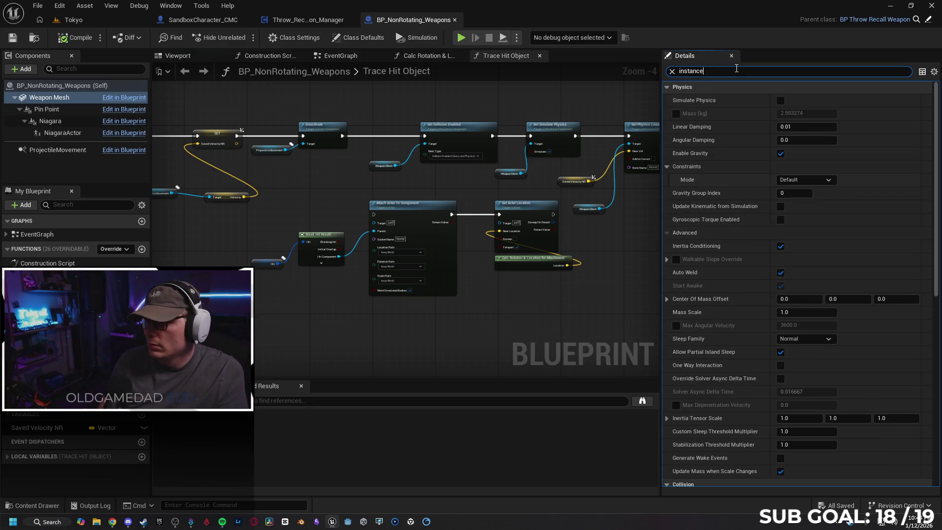
{"action": "type", "text": " ed"}
{"action": "key", "text": "BackSpace"}
{"action": "key", "text": "BackSpace"}
{"action": "key", "text": "BackSpace"}
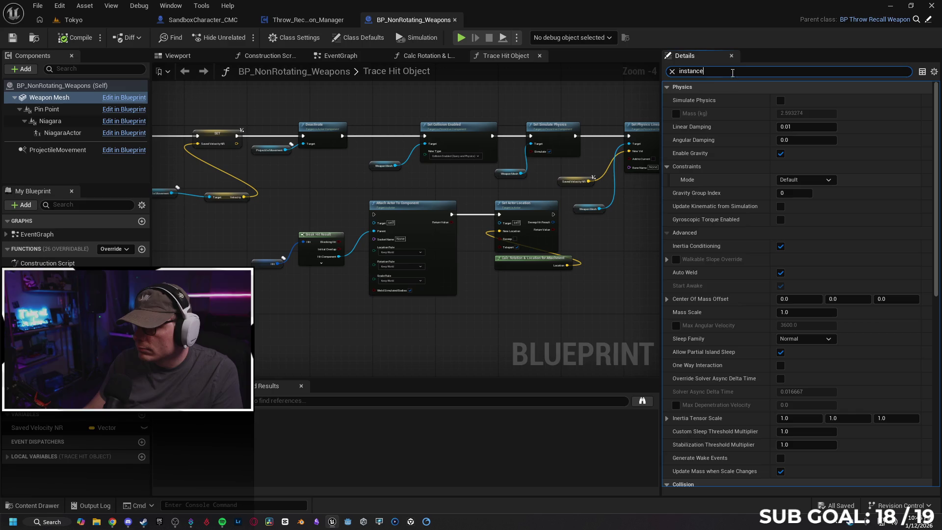
{"action": "key", "text": "ctrl+a"}
{"action": "key", "text": "BackSpace"}
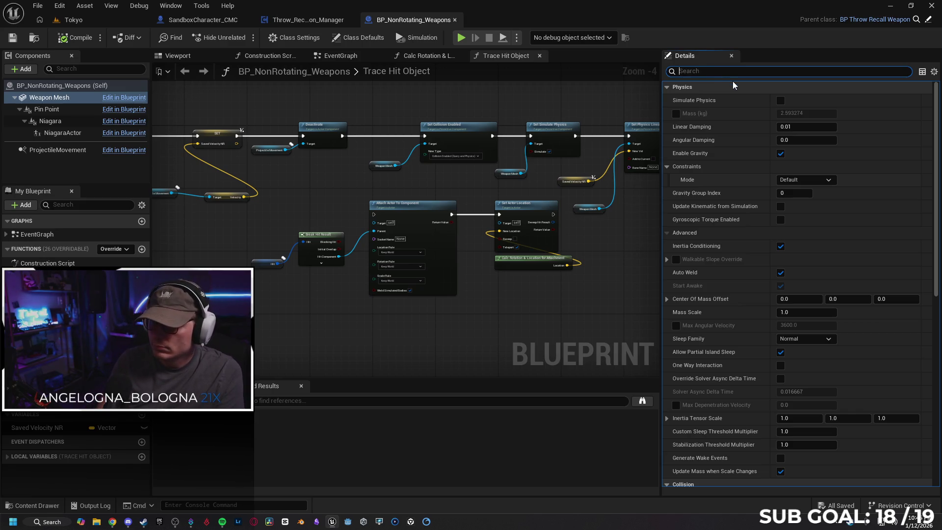
{"action": "type", "text": "edit"}
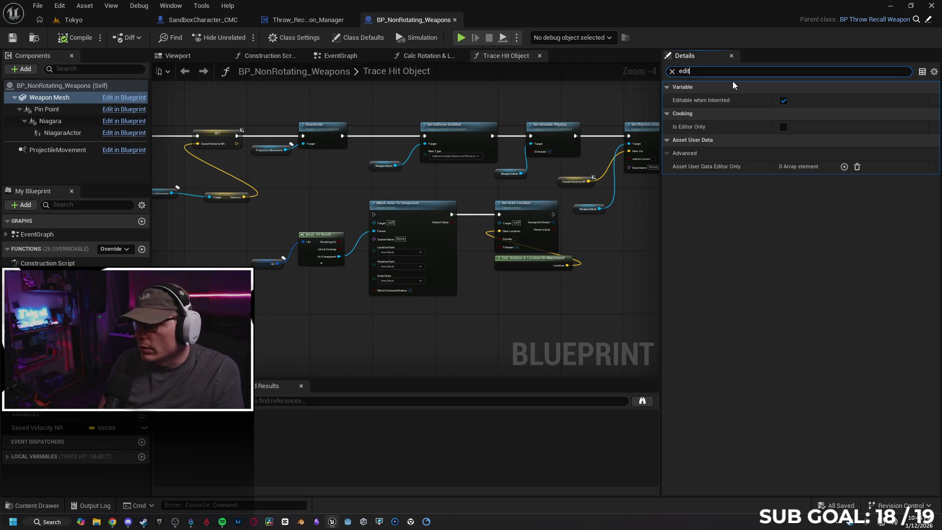
{"action": "key", "text": "BackSpace"}
{"action": "key", "text": "BackSpace"}
{"action": "key", "text": "BackSpace"}
{"action": "type", "text": "xpo"}
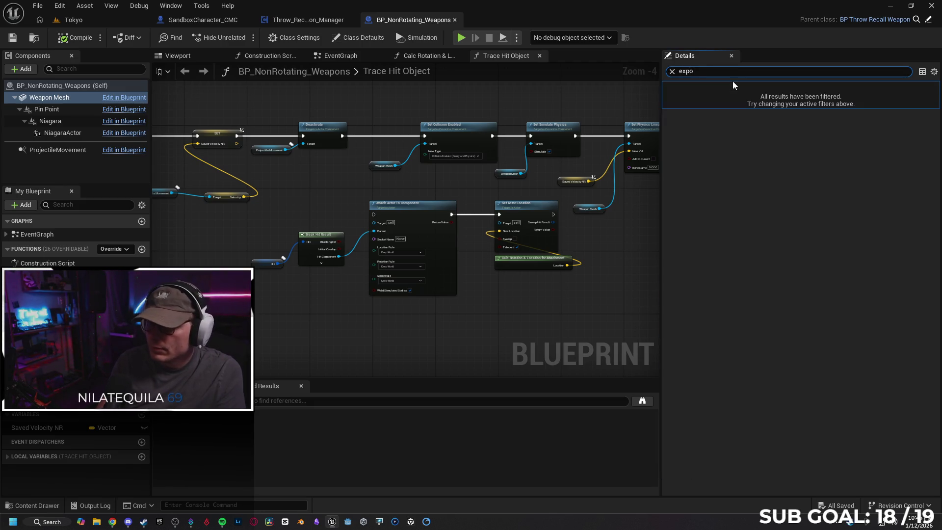
{"action": "type", "text": "se"}
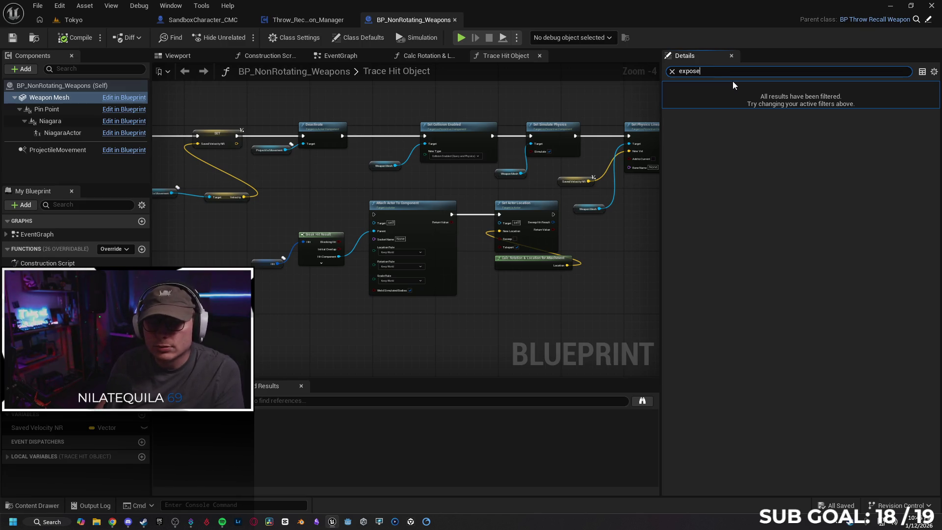
Check the Niagara, ProjectileMovement and Weapon Mesh components for 'editable' options, then clear the filter
{"action": "left_click", "coordinate": [69, 122]}
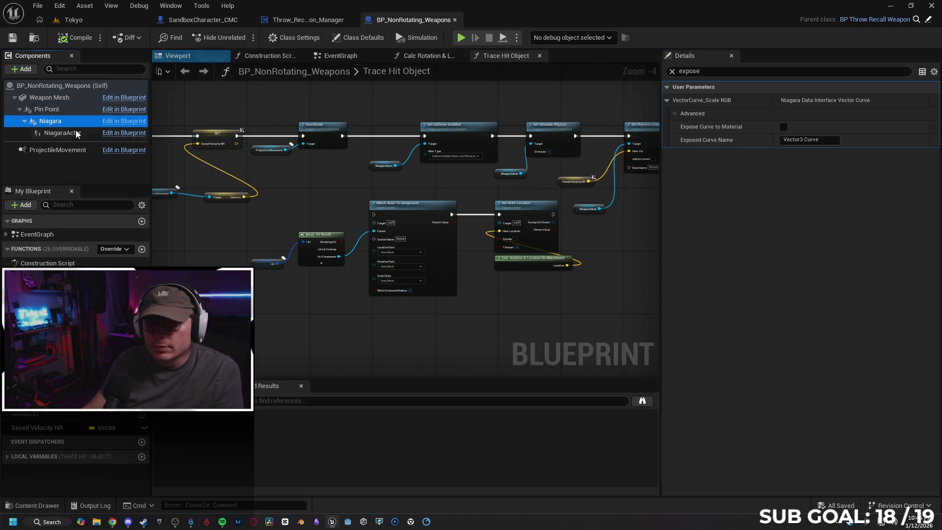
{"action": "left_click", "coordinate": [77, 149]}
{"action": "left_click", "coordinate": [46, 89]}
{"action": "left_click", "coordinate": [672, 71]}
{"action": "type", "text": "editabl"}
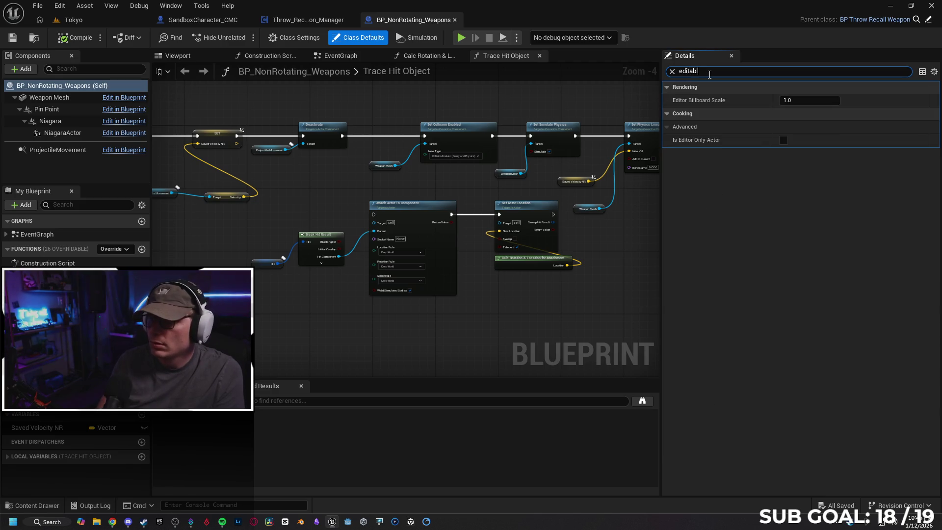
{"action": "type", "text": "e"}
{"action": "left_click", "coordinate": [41, 100]}
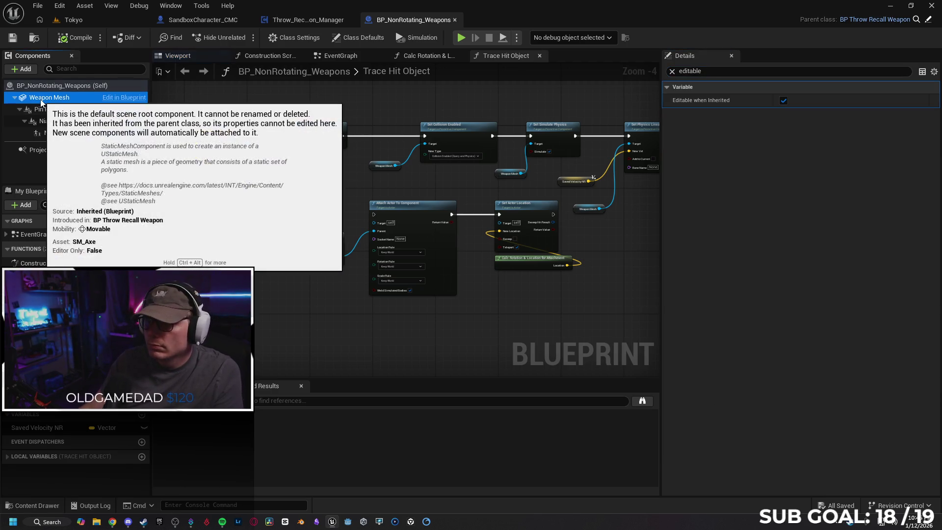
{"action": "left_click", "coordinate": [51, 110]}
{"action": "left_click", "coordinate": [55, 122]}
{"action": "left_click", "coordinate": [59, 133]}
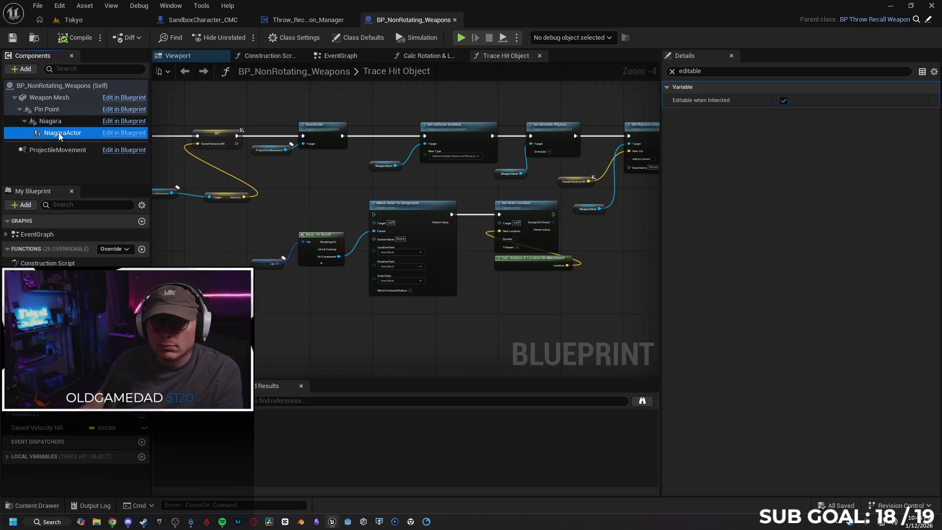
{"action": "left_click", "coordinate": [60, 151]}
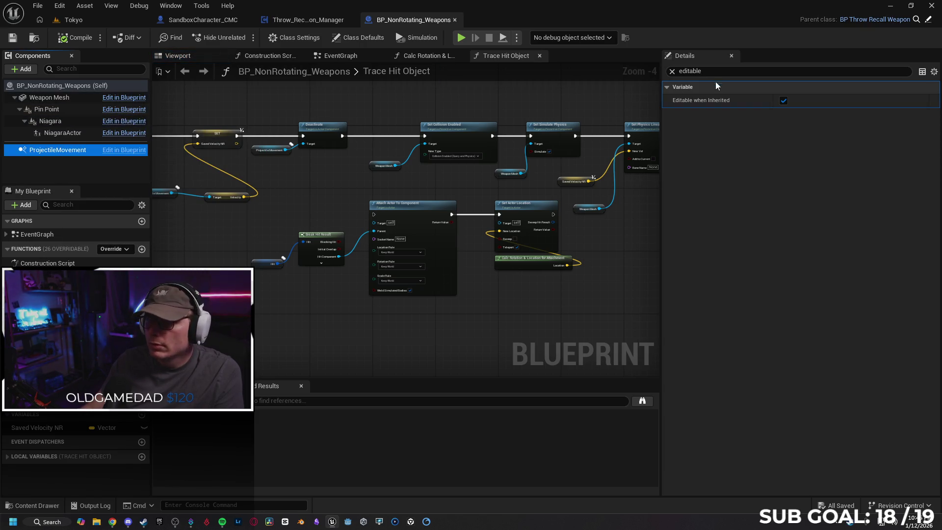
{"action": "left_click", "coordinate": [672, 71]}
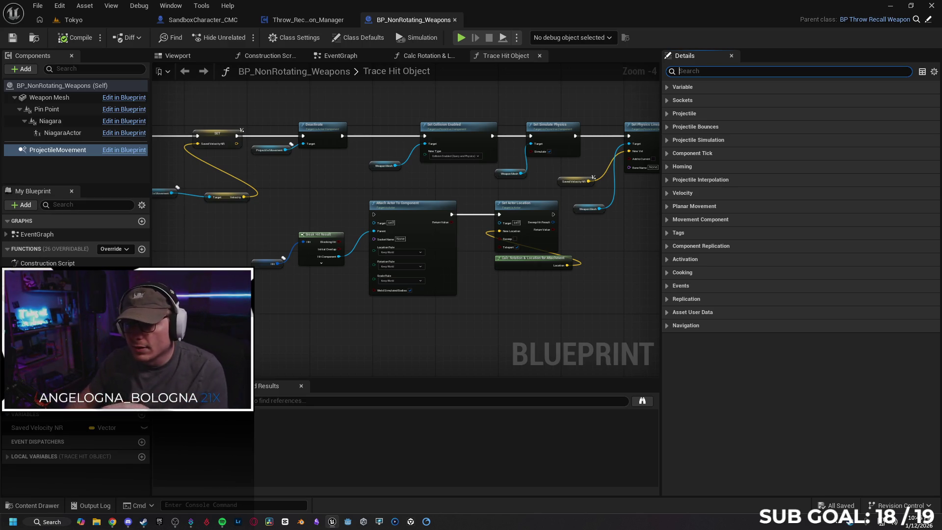
Show Class Defaults and widen Details to read Replicates and Replicate Movement enabled
{"action": "scroll", "coordinate": [226, 226], "scroll_direction": "down", "scroll_amount": 1}
{"action": "mouse_move", "coordinate": [227, 231]}
{"action": "left_mouse_down"}
{"action": "mouse_move", "coordinate": [309, 248]}
{"action": "mouse_move", "coordinate": [406, 236]}
{"action": "mouse_move", "coordinate": [487, 274]}
{"action": "left_mouse_up"}
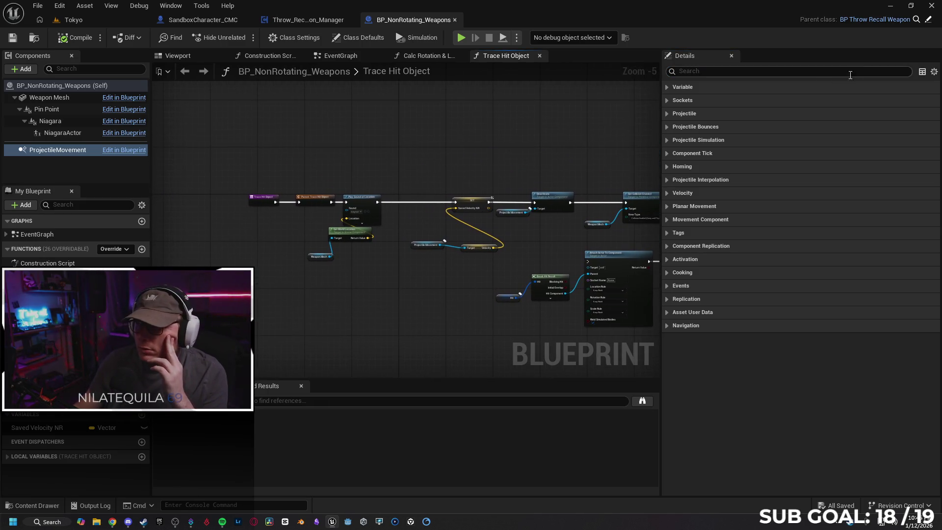
{"action": "left_click_drag", "start_coordinate": [661, 220], "coordinate": [809, 221]}
{"action": "left_click_drag", "start_coordinate": [440, 298], "coordinate": [342, 270]}
{"action": "left_click", "coordinate": [88, 86]}
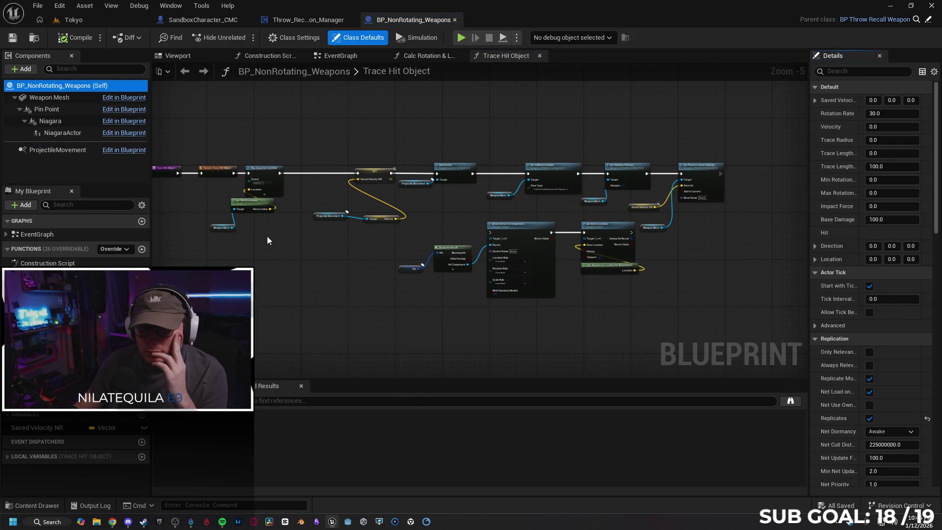
{"action": "left_click_drag", "start_coordinate": [748, 232], "coordinate": [717, 233]}
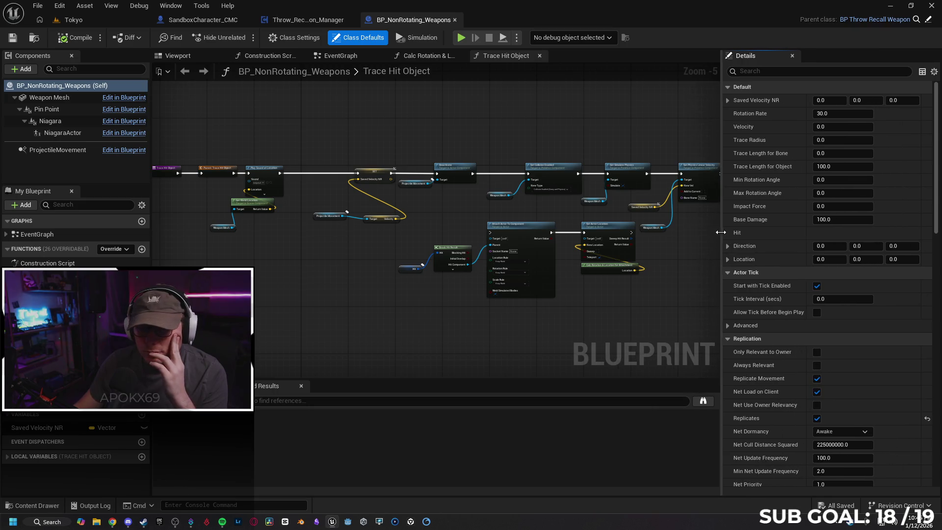
{"action": "scroll", "coordinate": [297, 245], "scroll_direction": "up", "scroll_amount": 1}
{"action": "mouse_move", "coordinate": [297, 246]}
{"action": "left_mouse_down"}
{"action": "mouse_move", "coordinate": [431, 281]}
{"action": "mouse_move", "coordinate": [243, 260]}
{"action": "left_mouse_up"}
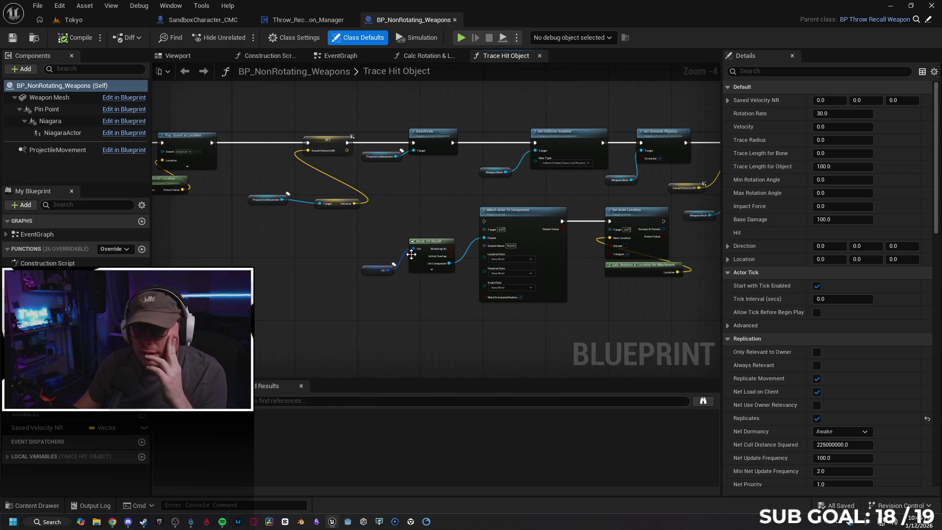
{"action": "left_click", "coordinate": [321, 22]}
Inspect the Spawn Weapon event's SpawnActor node and the Select node choosing the weapon class
{"action": "left_click_drag", "start_coordinate": [326, 140], "coordinate": [532, 102]}
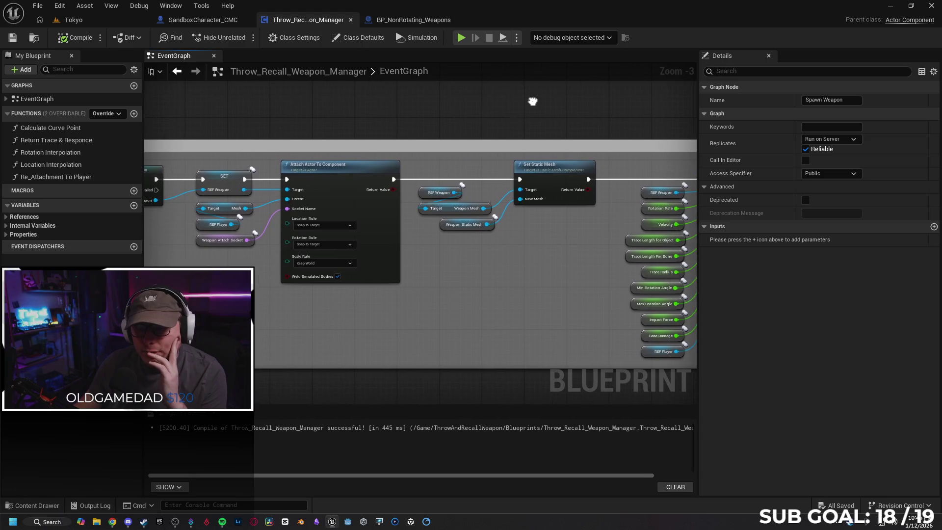
{"action": "mouse_move", "coordinate": [206, 147]}
{"action": "left_mouse_down"}
{"action": "mouse_move", "coordinate": [442, 137]}
{"action": "mouse_move", "coordinate": [419, 128]}
{"action": "left_mouse_up"}
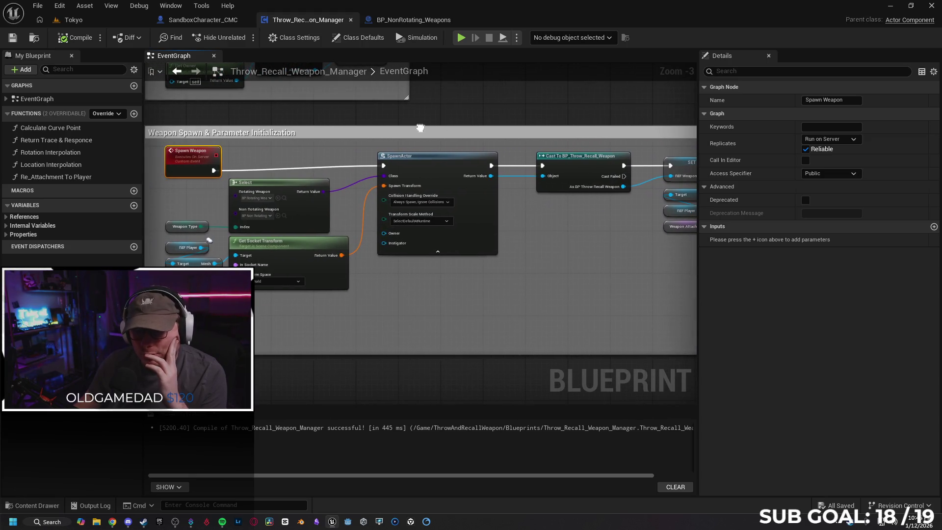
{"action": "left_click", "coordinate": [418, 169]}
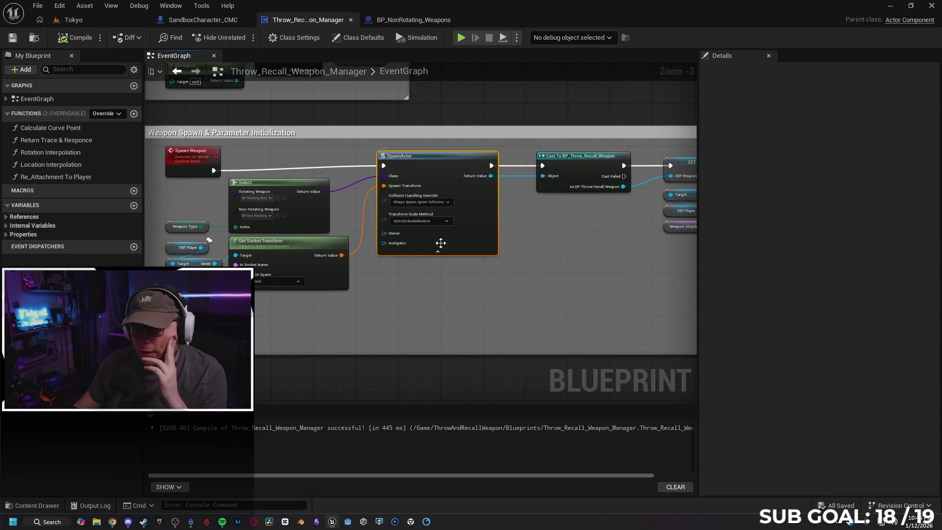
{"action": "scroll", "coordinate": [357, 239], "scroll_direction": "up", "scroll_amount": 2}
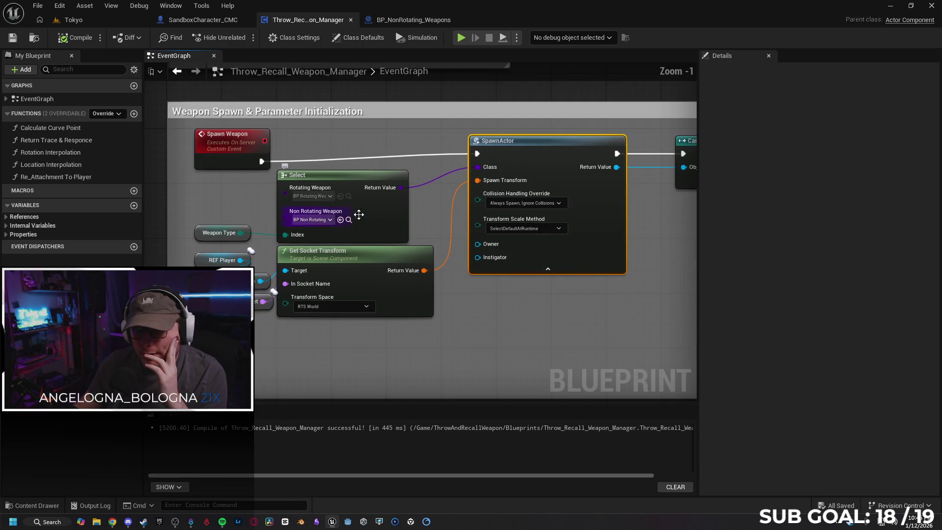
{"action": "left_click", "coordinate": [368, 209]}
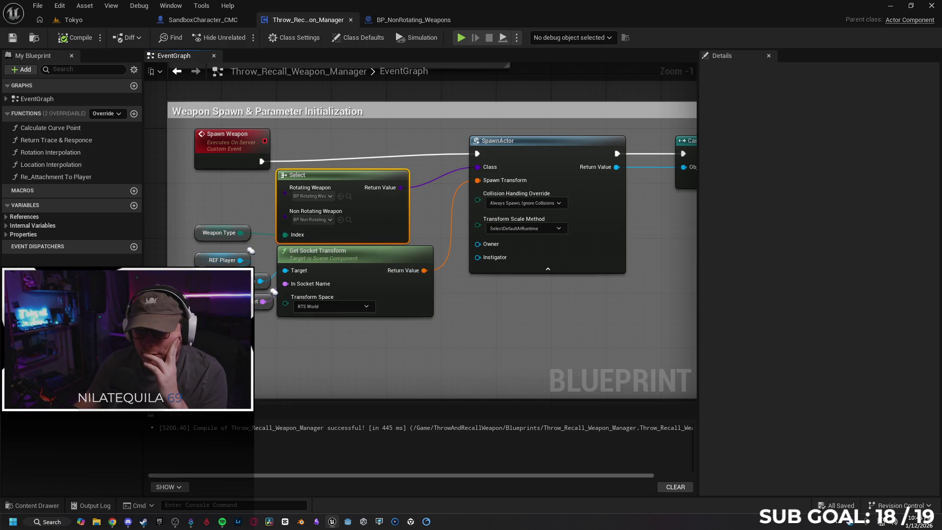
Confirm SET REF_Weapon is Replicated and follow it to Set Static Mesh and Initialize Variables
{"action": "left_click_drag", "start_coordinate": [457, 348], "coordinate": [210, 334]}
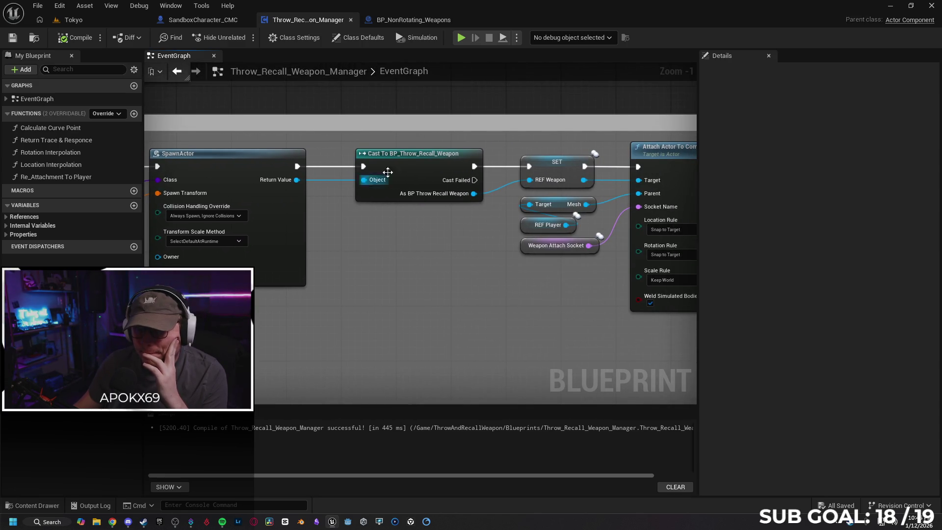
{"action": "left_click_drag", "start_coordinate": [453, 257], "coordinate": [343, 258]}
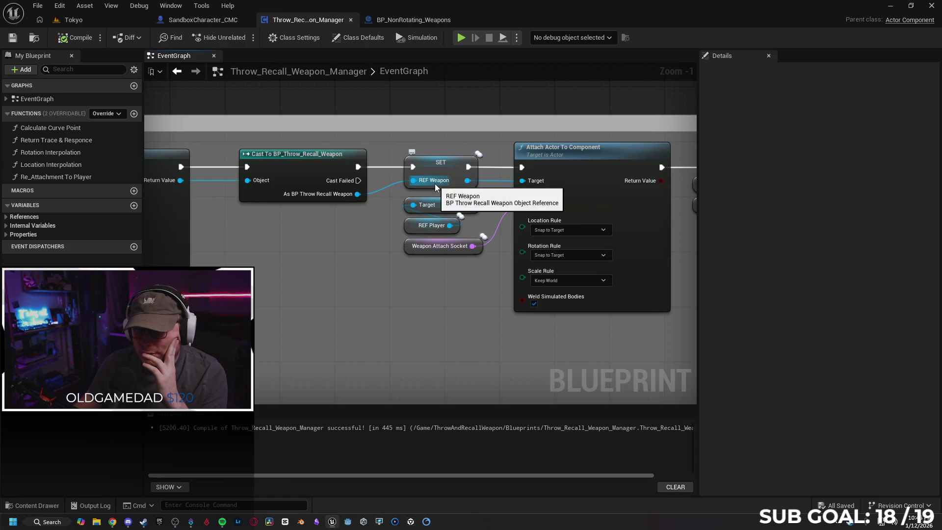
{"action": "left_click", "coordinate": [449, 167]}
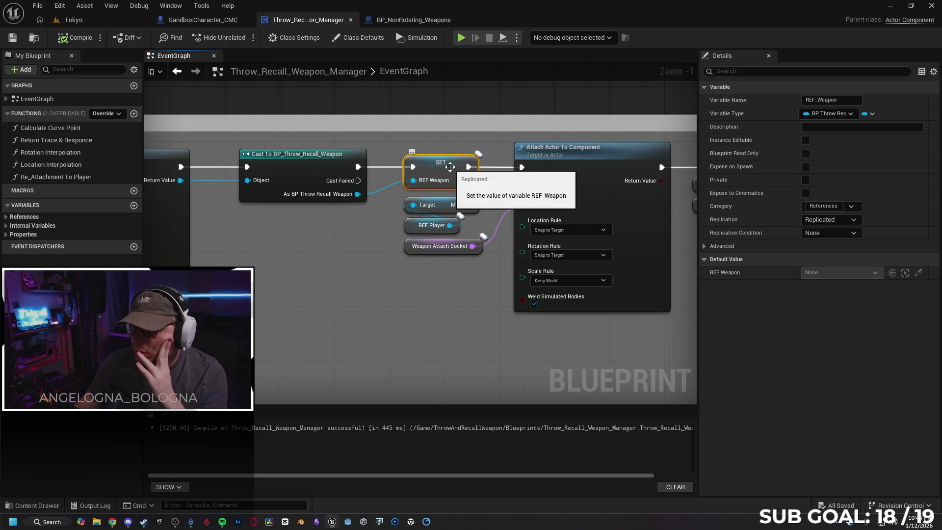
{"action": "mouse_move", "coordinate": [431, 287]}
{"action": "left_mouse_down"}
{"action": "mouse_move", "coordinate": [392, 273]}
{"action": "mouse_move", "coordinate": [323, 276]}
{"action": "left_mouse_up"}
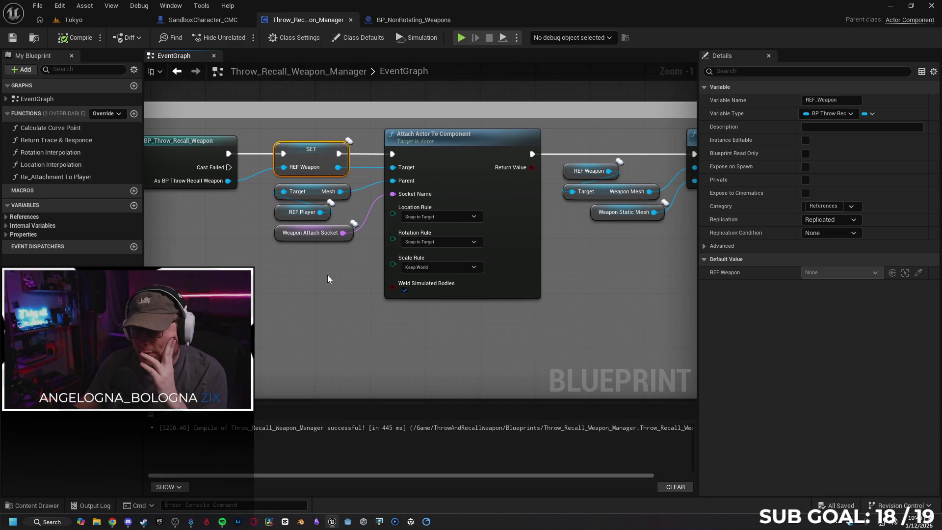
{"action": "left_click_drag", "start_coordinate": [543, 289], "coordinate": [295, 272]}
{"action": "left_click_drag", "start_coordinate": [479, 273], "coordinate": [295, 250]}
{"action": "mouse_move", "coordinate": [610, 321]}
{"action": "left_mouse_down"}
{"action": "mouse_move", "coordinate": [402, 328]}
{"action": "mouse_move", "coordinate": [466, 323]}
{"action": "left_mouse_up"}
{"action": "scroll", "coordinate": [374, 337], "scroll_direction": "down", "scroll_amount": 5}
{"action": "scroll", "coordinate": [313, 190], "scroll_direction": "up", "scroll_amount": 4}
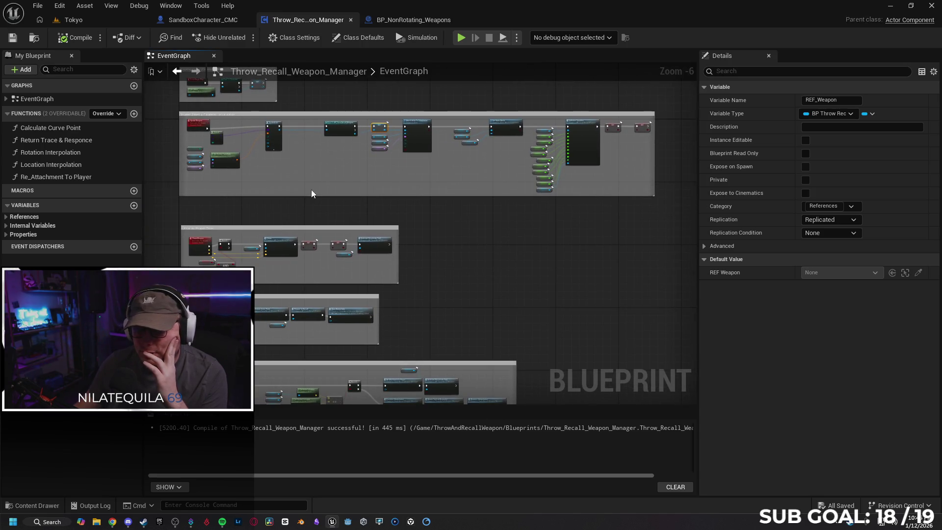
{"action": "left_click_drag", "start_coordinate": [476, 170], "coordinate": [538, 175]}
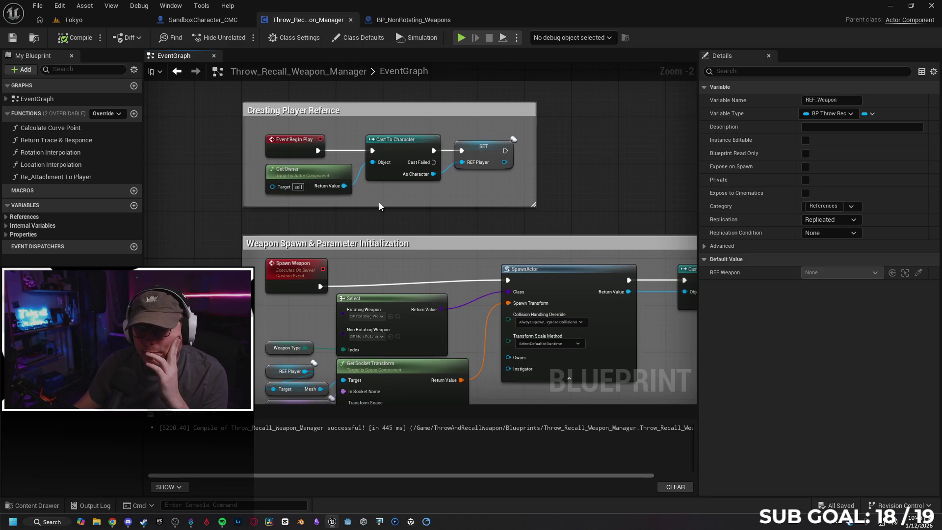
{"action": "mouse_move", "coordinate": [380, 215]}
{"action": "left_mouse_down"}
{"action": "mouse_move", "coordinate": [391, 185]}
{"action": "mouse_move", "coordinate": [460, 107]}
{"action": "mouse_move", "coordinate": [298, 179]}
{"action": "mouse_move", "coordinate": [280, 122]}
{"action": "mouse_move", "coordinate": [290, 194]}
{"action": "mouse_move", "coordinate": [305, 142]}
{"action": "mouse_move", "coordinate": [325, 122]}
{"action": "mouse_move", "coordinate": [315, 130]}
{"action": "mouse_move", "coordinate": [511, 217]}
{"action": "mouse_move", "coordinate": [467, 166]}
{"action": "left_mouse_up"}
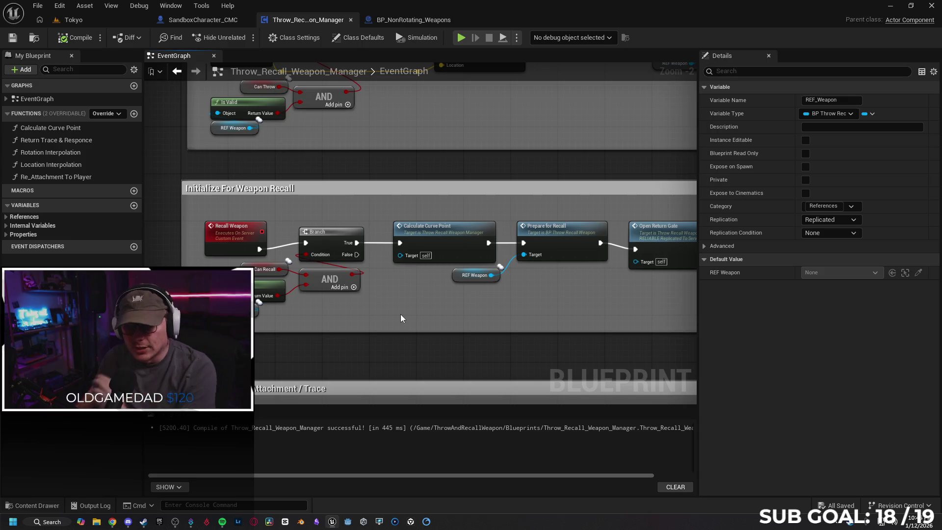
{"action": "mouse_move", "coordinate": [400, 314]}
{"action": "left_mouse_down"}
{"action": "mouse_move", "coordinate": [400, 395]}
{"action": "mouse_move", "coordinate": [400, 325]}
{"action": "mouse_move", "coordinate": [416, 310]}
{"action": "left_mouse_up"}
{"action": "mouse_move", "coordinate": [437, 105]}
{"action": "left_mouse_down"}
{"action": "mouse_move", "coordinate": [439, 148]}
{"action": "mouse_move", "coordinate": [464, 166]}
{"action": "mouse_move", "coordinate": [499, 157]}
{"action": "mouse_move", "coordinate": [493, 112]}
{"action": "left_mouse_up"}
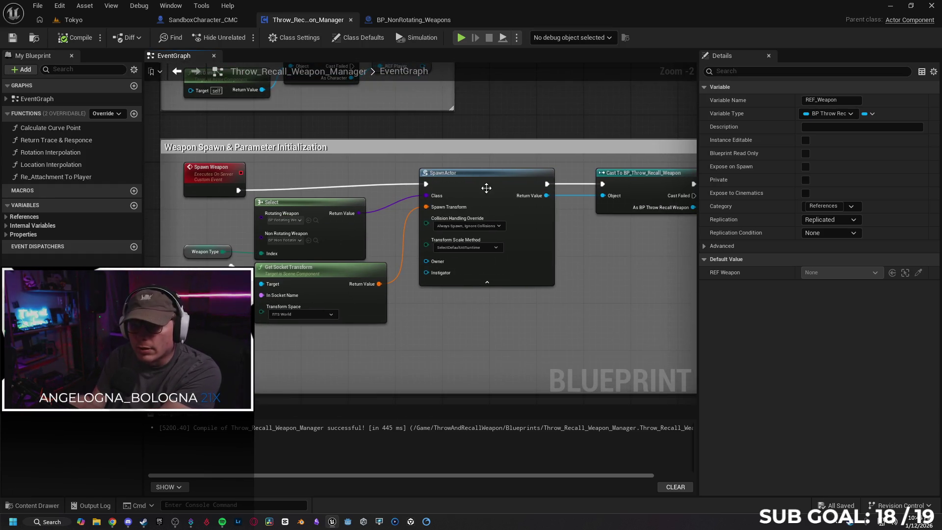
{"action": "left_click", "coordinate": [484, 188]}
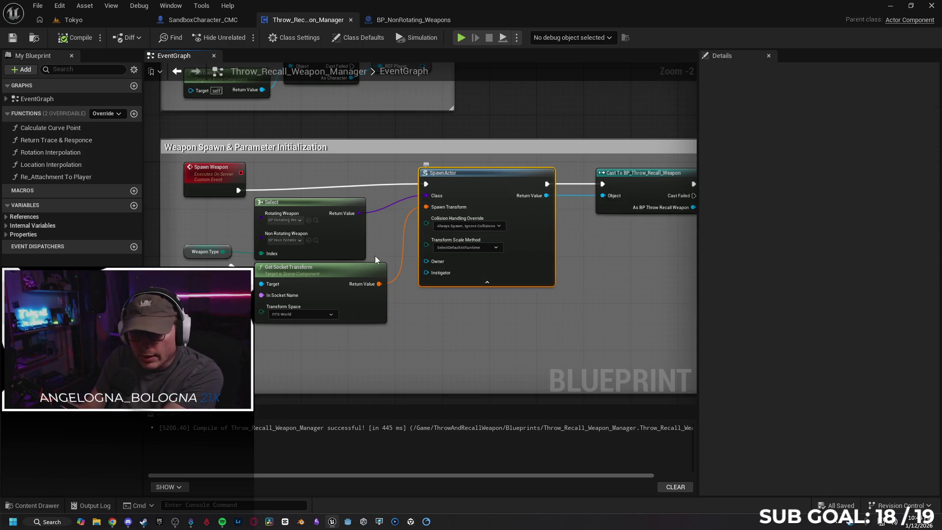
{"action": "left_click", "coordinate": [343, 237]}
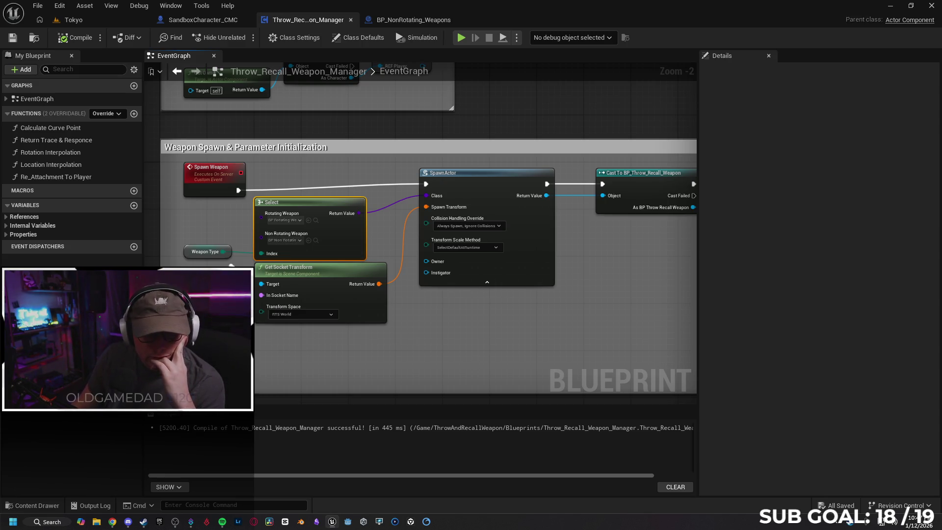
{"action": "scroll", "coordinate": [313, 367], "scroll_direction": "up", "scroll_amount": 1}
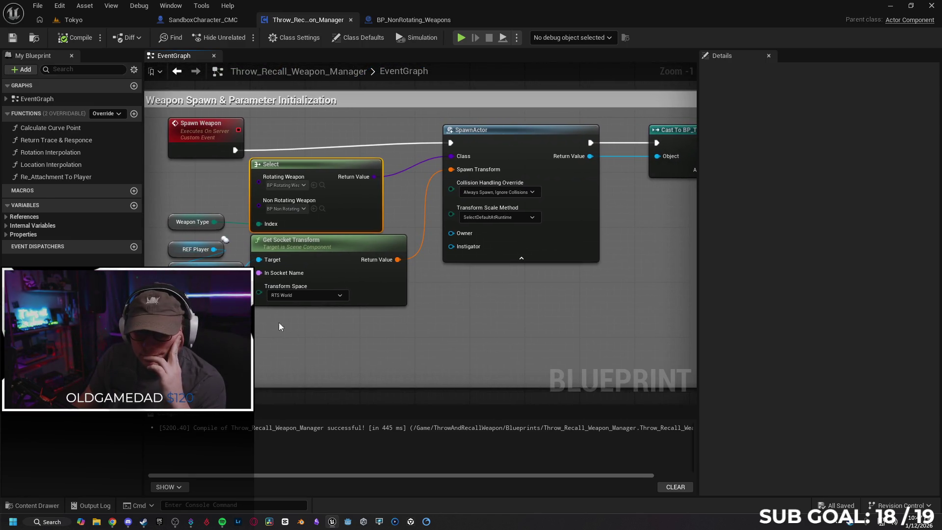
{"action": "left_click", "coordinate": [206, 265]}
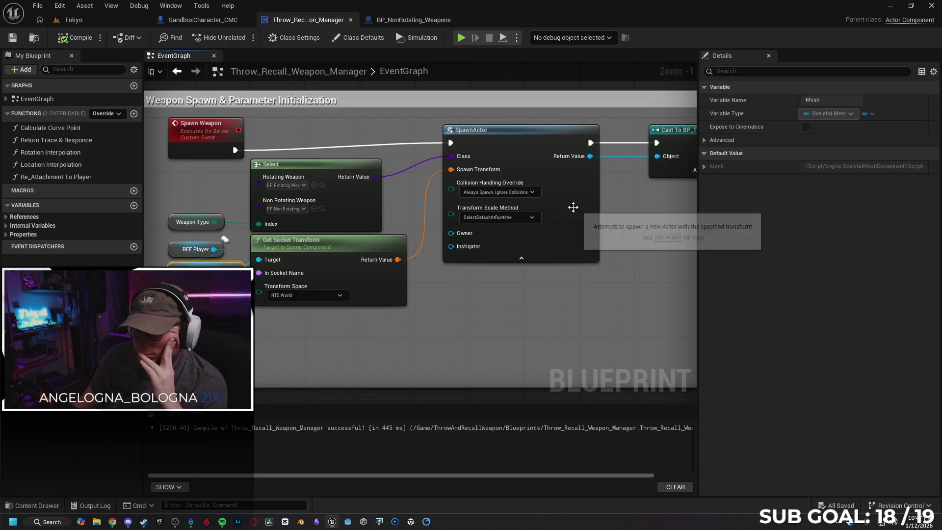
{"action": "left_click", "coordinate": [705, 140]}
{"action": "left_click", "coordinate": [706, 139]}
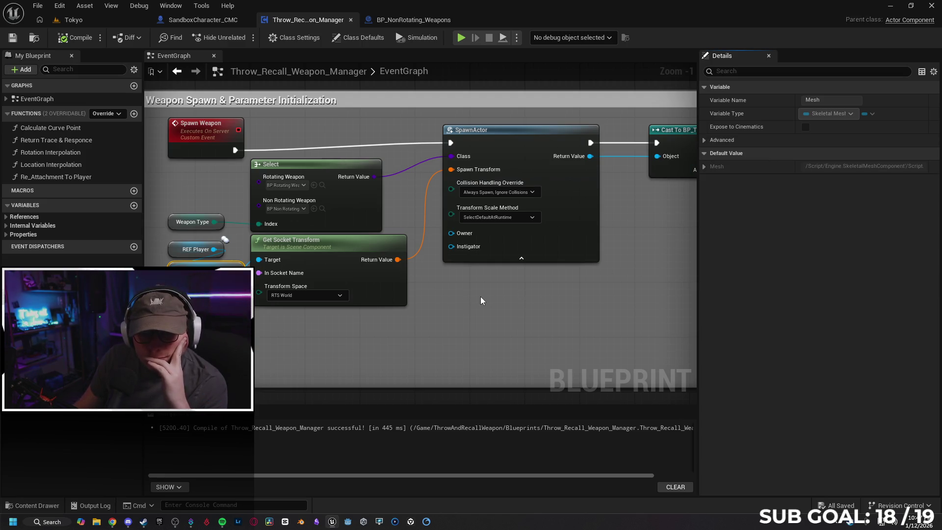
{"action": "mouse_move", "coordinate": [506, 302]}
{"action": "left_mouse_down"}
{"action": "mouse_move", "coordinate": [285, 302]}
{"action": "mouse_move", "coordinate": [403, 284]}
{"action": "left_mouse_up"}
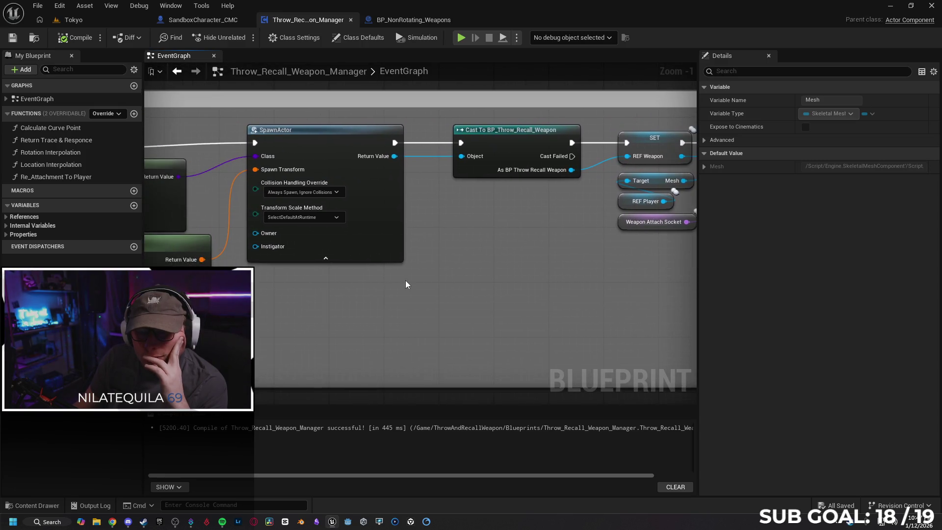
{"action": "scroll", "coordinate": [404, 283], "scroll_direction": "down", "scroll_amount": 3}
{"action": "left_click_drag", "start_coordinate": [545, 299], "coordinate": [528, 295]}
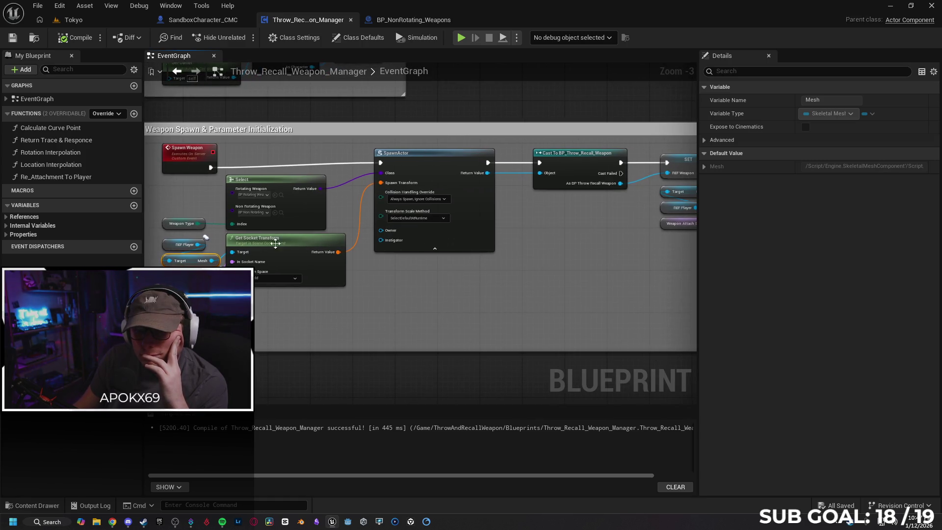
Follow the Spawn Weapon chain to Attach Actor To Component and select the REF Weapon getter
{"action": "left_click", "coordinate": [179, 163]}
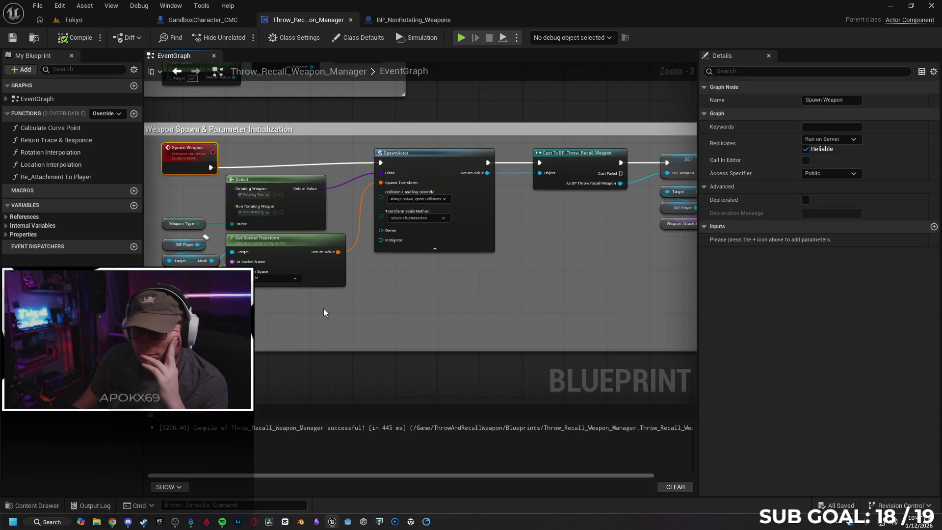
{"action": "left_click_drag", "start_coordinate": [457, 327], "coordinate": [148, 309]}
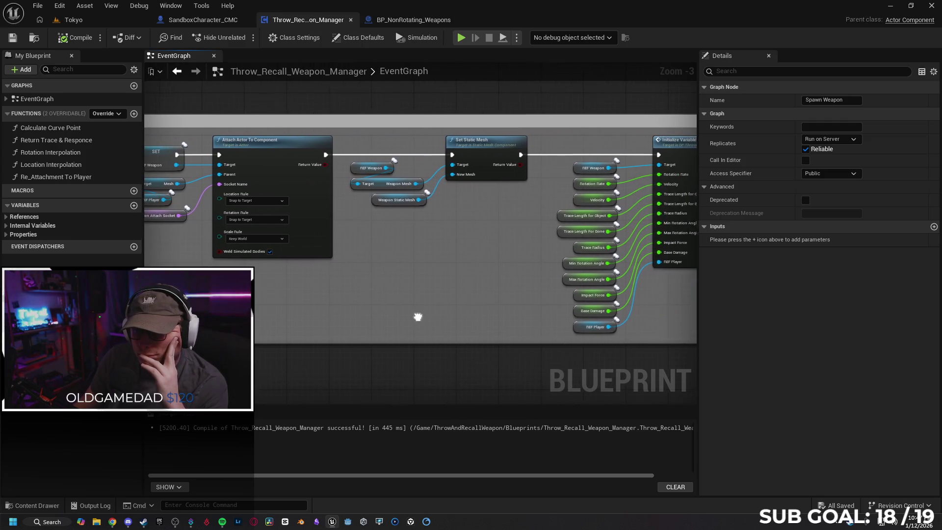
{"action": "left_click_drag", "start_coordinate": [419, 317], "coordinate": [358, 318]}
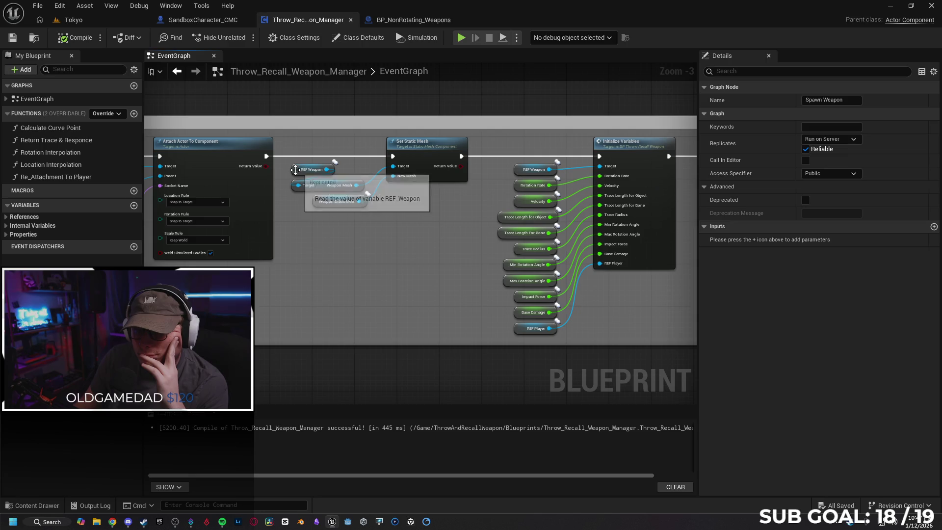
{"action": "left_click", "coordinate": [295, 170]}
Expand the Properties, Internal Variables and References groups and review REF_Weapon's Advanced settings
{"action": "left_click", "coordinate": [6, 235]}
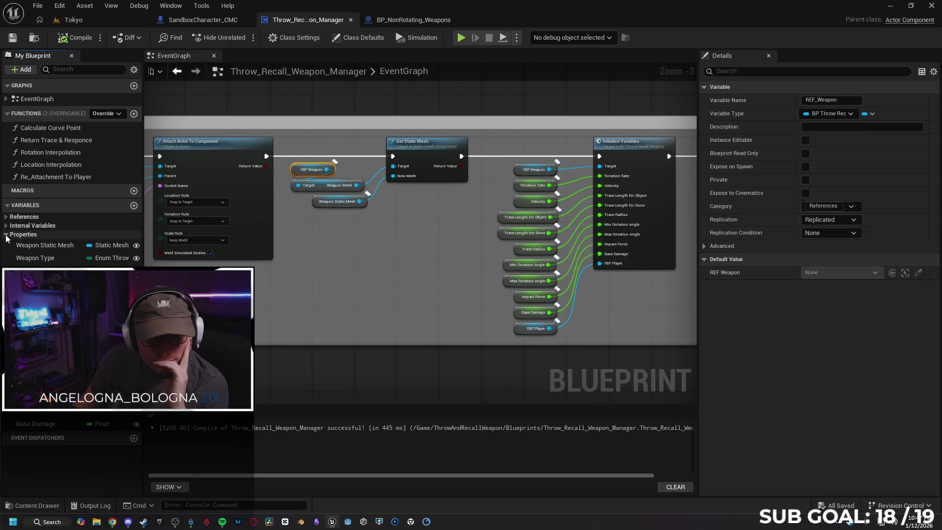
{"action": "left_click", "coordinate": [6, 225]}
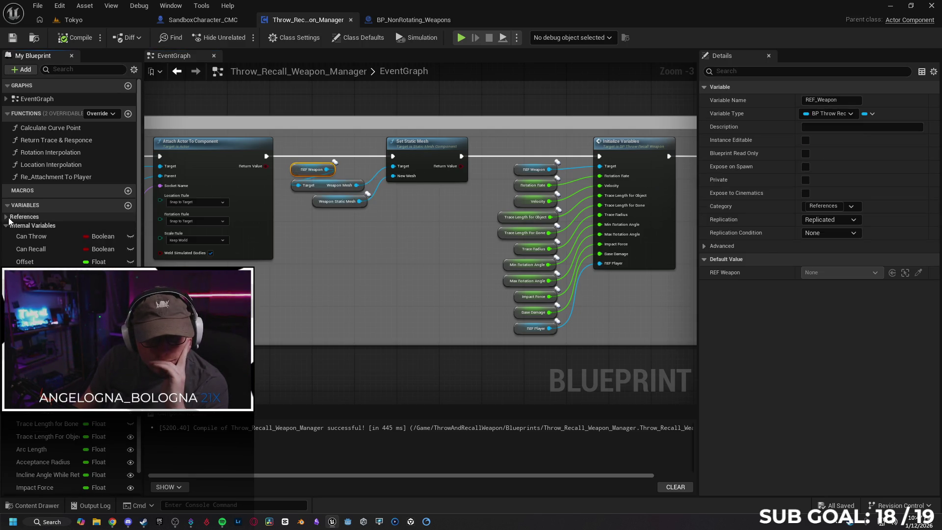
{"action": "left_click", "coordinate": [6, 216]}
{"action": "left_click", "coordinate": [40, 229]}
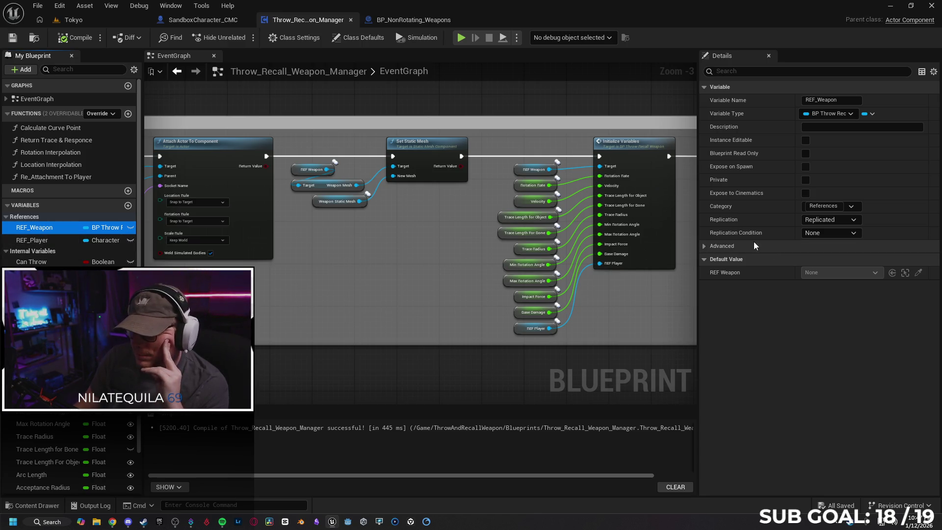
{"action": "left_click", "coordinate": [705, 246]}
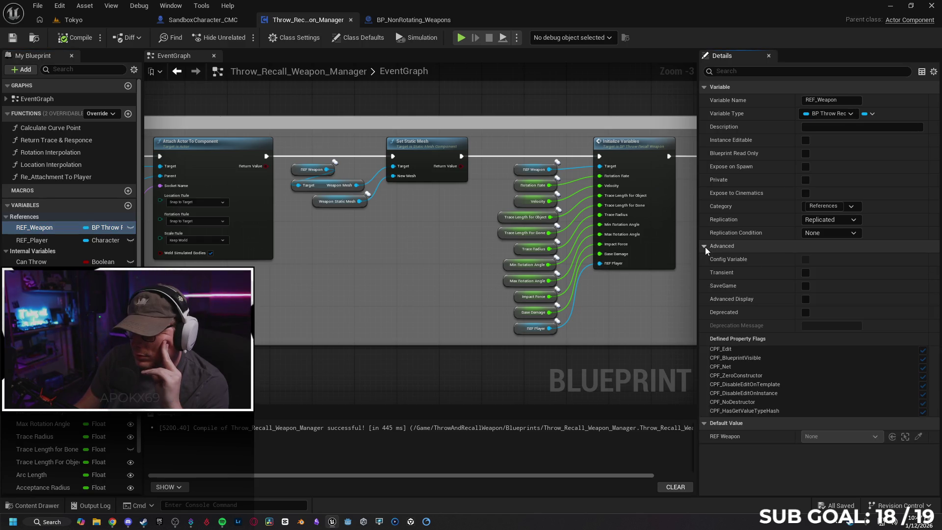
{"action": "left_click", "coordinate": [705, 246]}
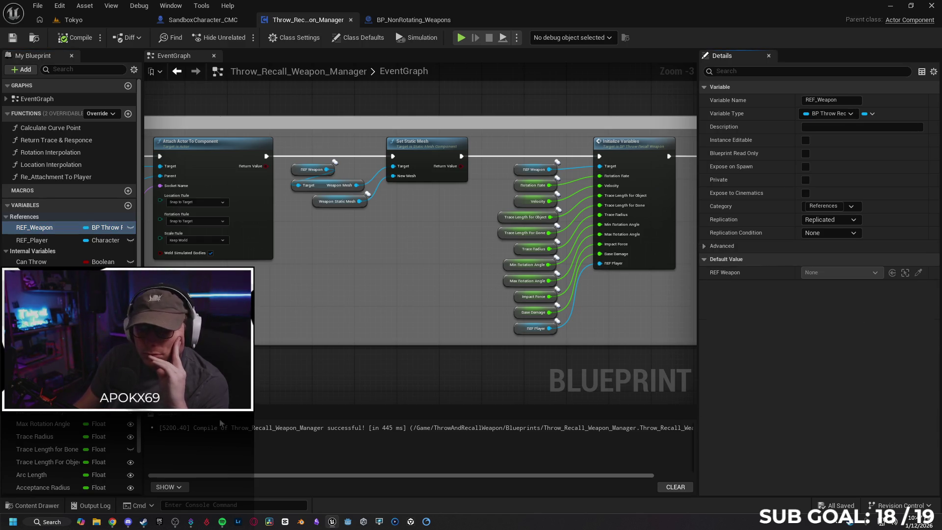
{"action": "left_click", "coordinate": [112, 522]}
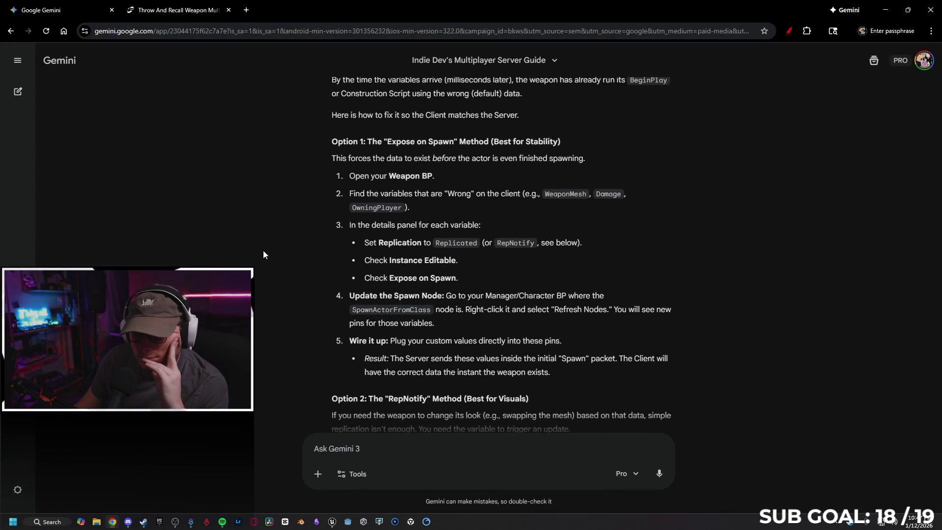
Scroll Gemini's answer to Option 2's RepNotify steps, then return to the Unreal Editor
{"action": "scroll", "coordinate": [260, 255], "scroll_direction": "down", "scroll_amount": 2}
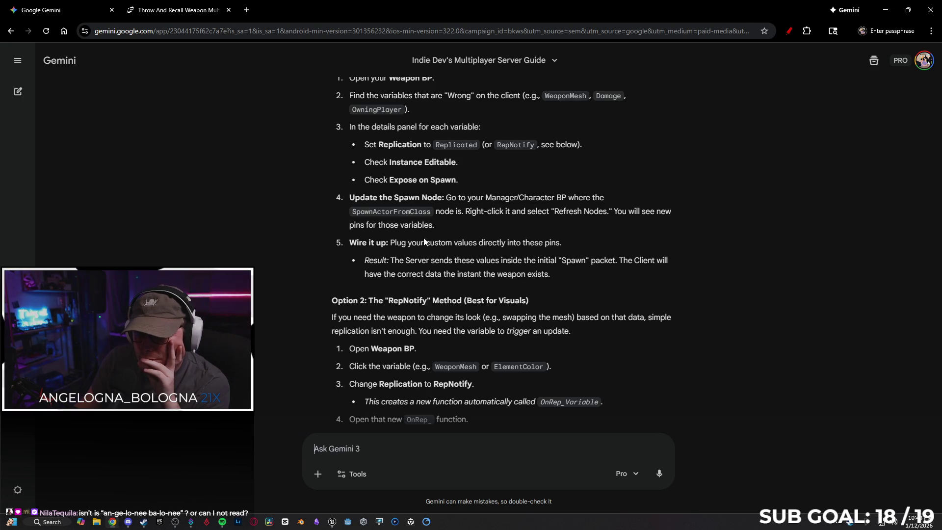
{"action": "left_click", "coordinate": [172, 5]}
{"action": "left_click", "coordinate": [101, 6]}
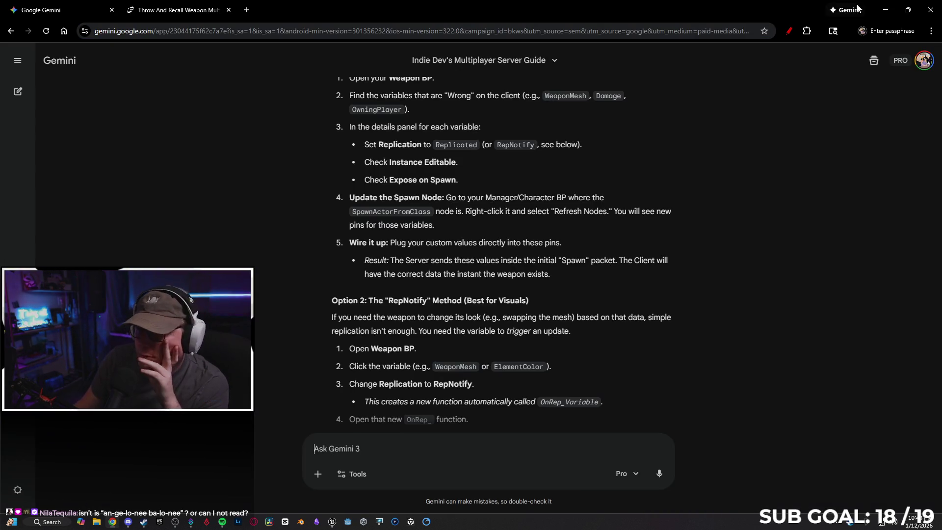
{"action": "key", "text": "alt+Tab"}
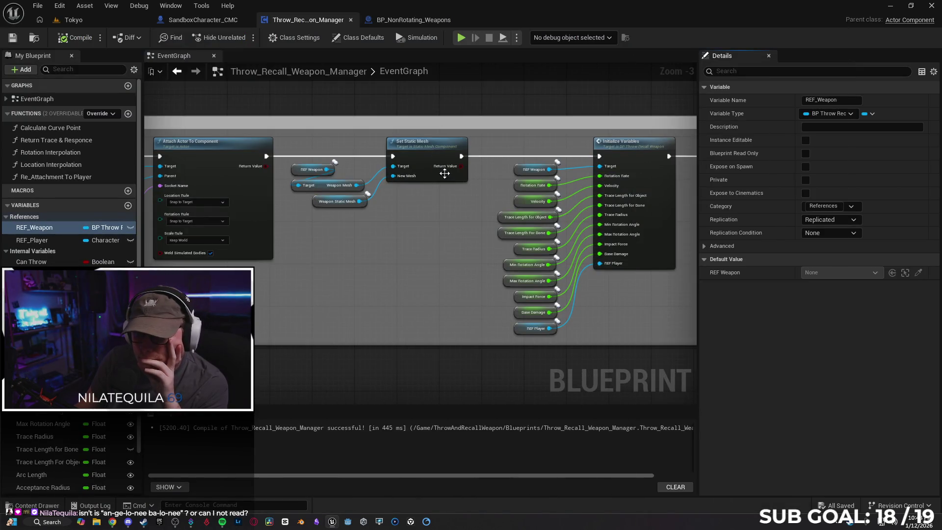
Pan the manager's event graph to the SpawnActor node and the Spawn Weapon event
{"action": "left_click_drag", "start_coordinate": [354, 248], "coordinate": [616, 245]}
{"action": "left_click_drag", "start_coordinate": [336, 248], "coordinate": [495, 240]}
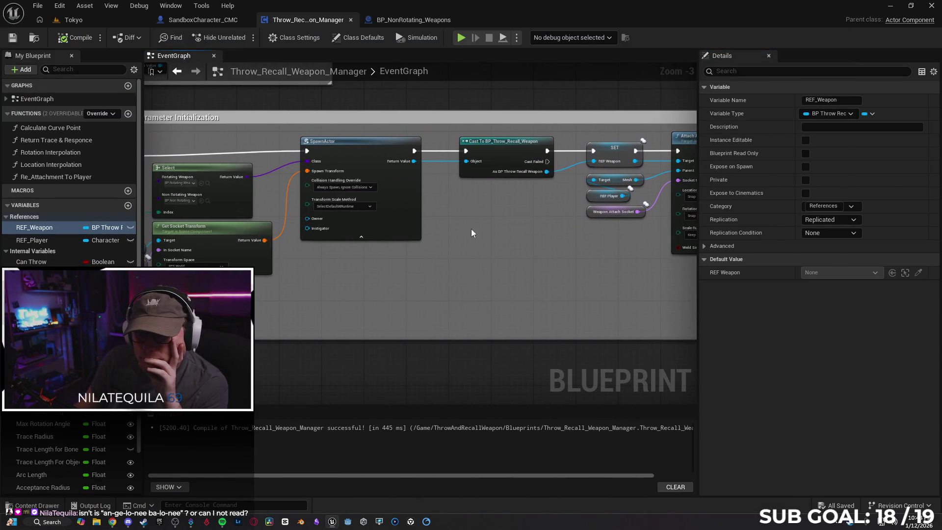
{"action": "right_click", "coordinate": [358, 161]}
{"action": "left_click", "coordinate": [422, 239]}
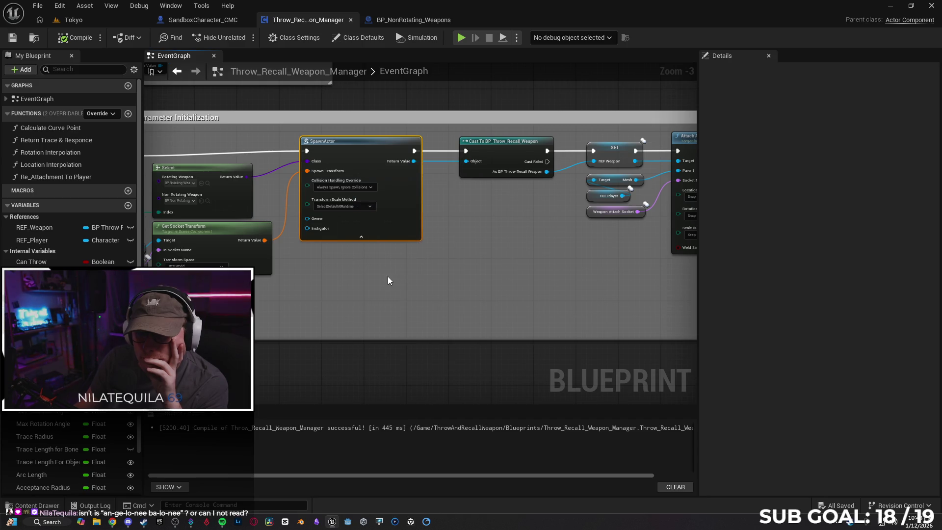
{"action": "left_click_drag", "start_coordinate": [386, 271], "coordinate": [483, 276]}
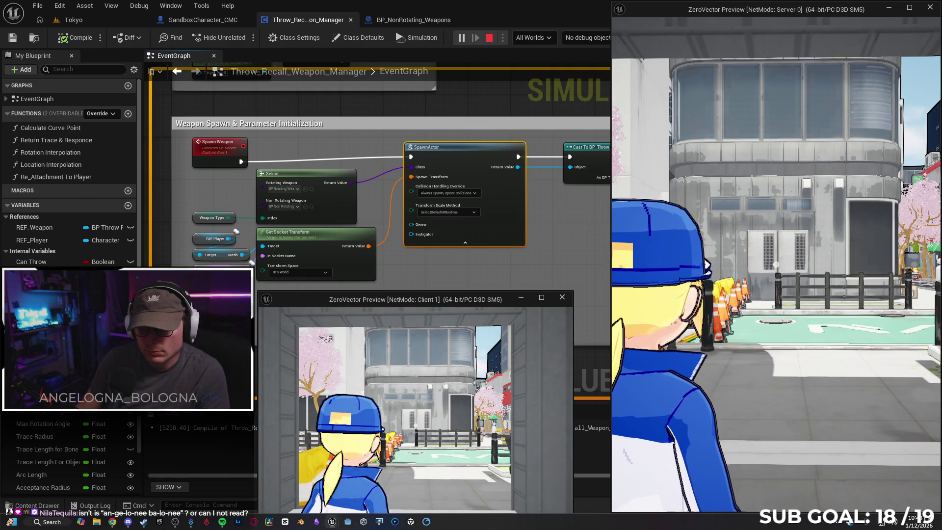
Run the client character forward and set the debug object to CMC0 (Client, spawned)
{"action": "key", "text": "w"}
{"action": "key", "text": "w"}
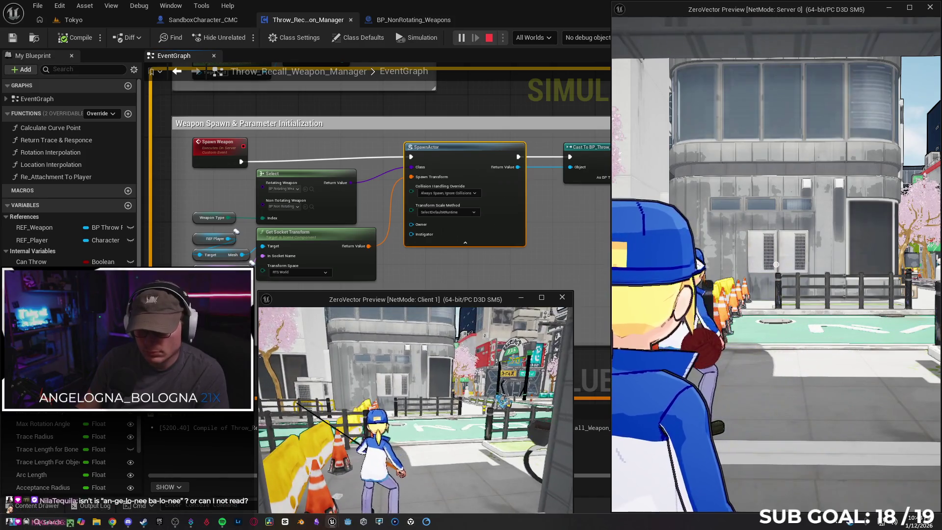
{"action": "key", "text": "w"}
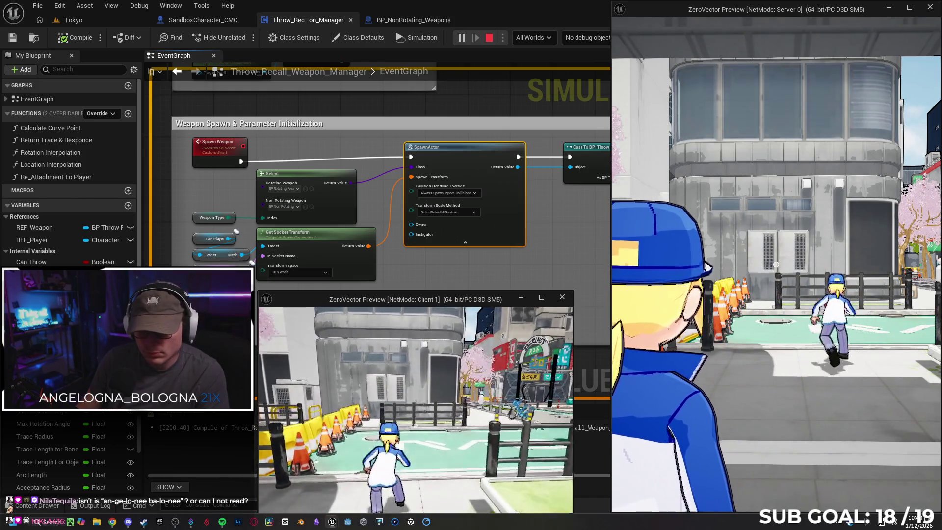
{"action": "key", "text": "w"}
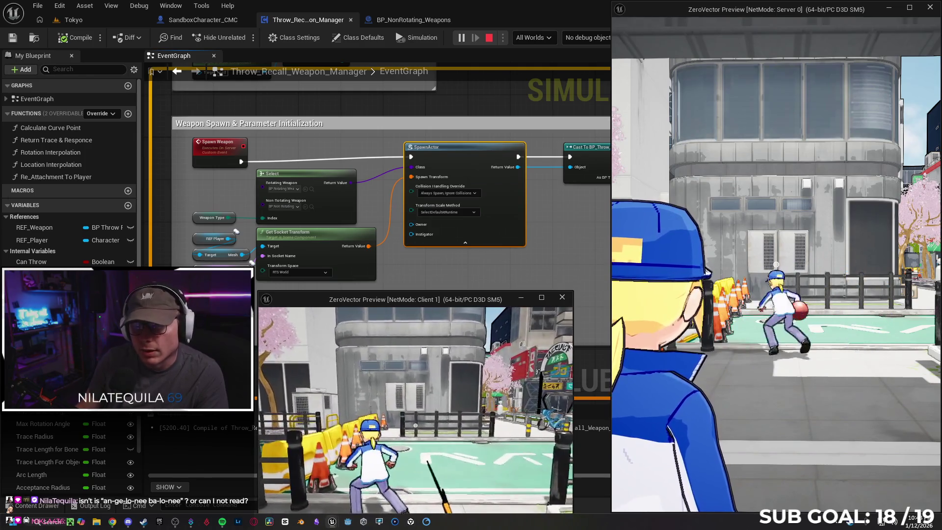
{"action": "key", "text": "super"}
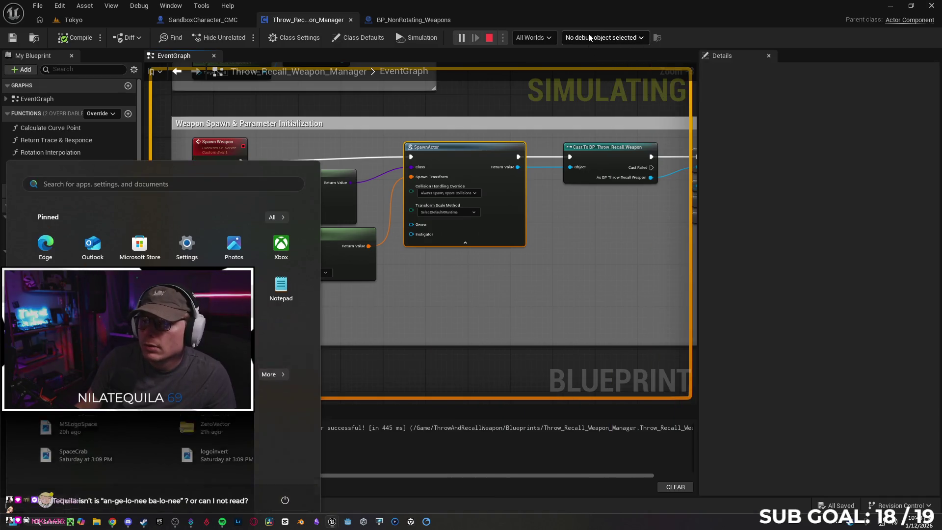
{"action": "left_click", "coordinate": [603, 37]}
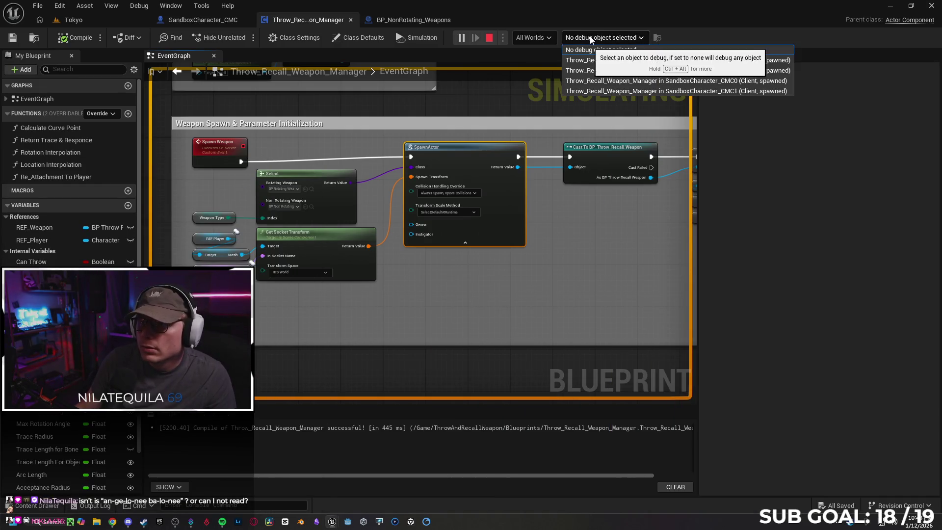
{"action": "left_click", "coordinate": [623, 81]}
In the Client 1 window, walk around, spawn the weapon with E, and stop the session
{"action": "mouse_move", "coordinate": [332, 523]}
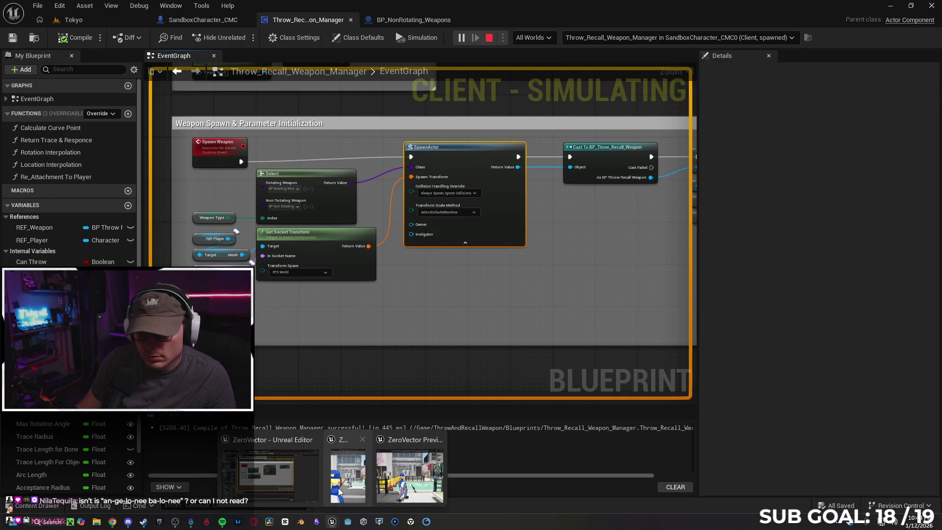
{"action": "left_click", "coordinate": [338, 482]}
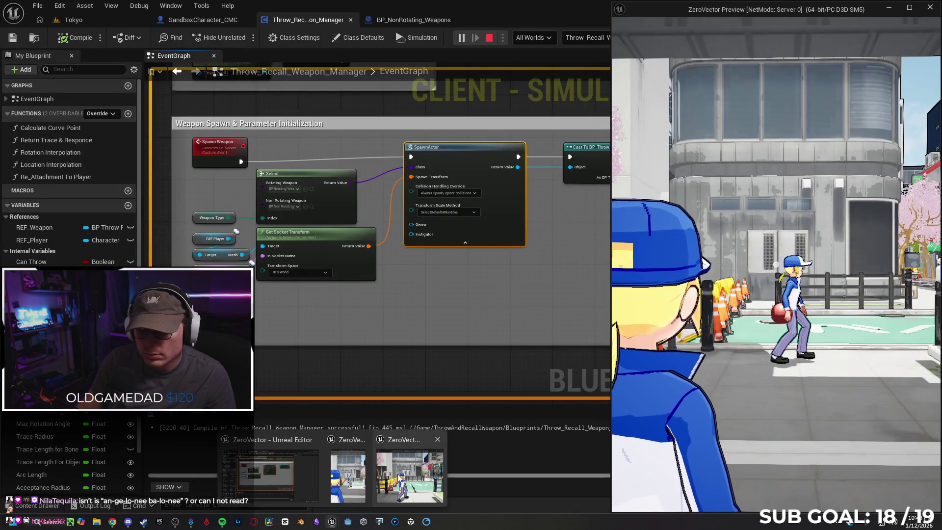
{"action": "left_click", "coordinate": [410, 479]}
{"action": "key", "text": "a"}
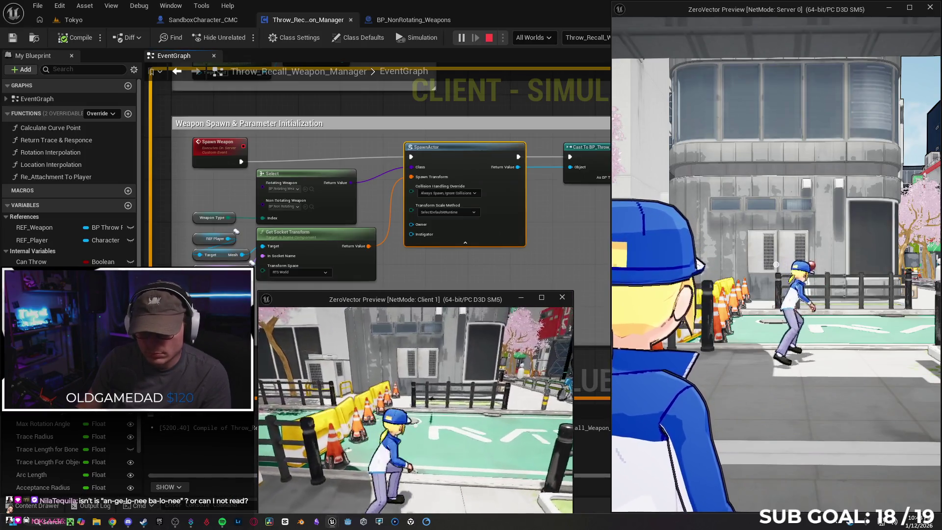
{"action": "key", "text": "e"}
{"action": "key", "text": "Escape"}
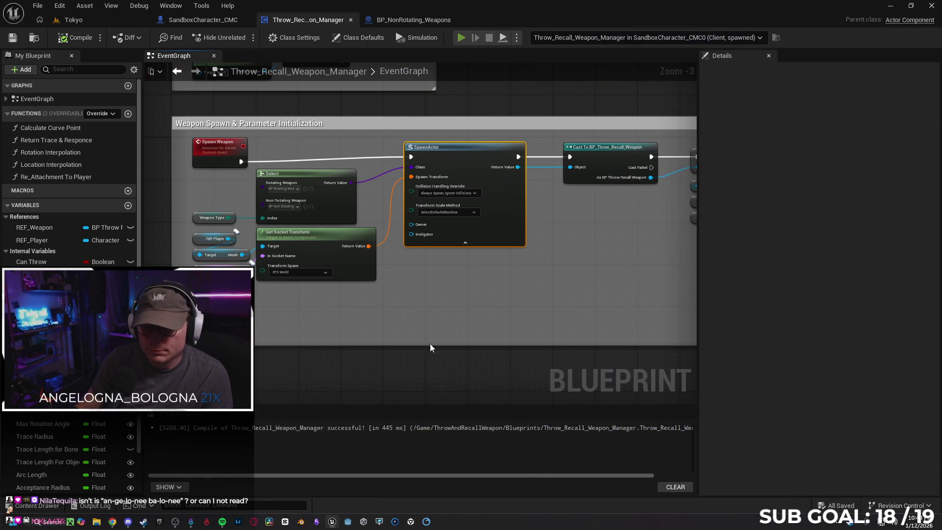
Restart the play session with Alt+P, run the client forward, and end it with Esc
{"action": "key", "text": "alt+p"}
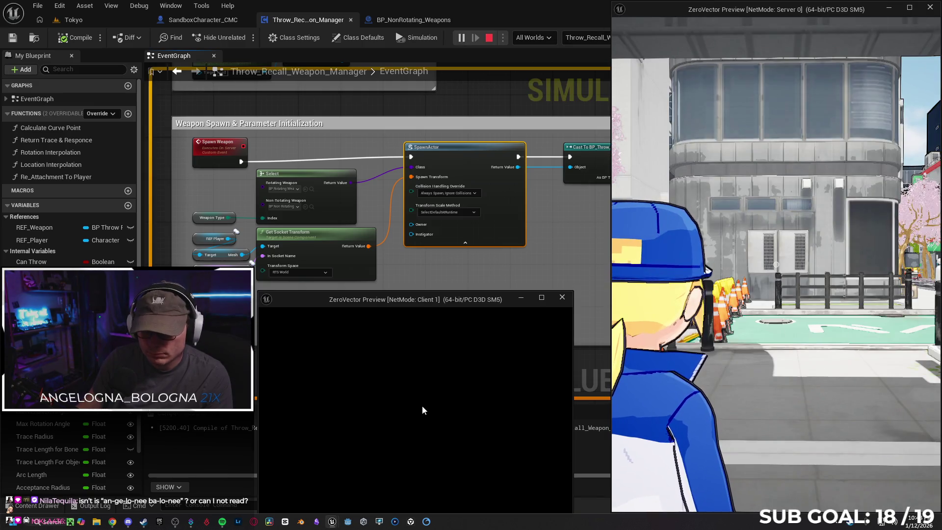
{"action": "left_click", "coordinate": [416, 406]}
{"action": "key", "text": "w"}
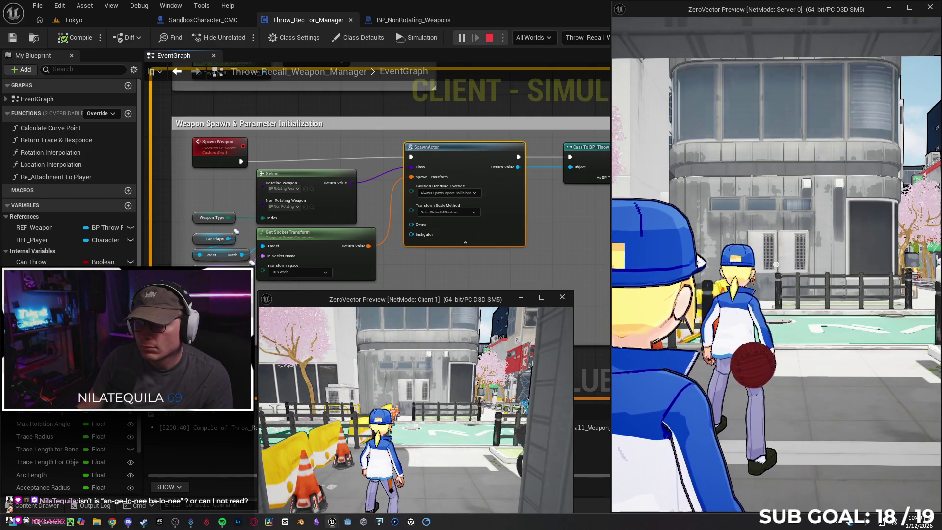
{"action": "key", "text": "Escape"}
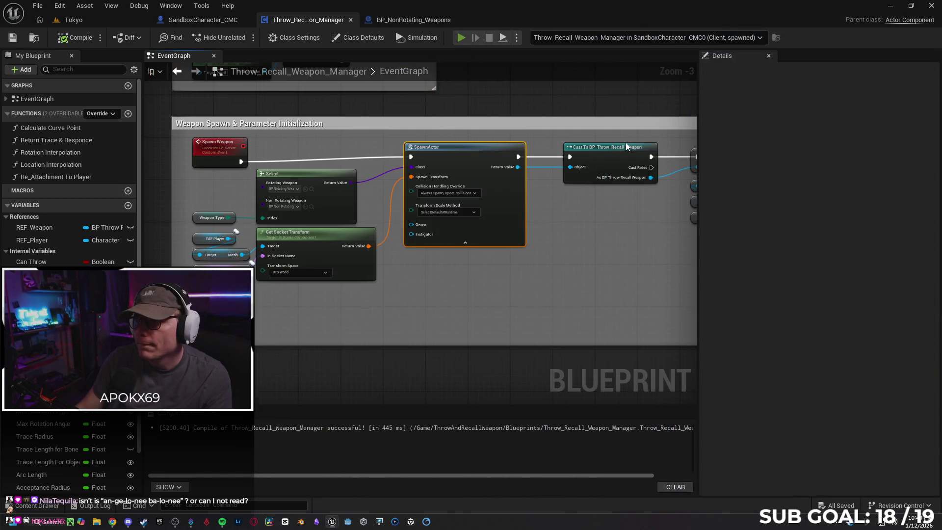
Start a new play session debugging the CMC1 (Client, spawned) weapon manager, test in the Client window, then stop
{"action": "left_click", "coordinate": [490, 38]}
{"action": "left_click", "coordinate": [603, 39]}
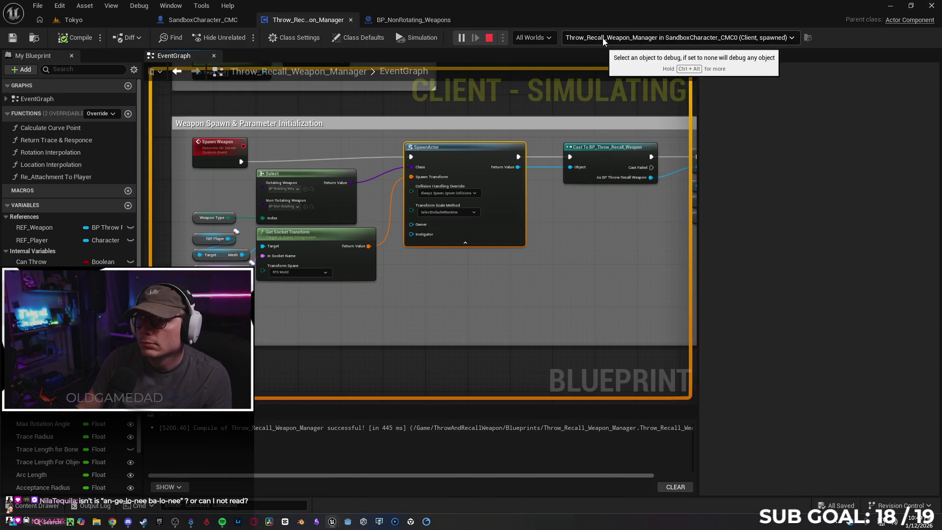
{"action": "left_click", "coordinate": [609, 93]}
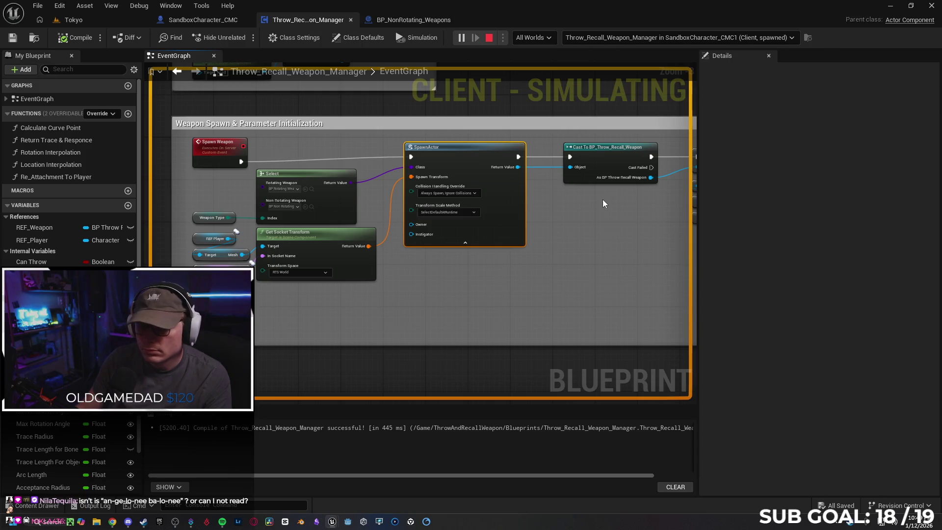
{"action": "mouse_move", "coordinate": [347, 521]}
{"action": "left_click", "coordinate": [399, 471]}
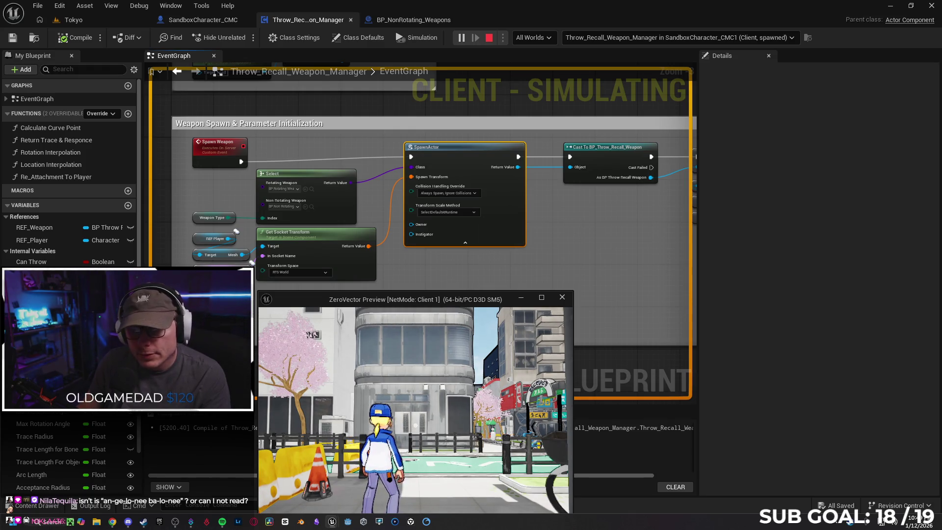
{"action": "key", "text": "Escape"}
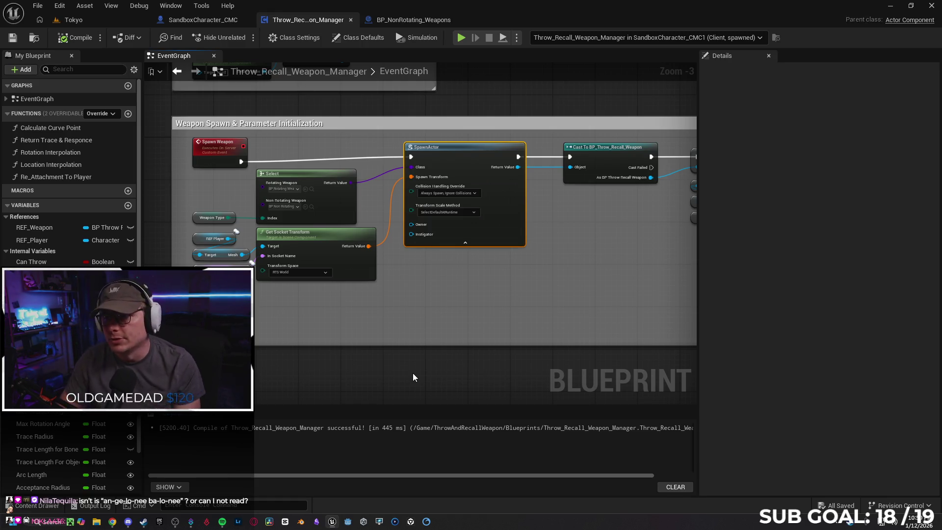
Shift the five leading Trace Hit Object nodes right, then return to SandboxCharacter_CMC's event graph
{"action": "scroll", "coordinate": [393, 314], "scroll_direction": "down", "scroll_amount": 2}
{"action": "scroll", "coordinate": [449, 158], "scroll_direction": "up", "scroll_amount": 1}
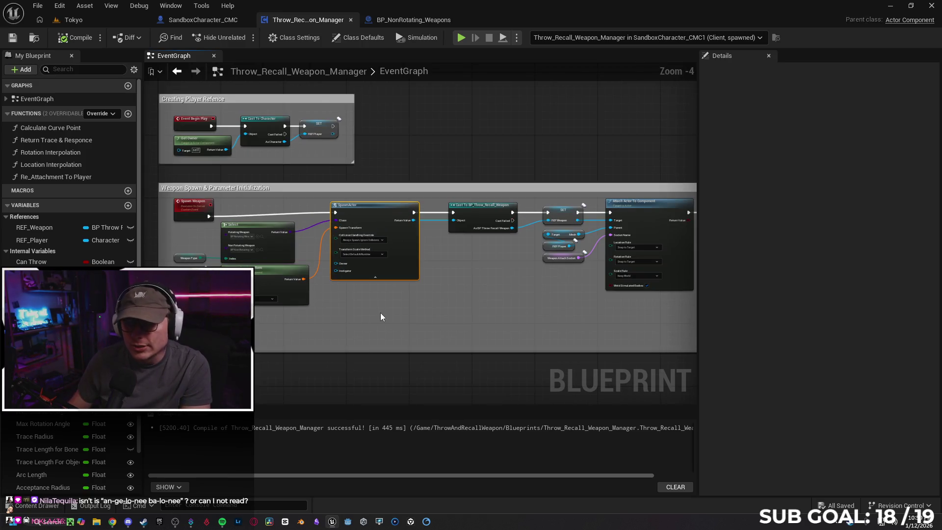
{"action": "left_click", "coordinate": [407, 20]}
{"action": "scroll", "coordinate": [255, 227], "scroll_direction": "down", "scroll_amount": 2}
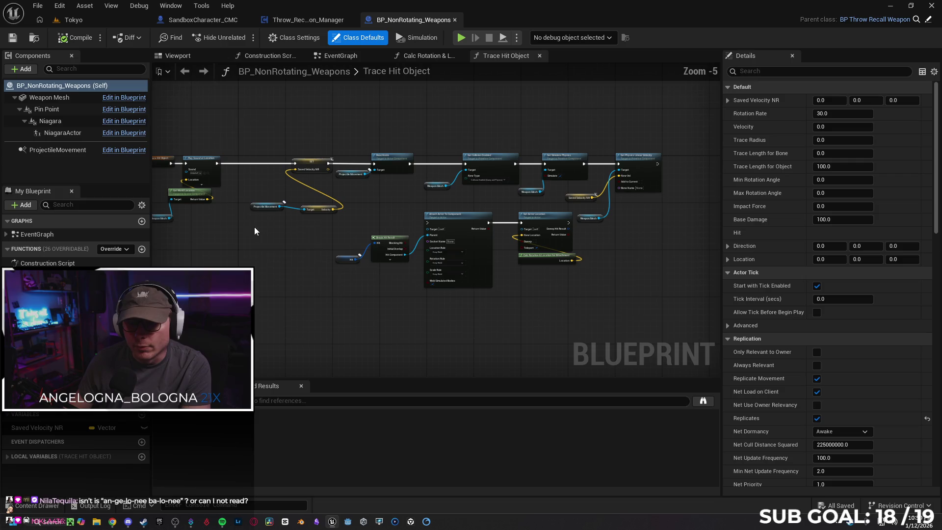
{"action": "left_click_drag", "start_coordinate": [211, 131], "coordinate": [337, 262]}
{"action": "left_click_drag", "start_coordinate": [338, 154], "coordinate": [369, 158]}
{"action": "left_click", "coordinate": [416, 252]}
{"action": "left_click_drag", "start_coordinate": [416, 252], "coordinate": [305, 248]}
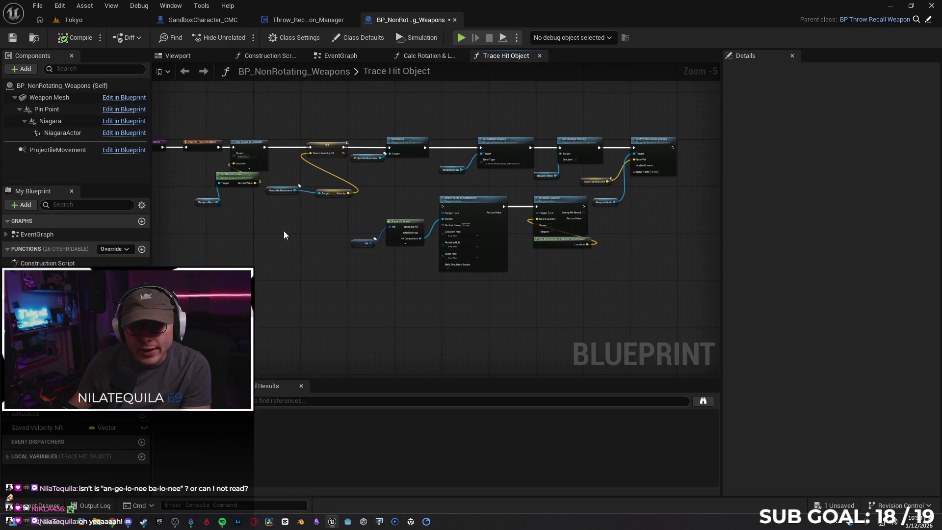
{"action": "left_click", "coordinate": [203, 19]}
{"action": "left_click_drag", "start_coordinate": [329, 173], "coordinate": [356, 165]}
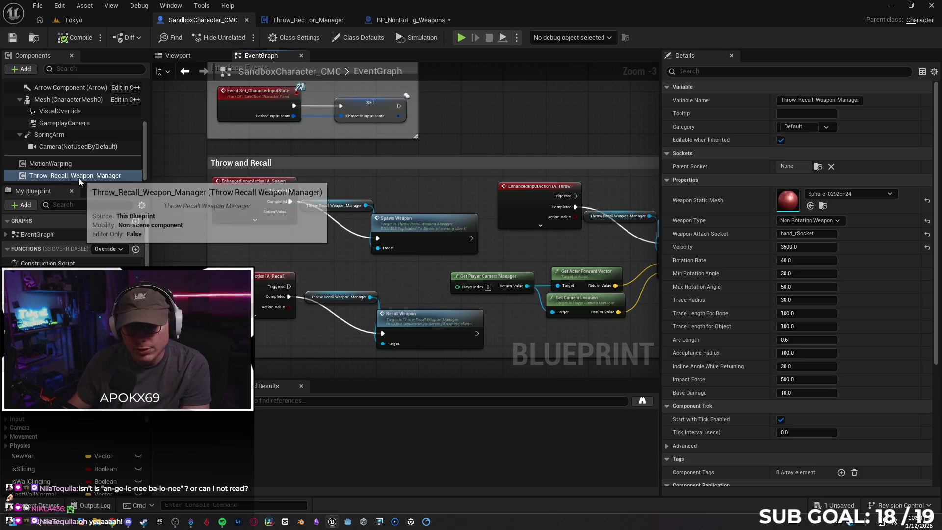
Open the Throw_Recall_Weapon_Manager event graph via the manager reference on the Spawn Weapon call
{"action": "left_click_drag", "start_coordinate": [185, 254], "coordinate": [188, 213]}
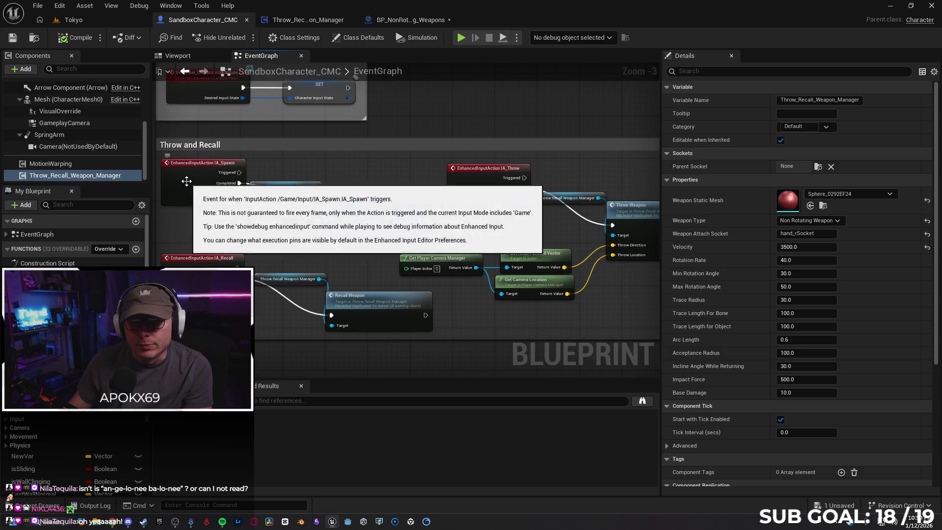
{"action": "left_click", "coordinate": [186, 181]}
{"action": "left_click", "coordinate": [372, 220]}
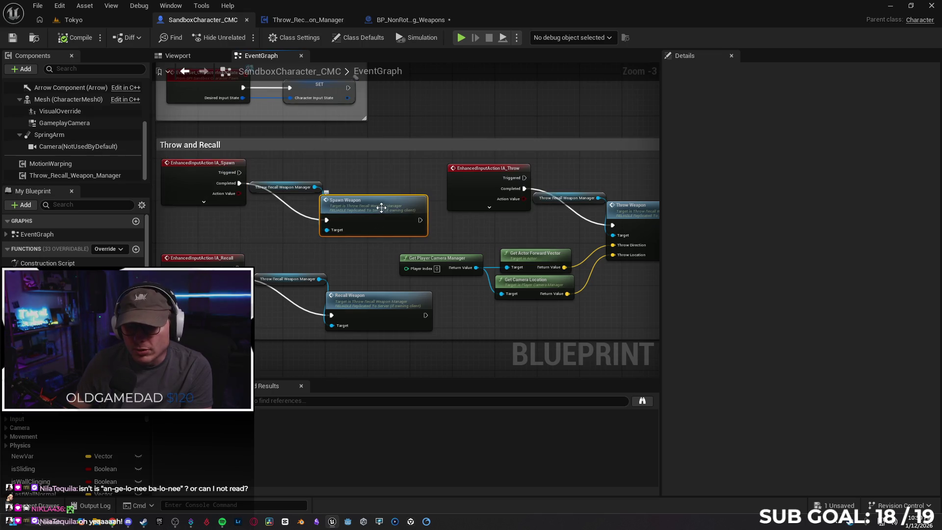
{"action": "left_click", "coordinate": [278, 187]}
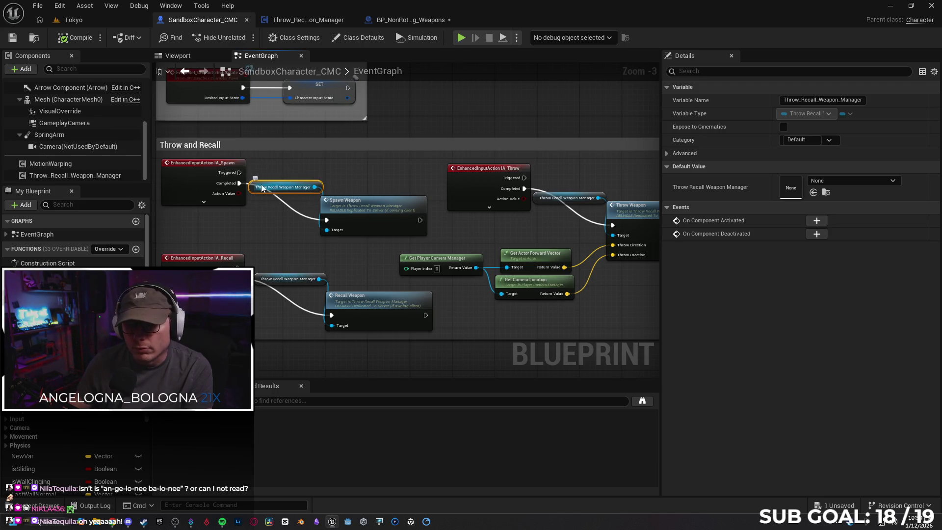
{"action": "double_click", "coordinate": [363, 212]}
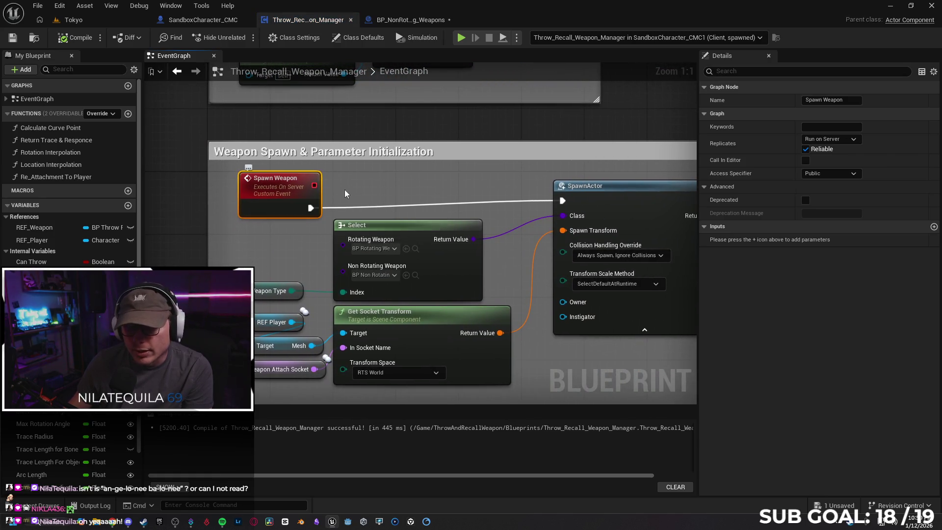
{"action": "scroll", "coordinate": [458, 186], "scroll_direction": "down", "scroll_amount": 1}
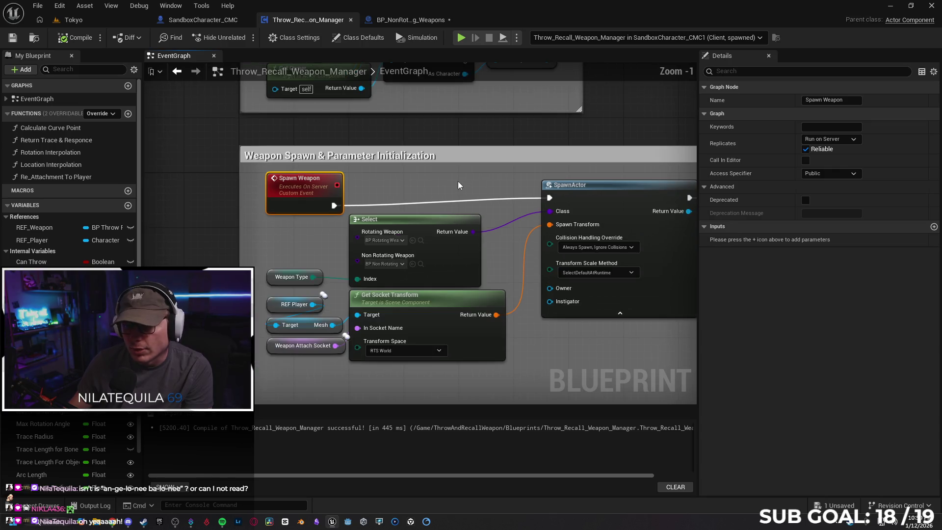
{"action": "left_click_drag", "start_coordinate": [470, 186], "coordinate": [352, 184]}
{"action": "left_click_drag", "start_coordinate": [499, 200], "coordinate": [398, 200]}
{"action": "left_click_drag", "start_coordinate": [536, 242], "coordinate": [442, 242]}
{"action": "mouse_move", "coordinate": [299, 271]}
{"action": "left_mouse_down"}
{"action": "mouse_move", "coordinate": [277, 246]}
{"action": "mouse_move", "coordinate": [347, 273]}
{"action": "mouse_move", "coordinate": [580, 276]}
{"action": "left_mouse_up"}
{"action": "left_click_drag", "start_coordinate": [381, 304], "coordinate": [524, 304]}
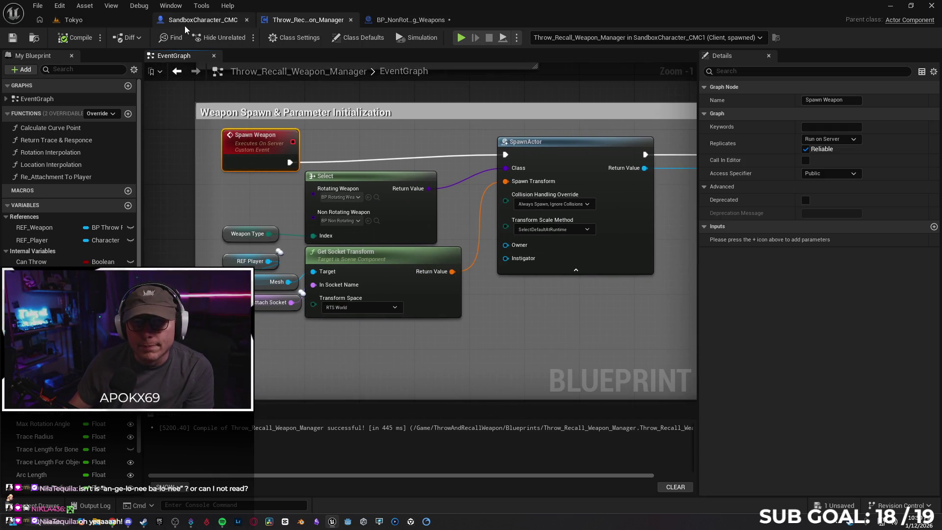
{"action": "left_click", "coordinate": [186, 21]}
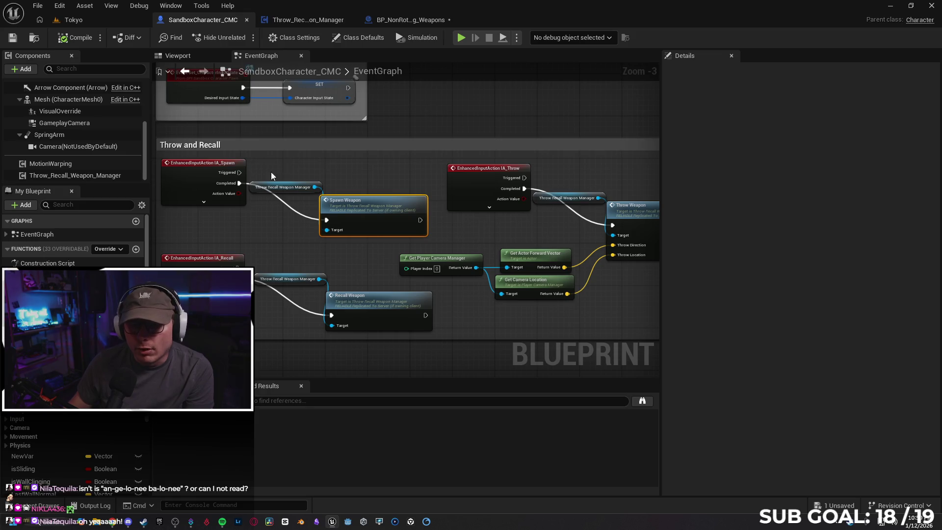
{"action": "left_click", "coordinate": [305, 20]}
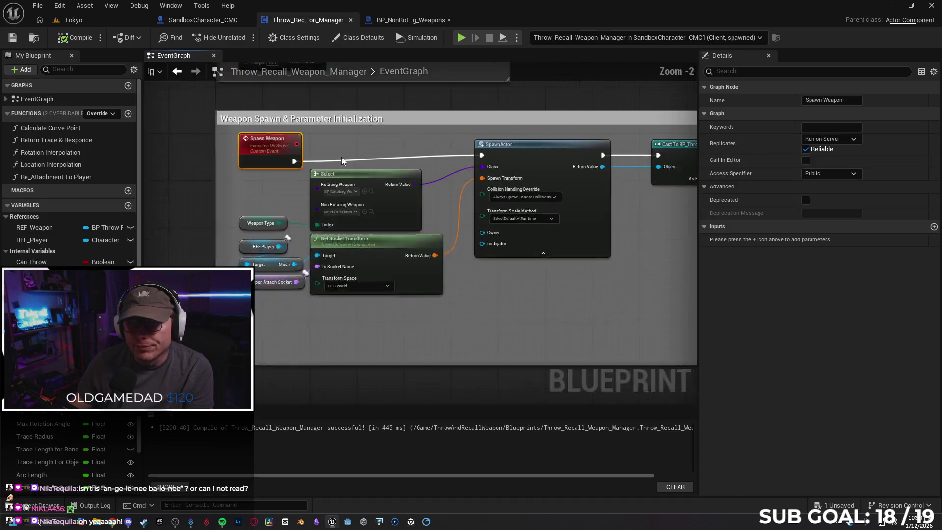
{"action": "scroll", "coordinate": [342, 157], "scroll_direction": "down", "scroll_amount": 3}
{"action": "left_click", "coordinate": [313, 206]}
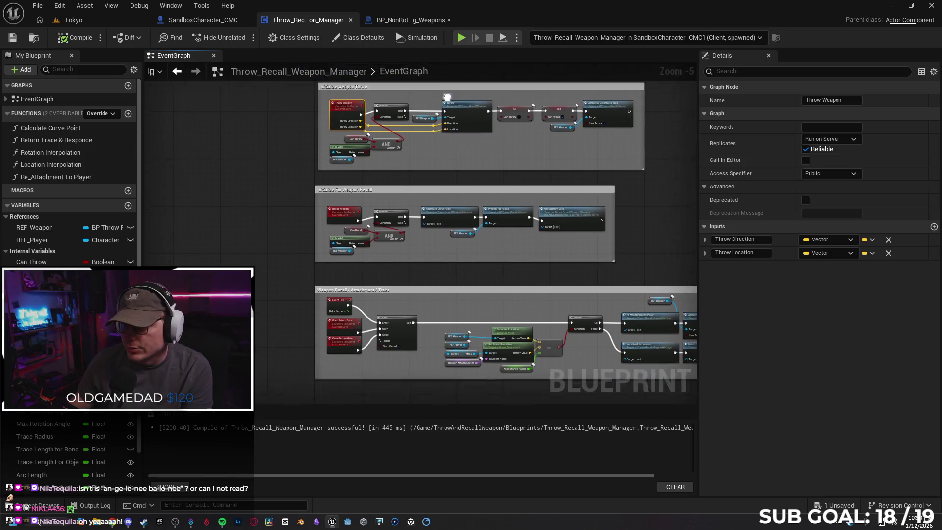
{"action": "left_click", "coordinate": [335, 191]}
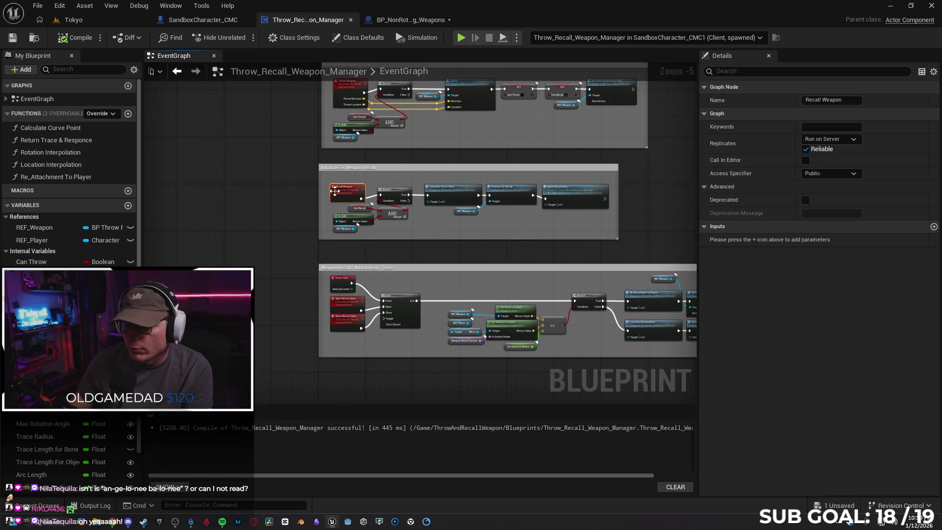
{"action": "left_click", "coordinate": [343, 284]}
{"action": "left_click", "coordinate": [347, 308]}
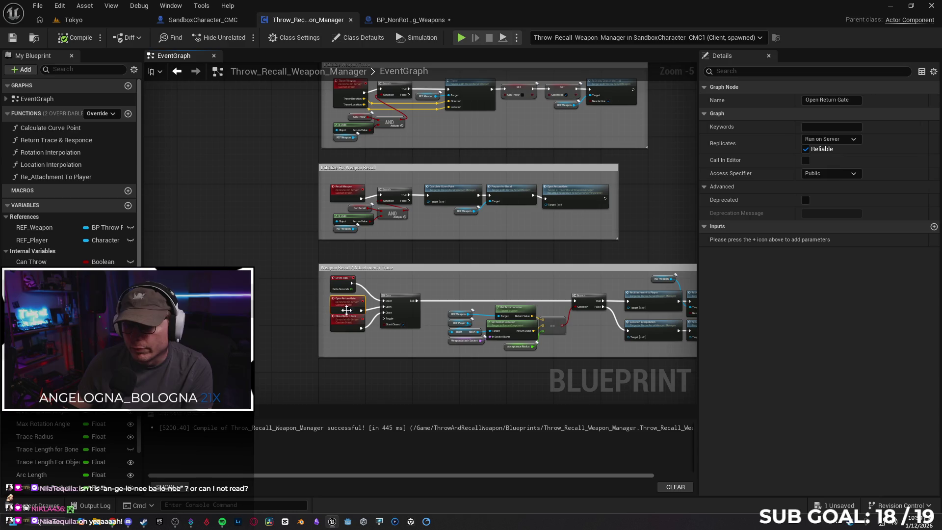
{"action": "scroll", "coordinate": [255, 210], "scroll_direction": "up", "scroll_amount": 1}
{"action": "mouse_move", "coordinate": [255, 210]}
{"action": "left_mouse_down"}
{"action": "mouse_move", "coordinate": [242, 253]}
{"action": "mouse_move", "coordinate": [254, 251]}
{"action": "mouse_move", "coordinate": [221, 287]}
{"action": "left_mouse_up"}
{"action": "scroll", "coordinate": [269, 255], "scroll_direction": "up", "scroll_amount": 1}
{"action": "left_click", "coordinate": [279, 121]}
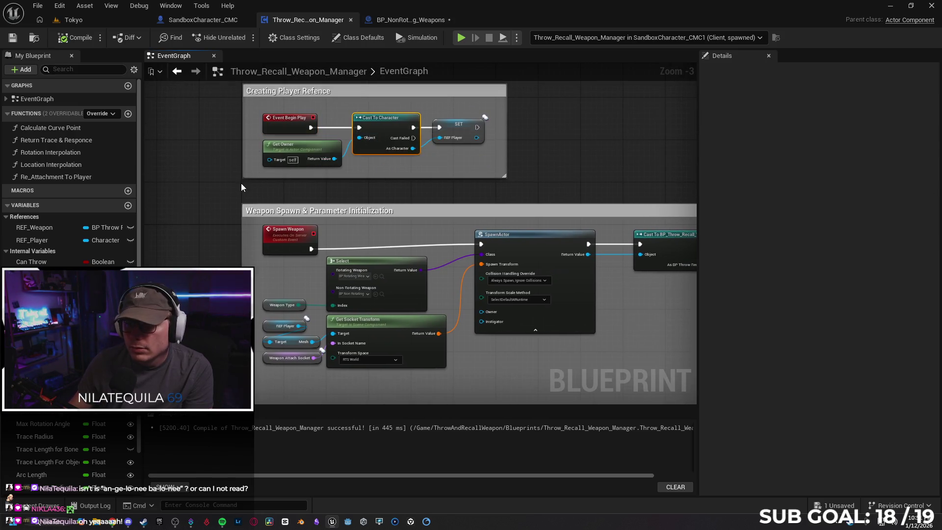
{"action": "left_click", "coordinate": [450, 131]}
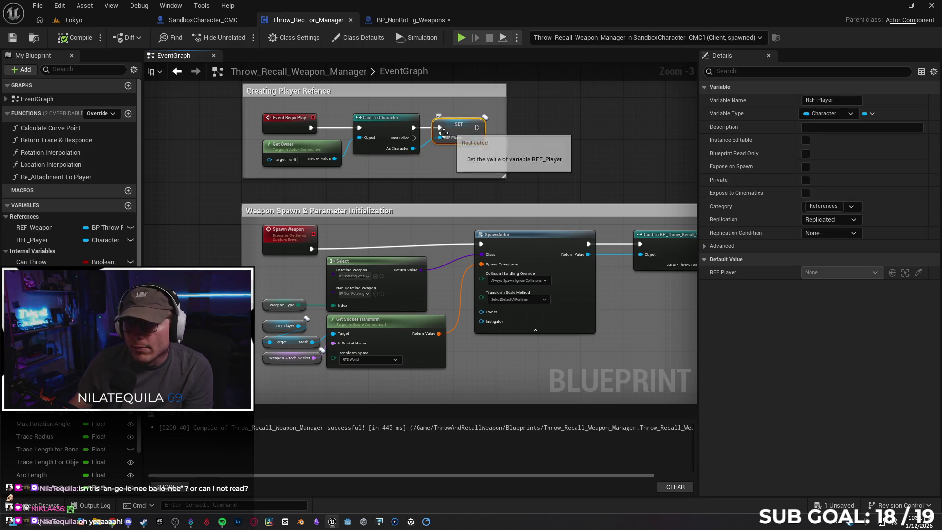
{"action": "left_click", "coordinate": [231, 190]}
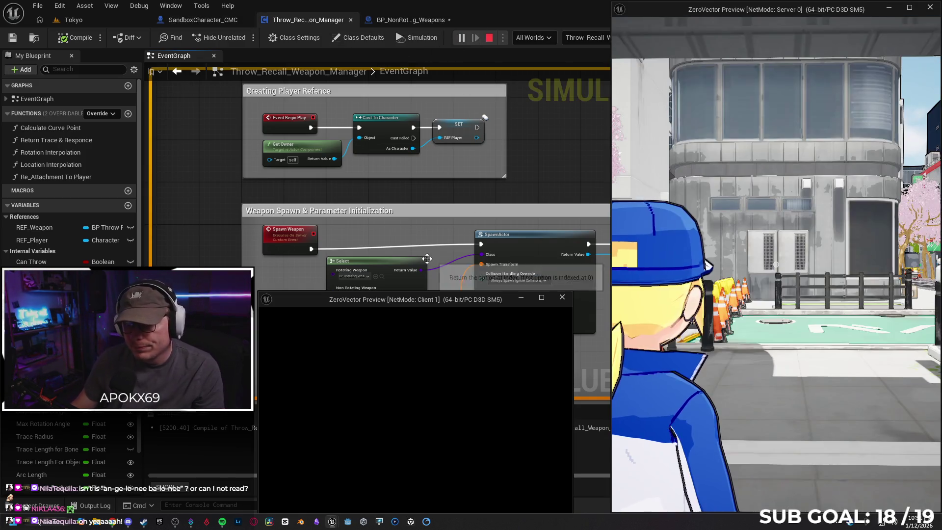
{"action": "left_click", "coordinate": [723, 304]}
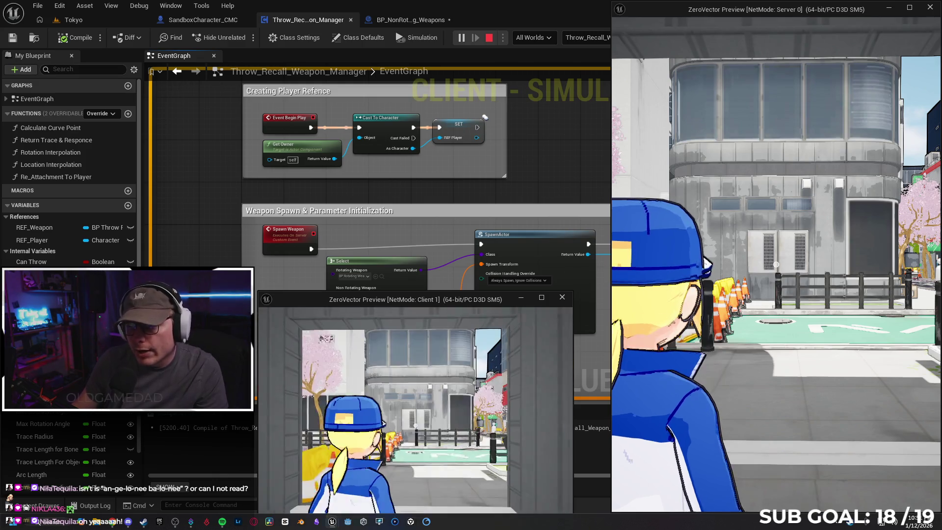
{"action": "key", "text": "w"}
{"action": "key", "text": "w"}
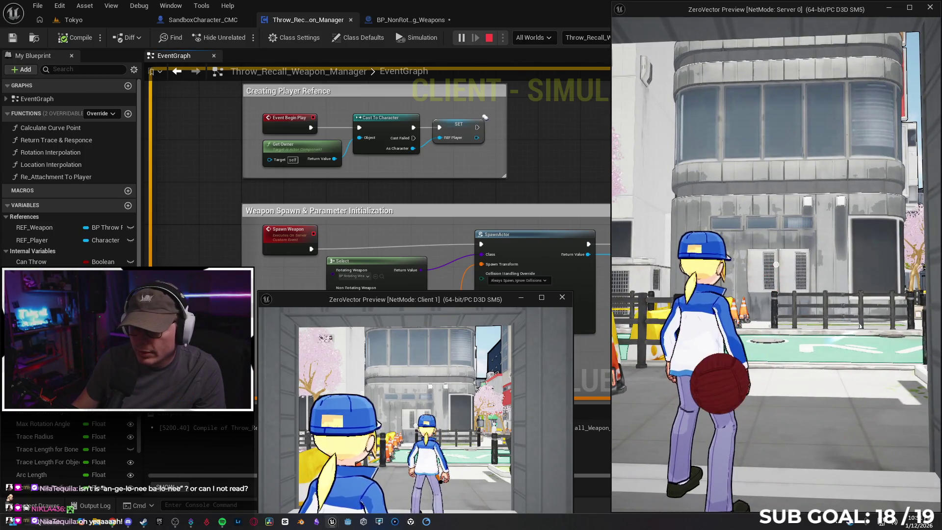
{"action": "left_click", "coordinate": [776, 264]}
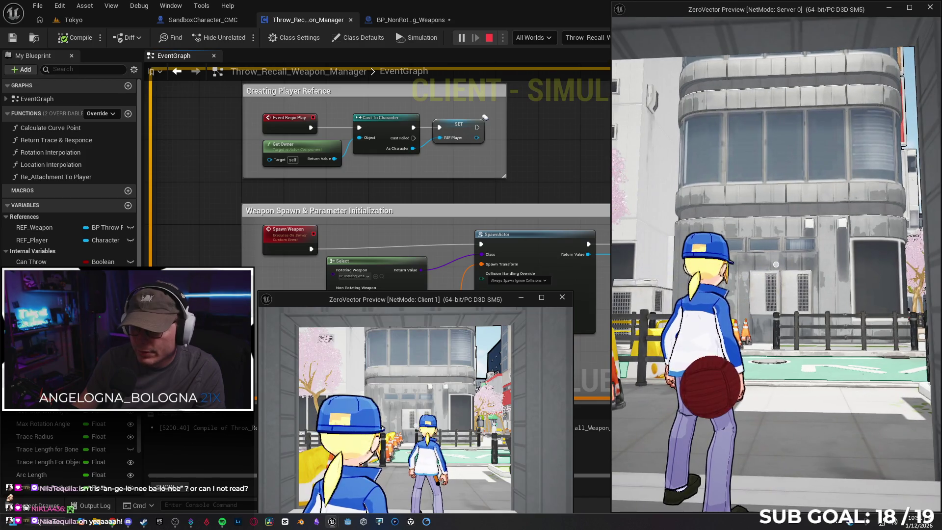
{"action": "left_click", "coordinate": [776, 264]}
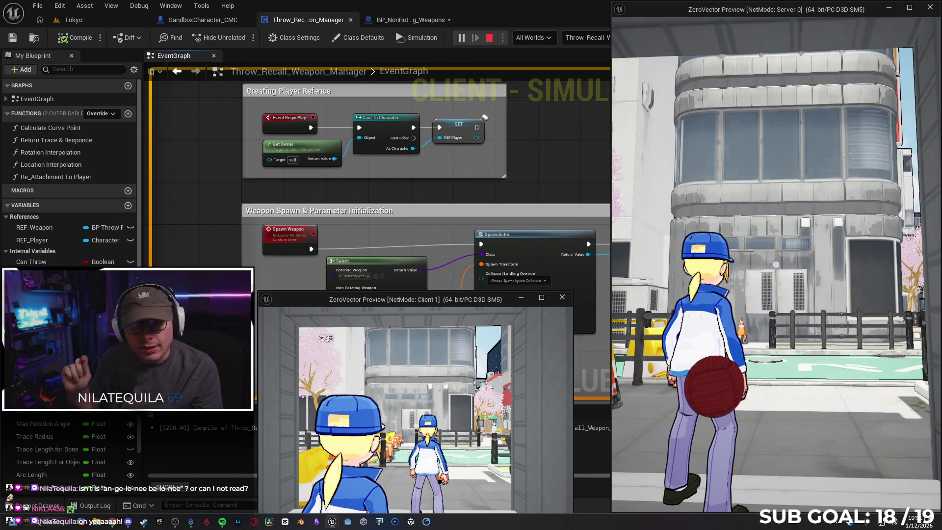
{"action": "key", "text": "super"}
{"action": "key", "text": "super"}
{"action": "key", "text": "w"}
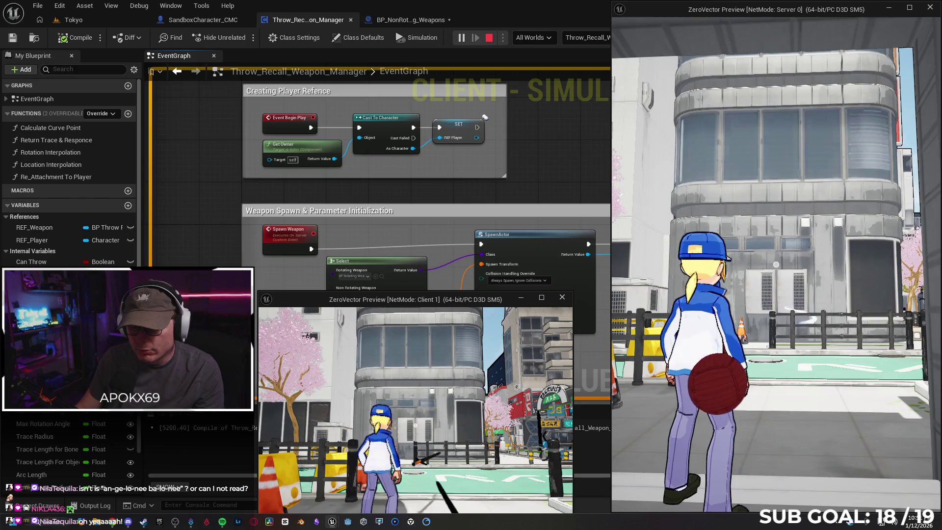
{"action": "key", "text": "w"}
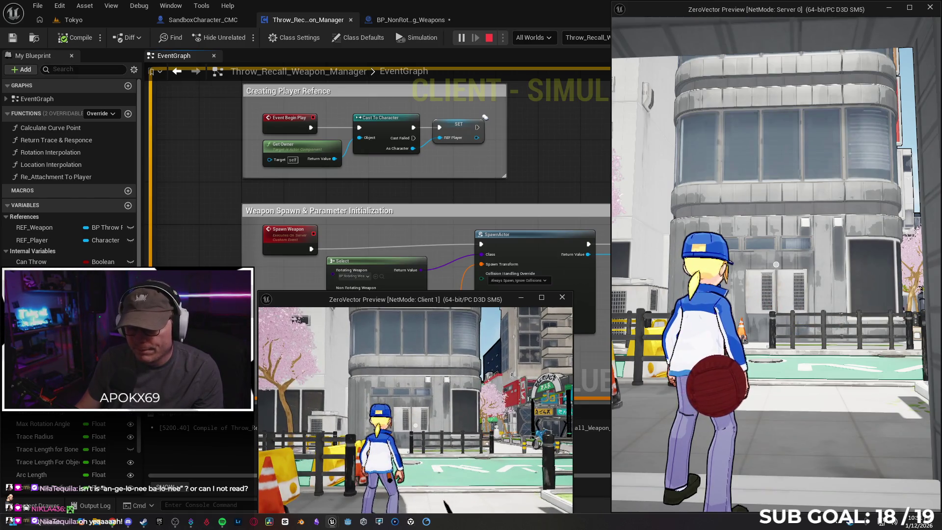
{"action": "key", "text": "w"}
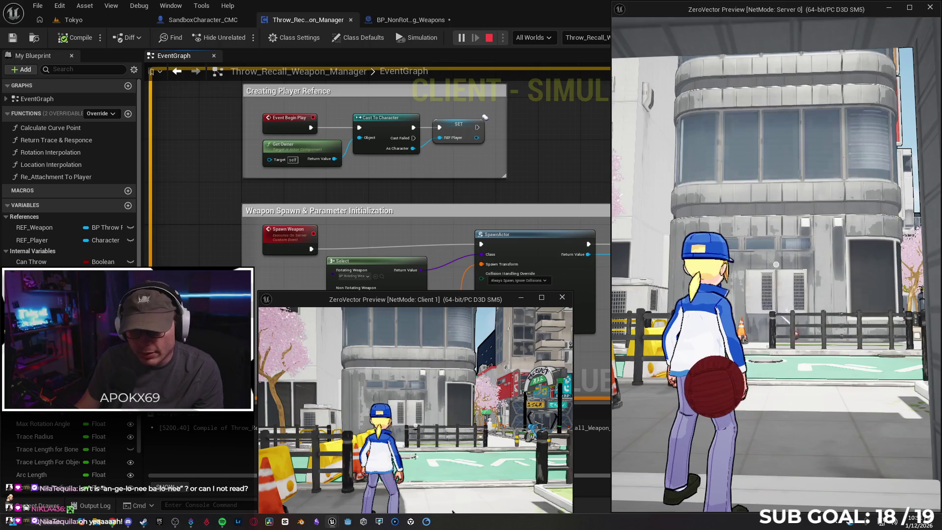
{"action": "key", "text": "Escape"}
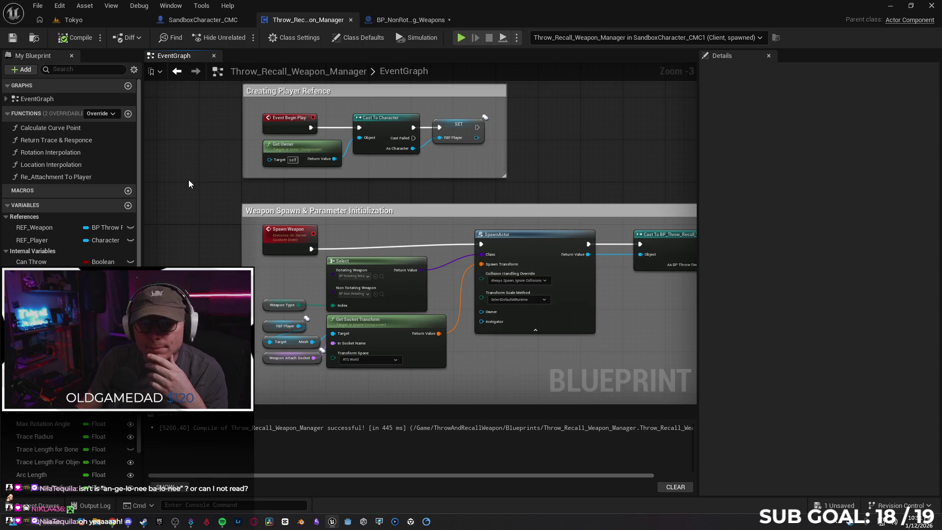
Review the weapon manager component's weapon settings in SandboxCharacter_CMC
{"action": "left_click", "coordinate": [187, 21]}
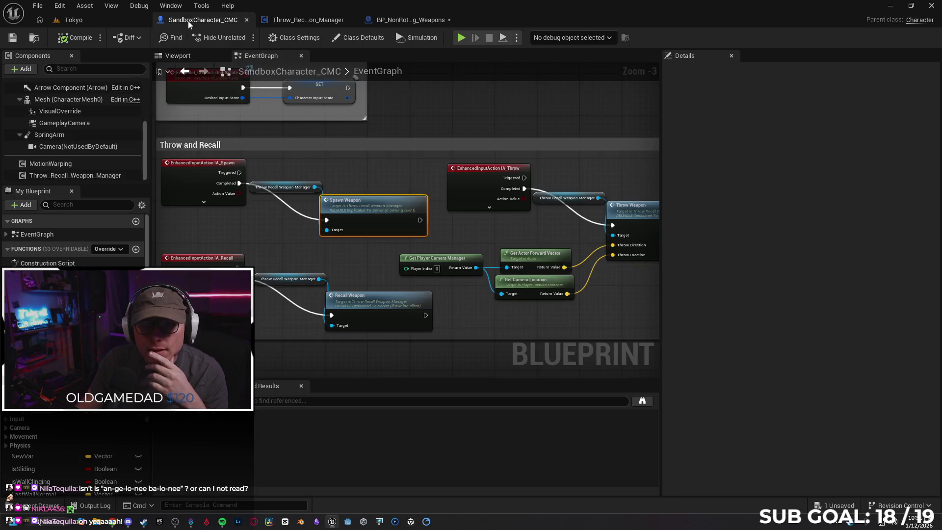
{"action": "left_click", "coordinate": [63, 175]}
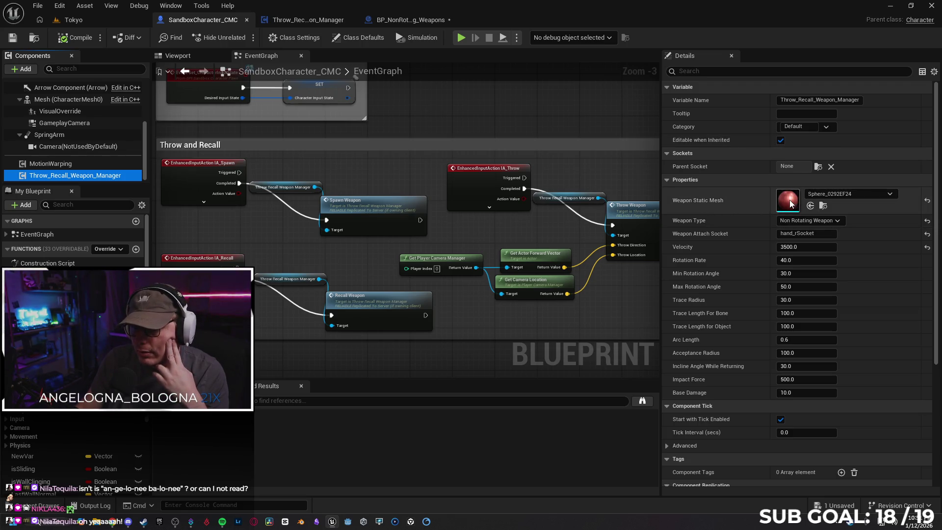
{"action": "scroll", "coordinate": [464, 229], "scroll_direction": "down", "scroll_amount": 1}
{"action": "scroll", "coordinate": [491, 149], "scroll_direction": "down", "scroll_amount": 1}
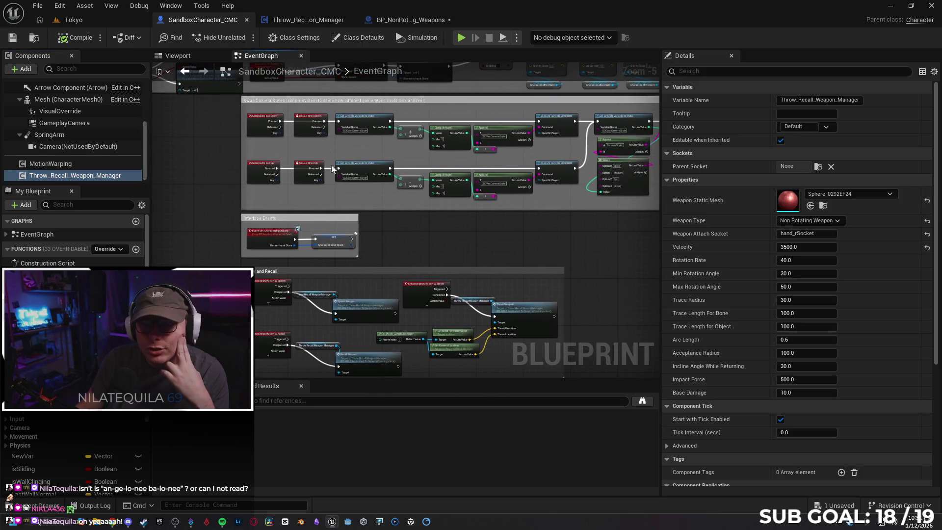
Open BP_NonRotating_Weapons' Trace Hit Object graph and inspect the ProjectileMovement and Weapon Mesh references
{"action": "left_click", "coordinate": [410, 19]}
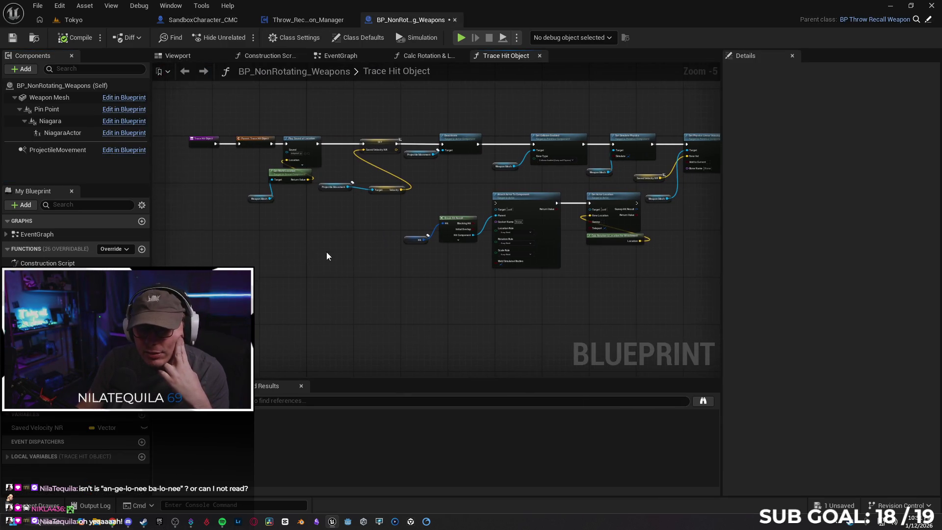
{"action": "scroll", "coordinate": [322, 255], "scroll_direction": "up", "scroll_amount": 1}
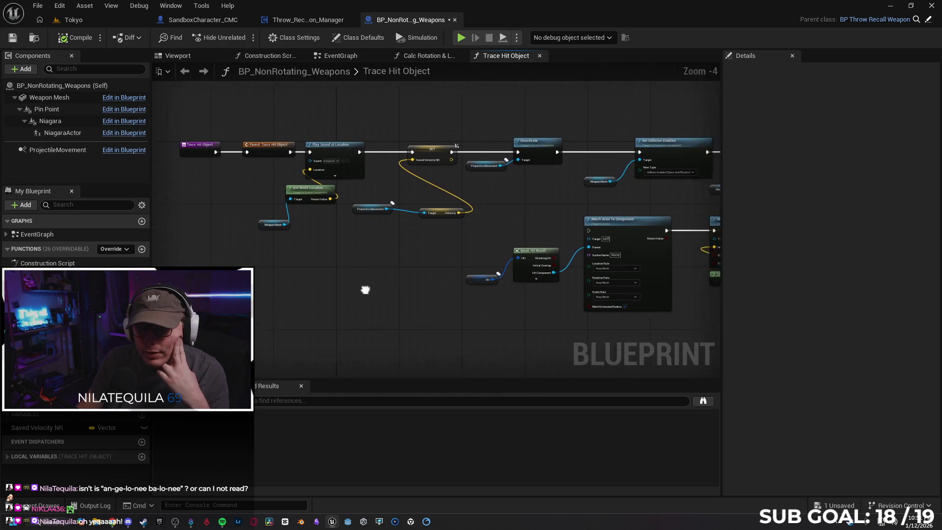
{"action": "mouse_move", "coordinate": [322, 284]}
{"action": "left_mouse_down"}
{"action": "mouse_move", "coordinate": [322, 267]}
{"action": "mouse_move", "coordinate": [395, 279]}
{"action": "left_mouse_up"}
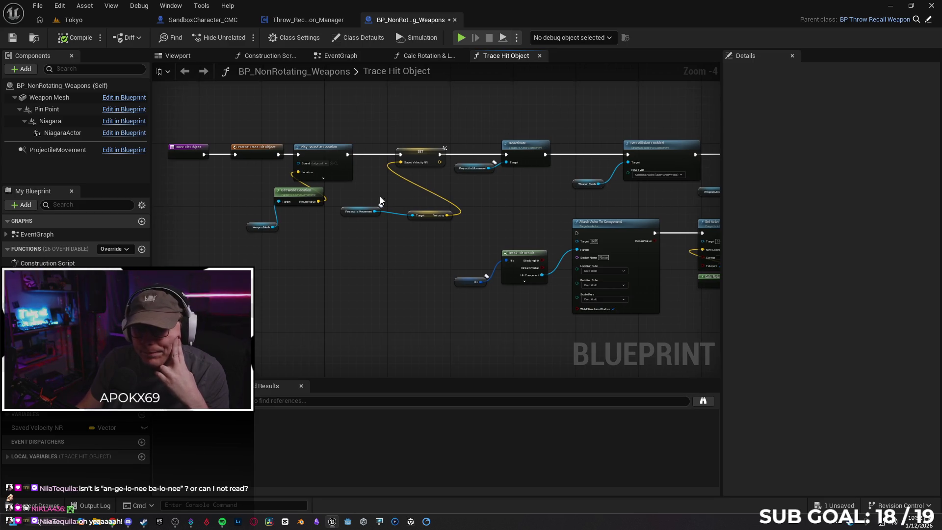
{"action": "left_click", "coordinate": [344, 212]}
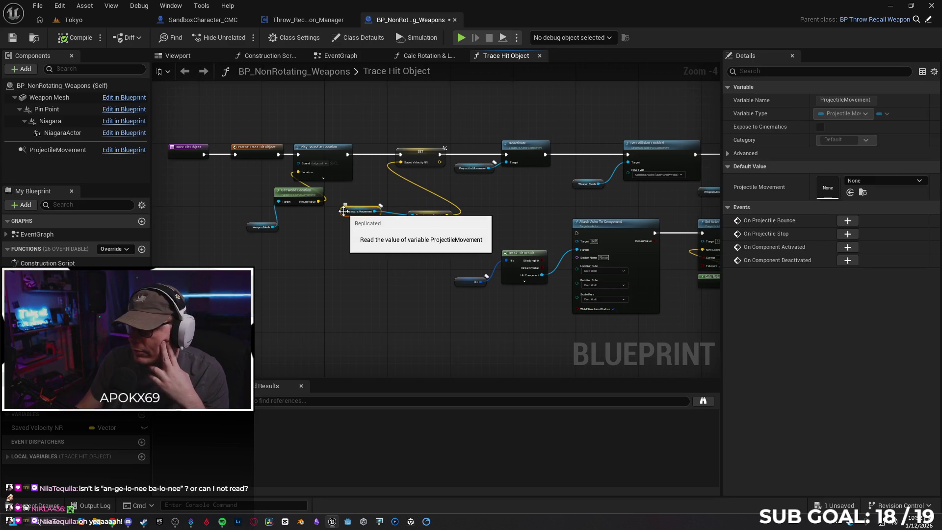
{"action": "left_click", "coordinate": [248, 229]}
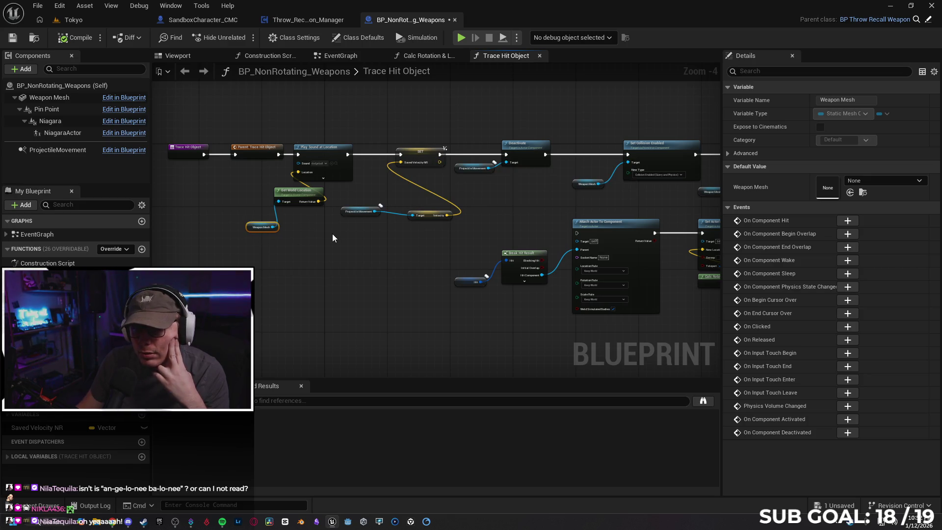
Enable Component Replicates on the Weapon Mesh using a 'rep' Details search, then clear the filter
{"action": "left_click", "coordinate": [72, 98]}
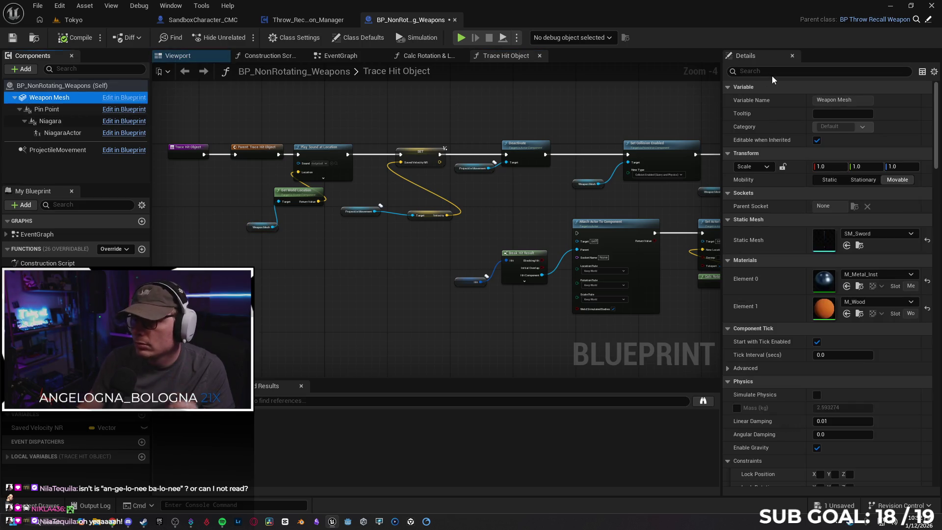
{"action": "type", "text": "fep"}
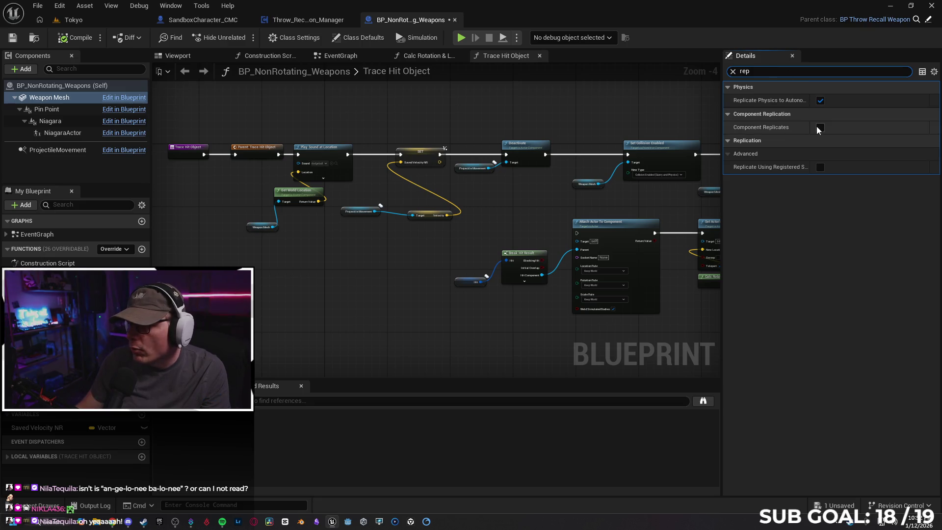
{"action": "left_click", "coordinate": [818, 127]}
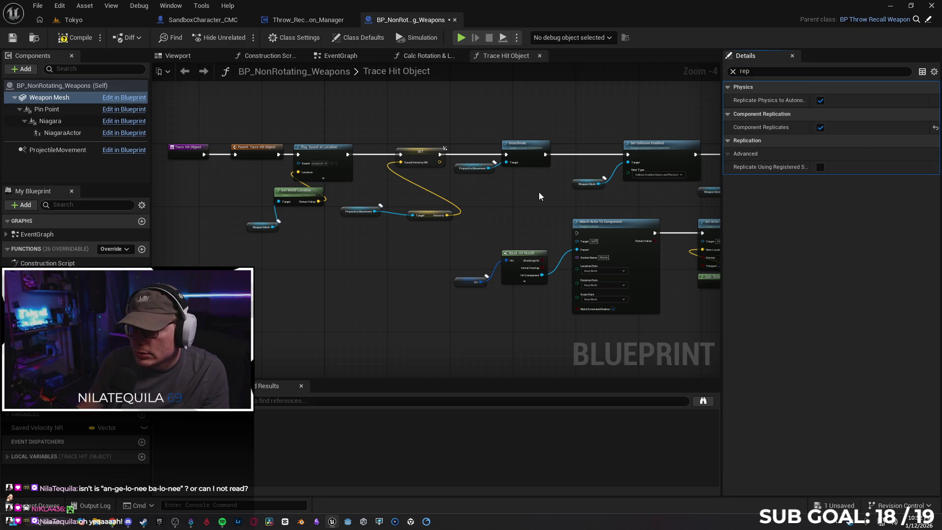
{"action": "left_click_drag", "start_coordinate": [544, 194], "coordinate": [518, 186]}
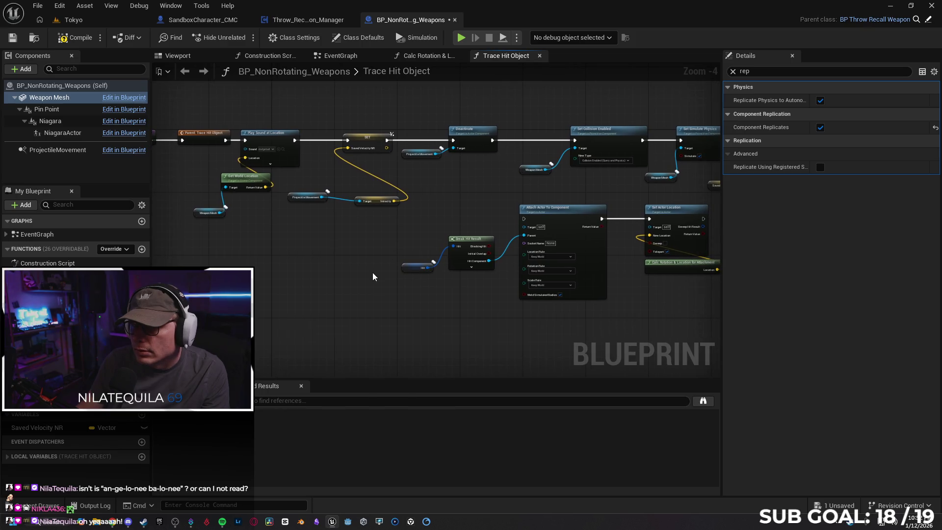
{"action": "left_click", "coordinate": [733, 72]}
{"action": "mouse_move", "coordinate": [507, 212]}
{"action": "left_mouse_down"}
{"action": "mouse_move", "coordinate": [357, 194]}
{"action": "mouse_move", "coordinate": [507, 187]}
{"action": "mouse_move", "coordinate": [486, 197]}
{"action": "left_mouse_up"}
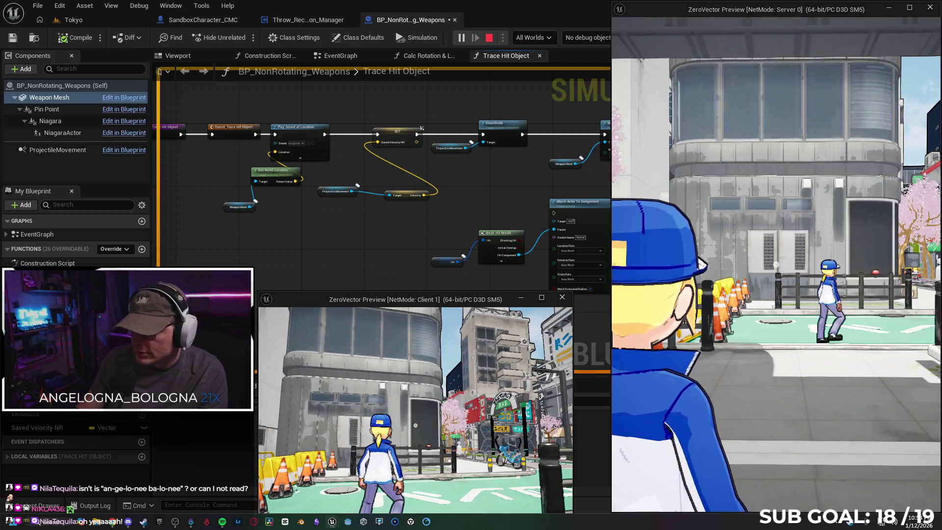
Stop the multiplayer test, then select Set Collision Enabled and the Weapon Mesh component
{"action": "key", "text": "Escape"}
{"action": "mouse_move", "coordinate": [377, 292]}
{"action": "left_mouse_down"}
{"action": "mouse_move", "coordinate": [387, 270]}
{"action": "mouse_move", "coordinate": [293, 263]}
{"action": "left_mouse_up"}
{"action": "left_click_drag", "start_coordinate": [491, 294], "coordinate": [375, 295]}
{"action": "mouse_move", "coordinate": [504, 340]}
{"action": "left_mouse_down"}
{"action": "mouse_move", "coordinate": [360, 349]}
{"action": "mouse_move", "coordinate": [374, 346]}
{"action": "left_mouse_up"}
{"action": "left_click", "coordinate": [363, 175]}
{"action": "left_click", "coordinate": [69, 97]}
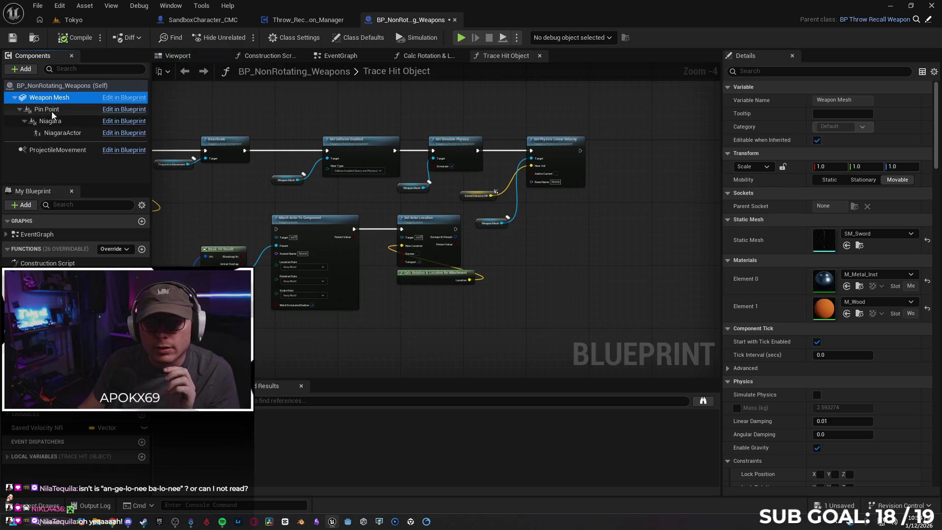
Enable Component Replicates on the Pin Point and Niagara components
{"action": "left_click", "coordinate": [50, 110]}
{"action": "left_click", "coordinate": [764, 71]}
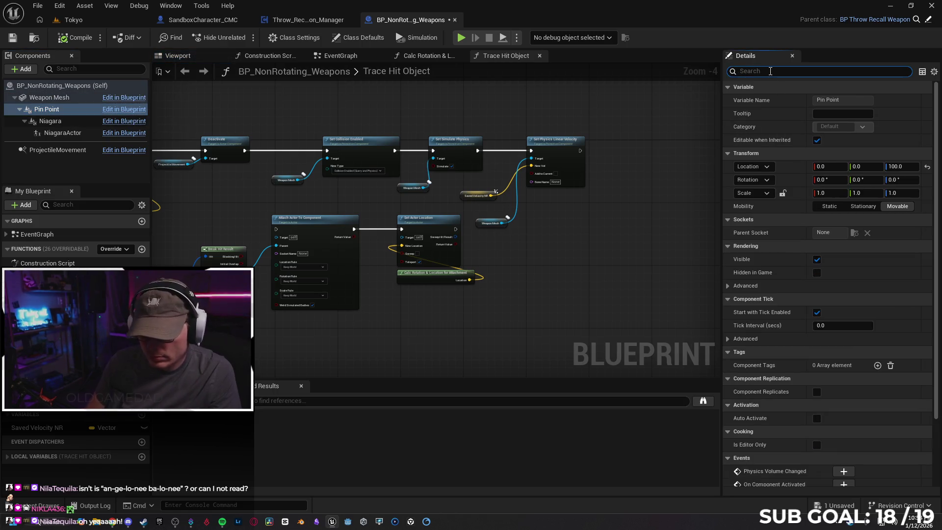
{"action": "type", "text": "rep"}
{"action": "left_click", "coordinate": [815, 100]}
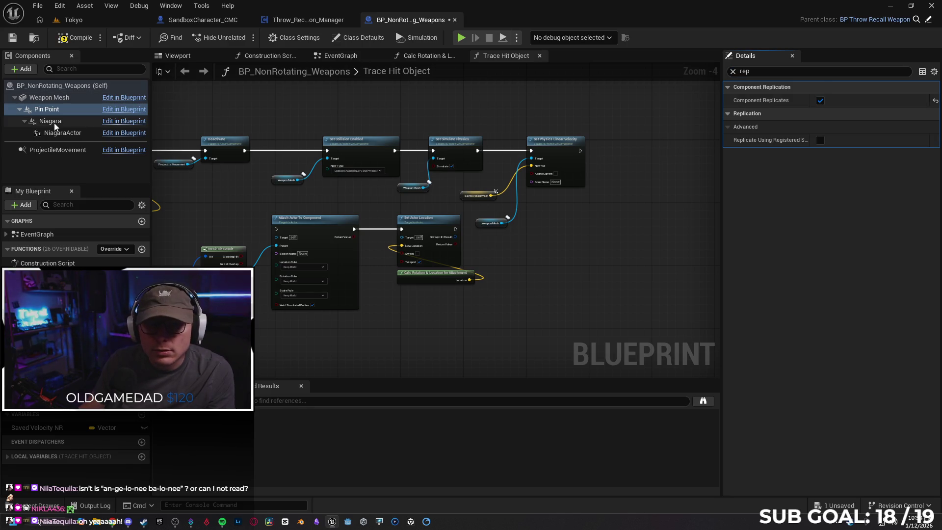
{"action": "left_click", "coordinate": [49, 121]}
{"action": "left_click", "coordinate": [820, 100]}
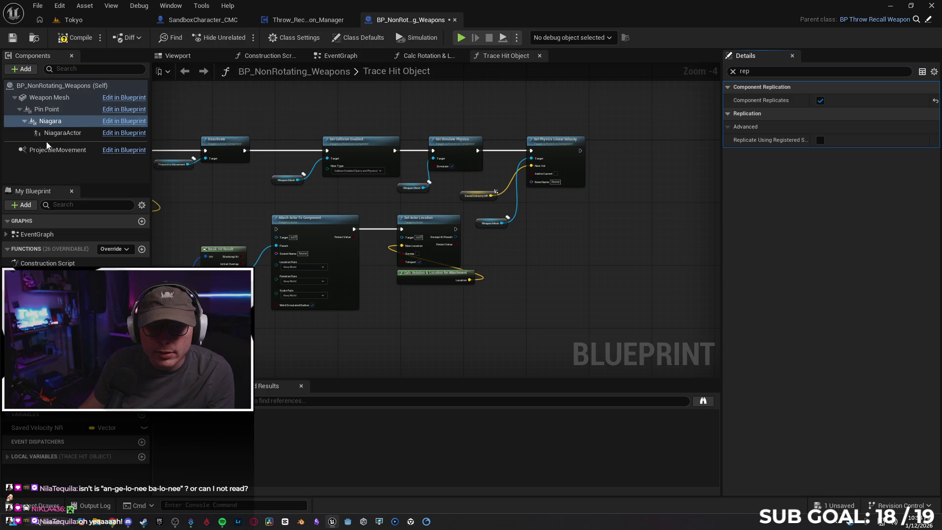
Check NiagaraActor and ProjectileMovement replication, then save BP_NonRotating_Weapons
{"action": "left_click", "coordinate": [59, 133]}
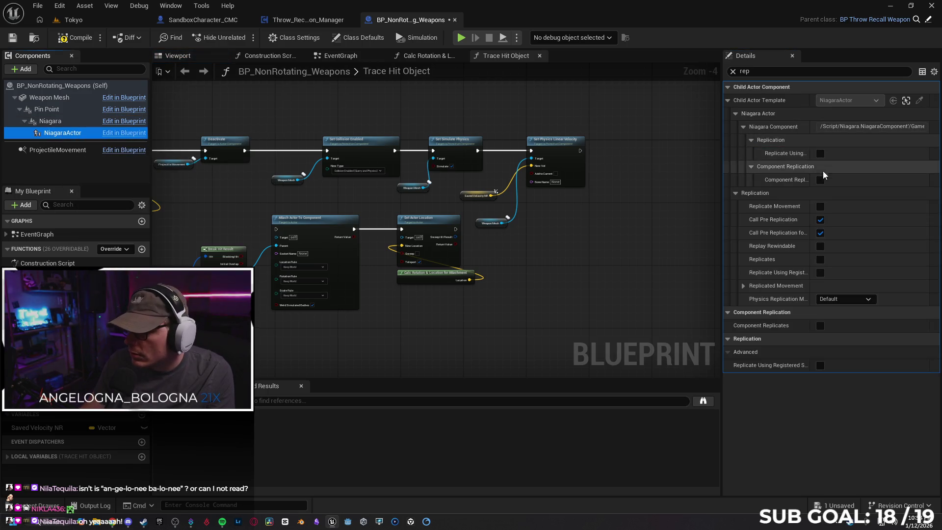
{"action": "left_click", "coordinate": [816, 185]}
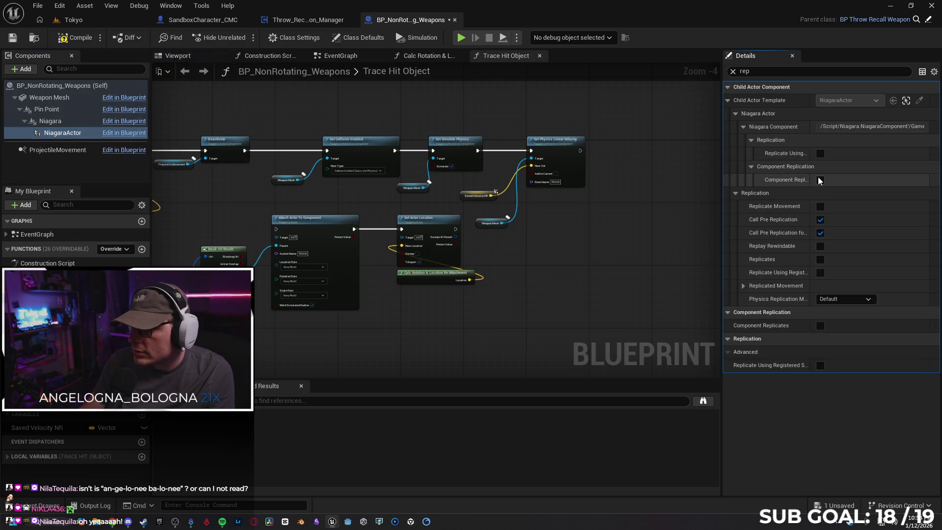
{"action": "left_click", "coordinate": [57, 149]}
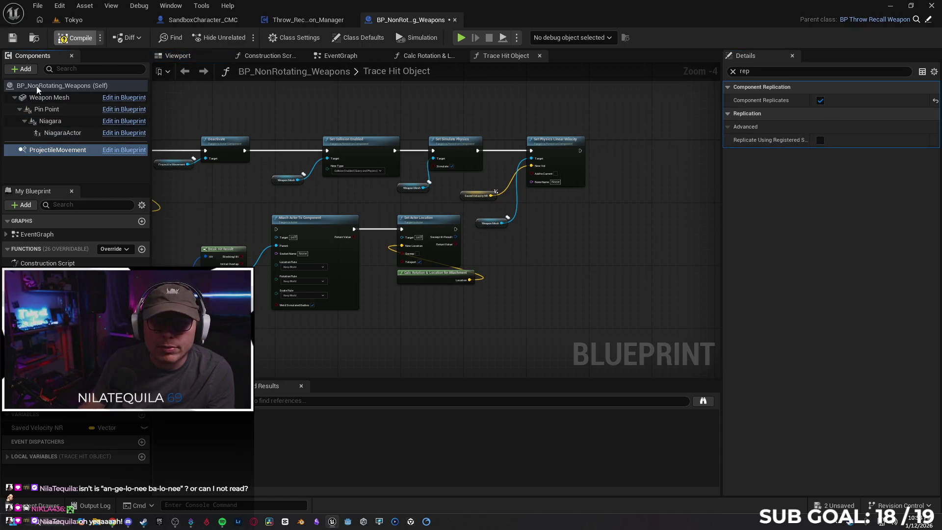
{"action": "left_click", "coordinate": [15, 42]}
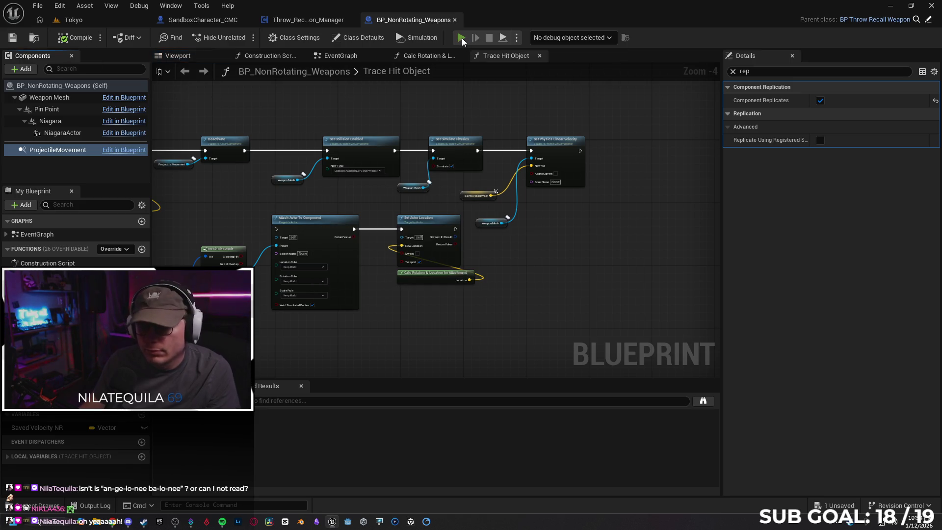
{"action": "key", "text": "alt+p"}
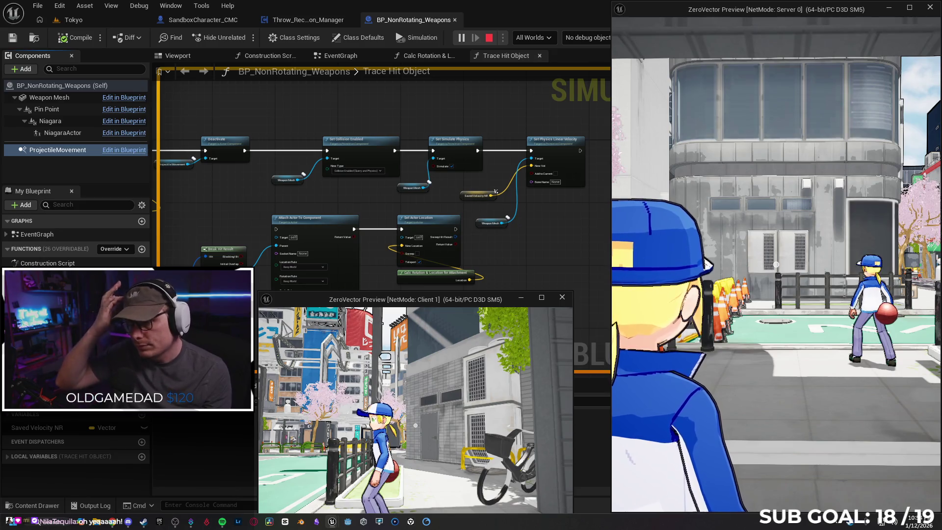
{"action": "key", "text": "w"}
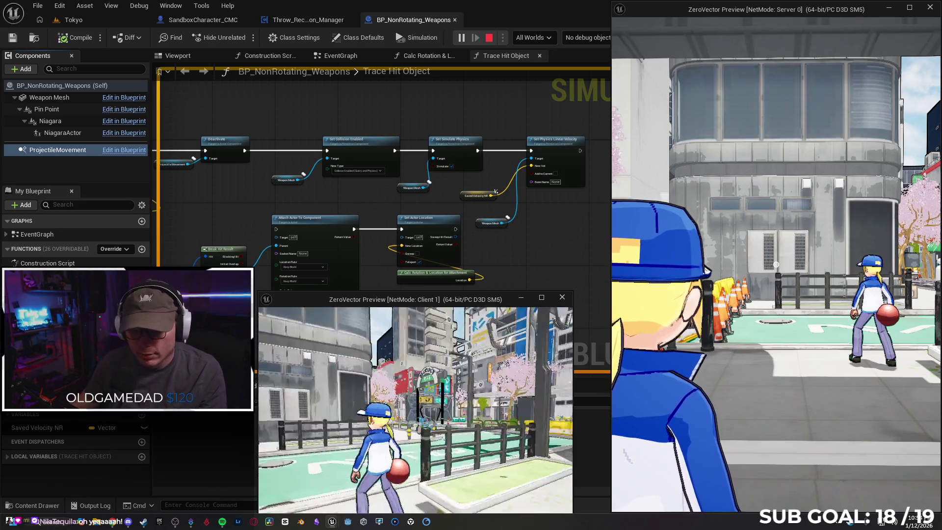
{"action": "key", "text": "s"}
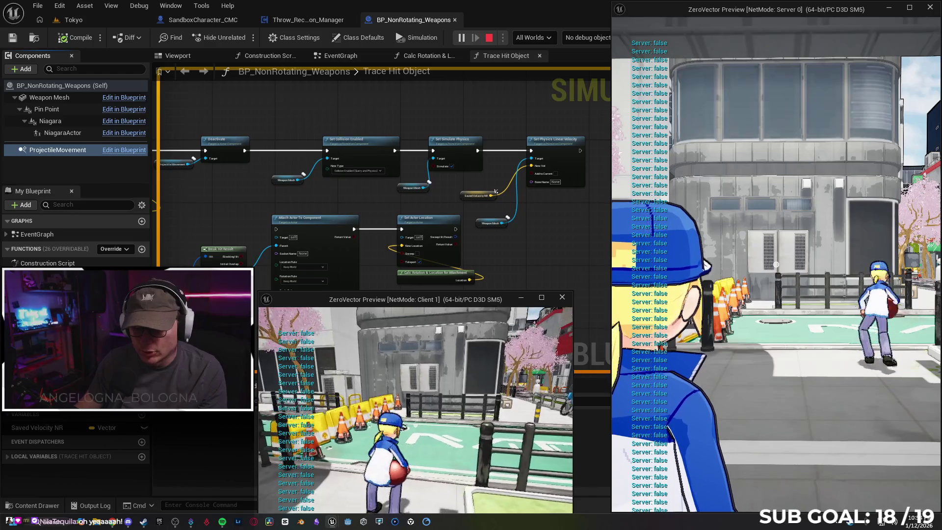
{"action": "key", "text": "w"}
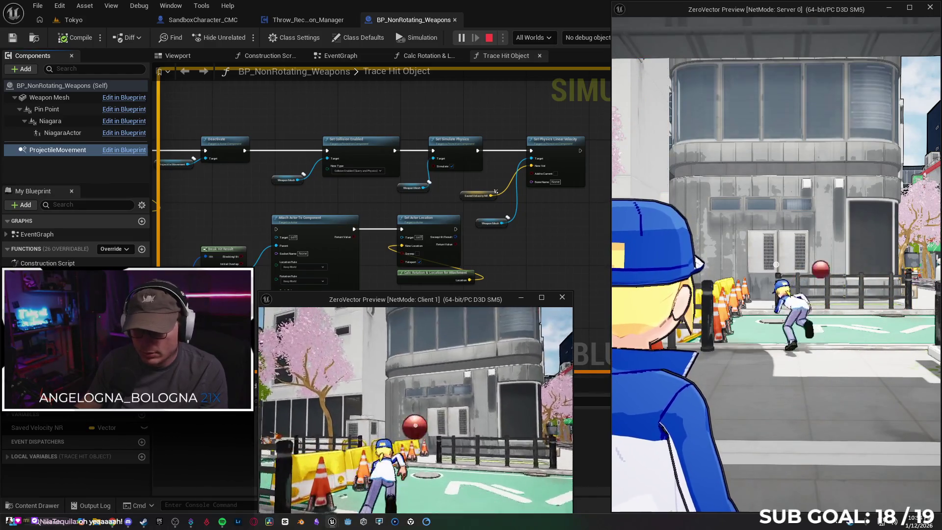
{"action": "key", "text": "Escape"}
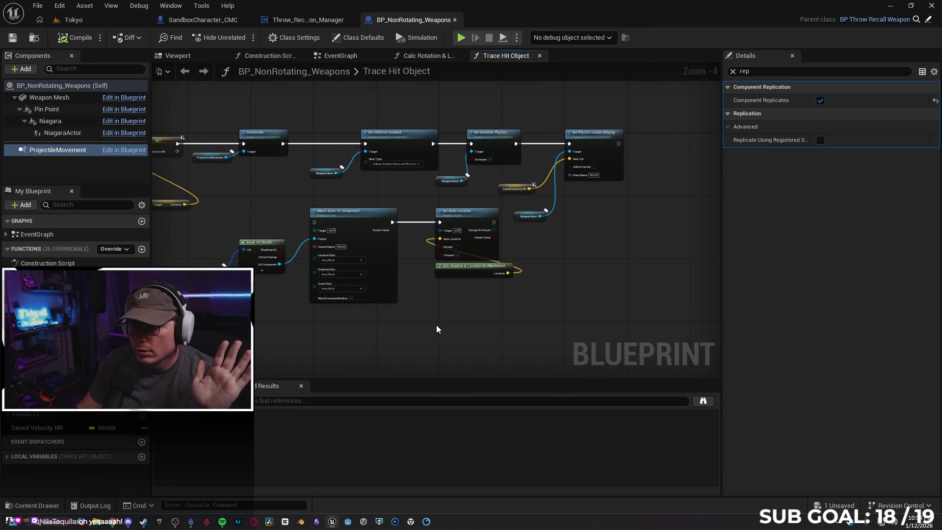
{"action": "left_click_drag", "start_coordinate": [437, 325], "coordinate": [479, 320]}
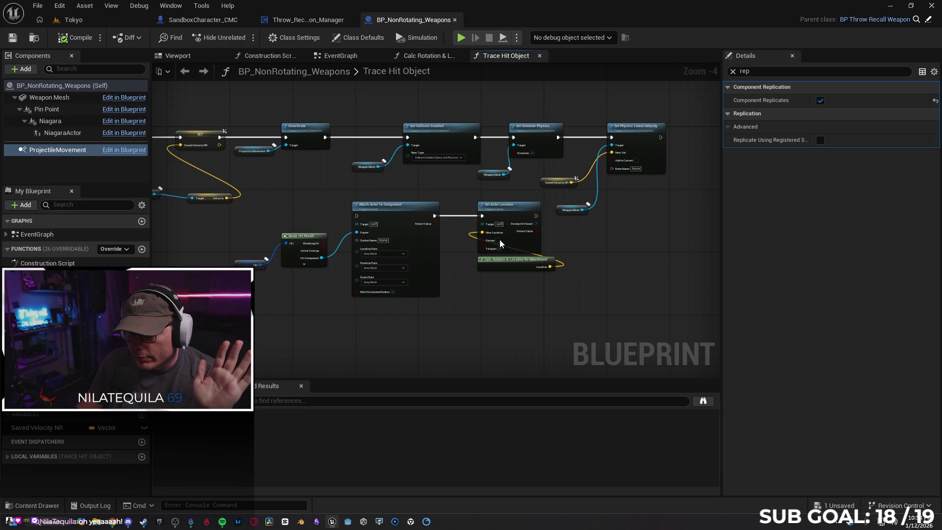
{"action": "left_click", "coordinate": [513, 205]}
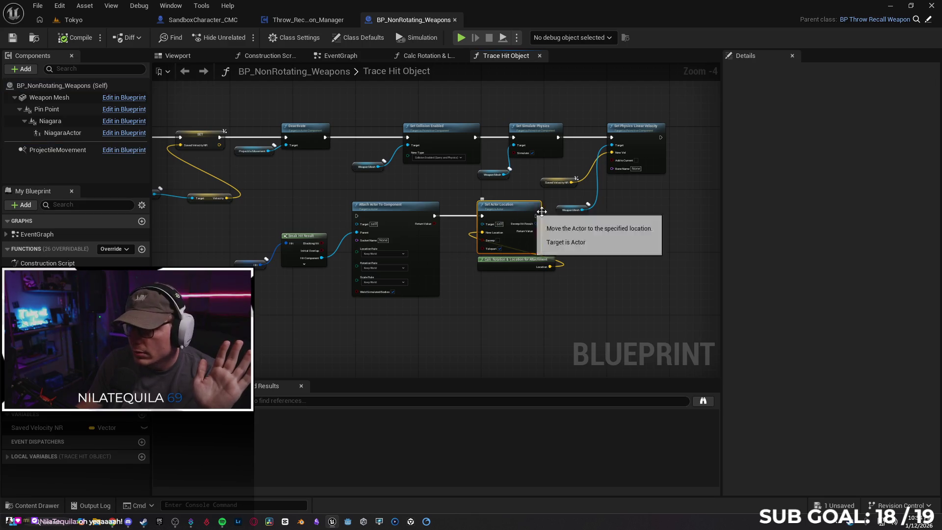
{"action": "left_click", "coordinate": [507, 261]}
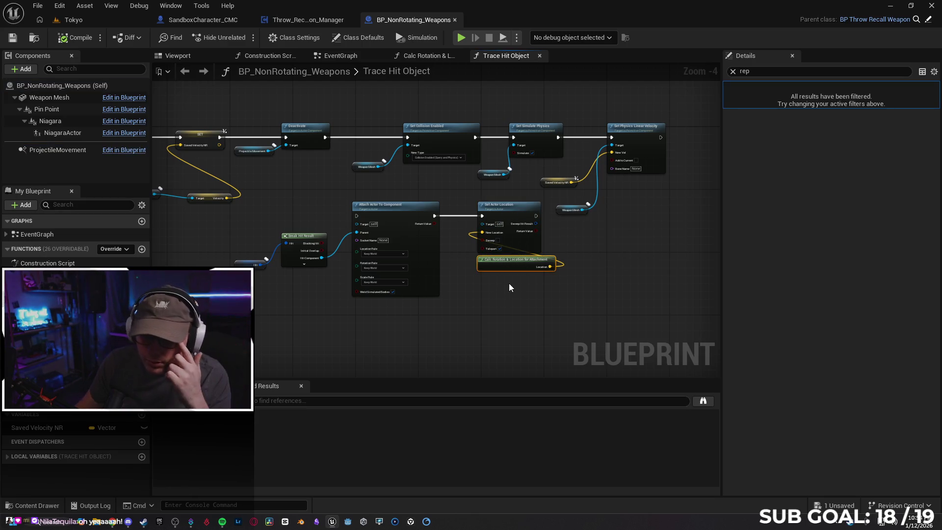
{"action": "scroll", "coordinate": [252, 245], "scroll_direction": "up", "scroll_amount": 2}
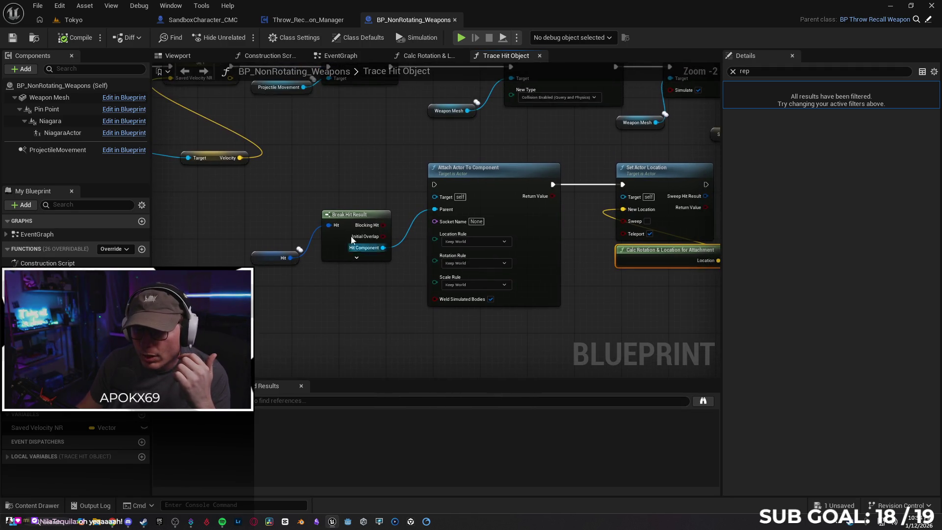
{"action": "left_click", "coordinate": [333, 248]}
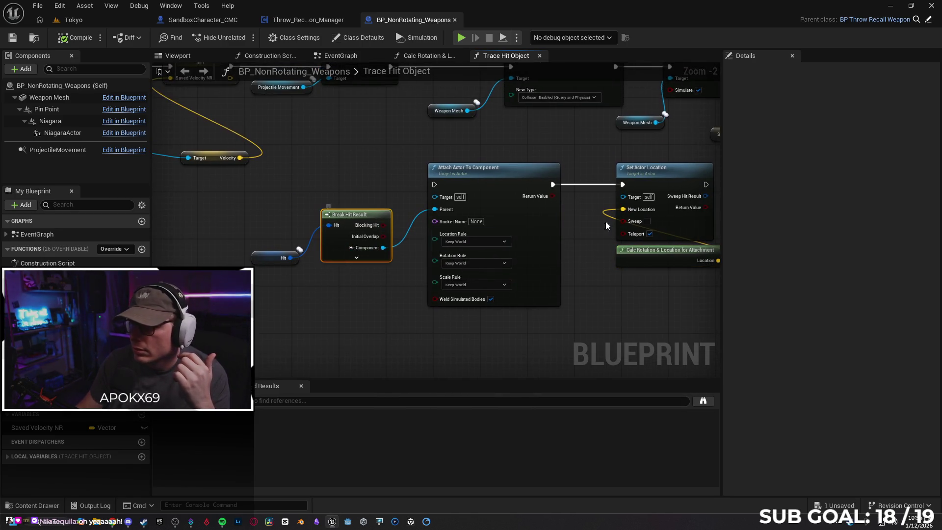
{"action": "left_click", "coordinate": [261, 259]}
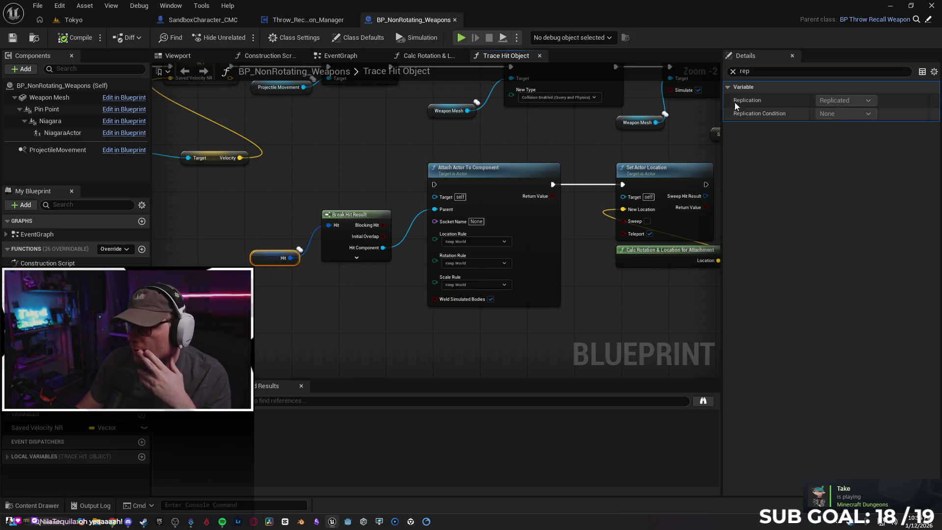
{"action": "left_click_drag", "start_coordinate": [605, 293], "coordinate": [510, 290]}
{"action": "left_click", "coordinate": [733, 71]}
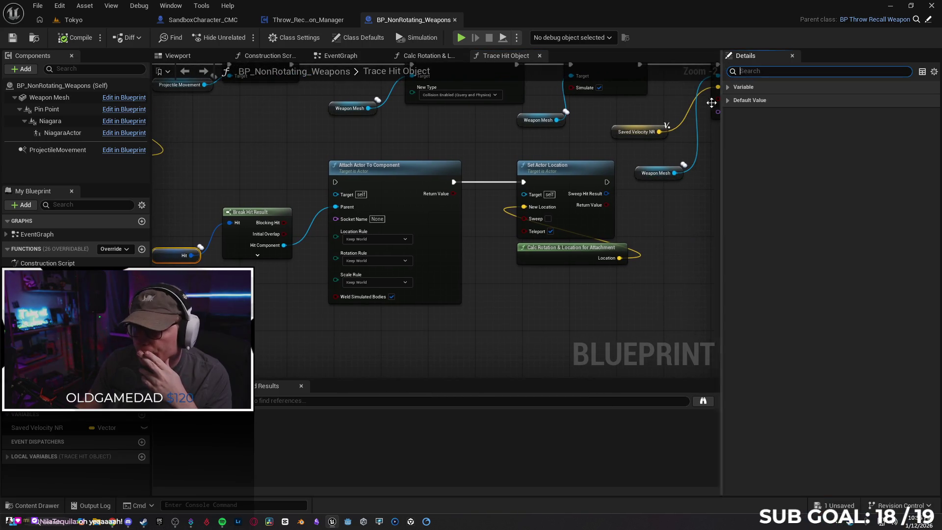
{"action": "left_click", "coordinate": [729, 87]}
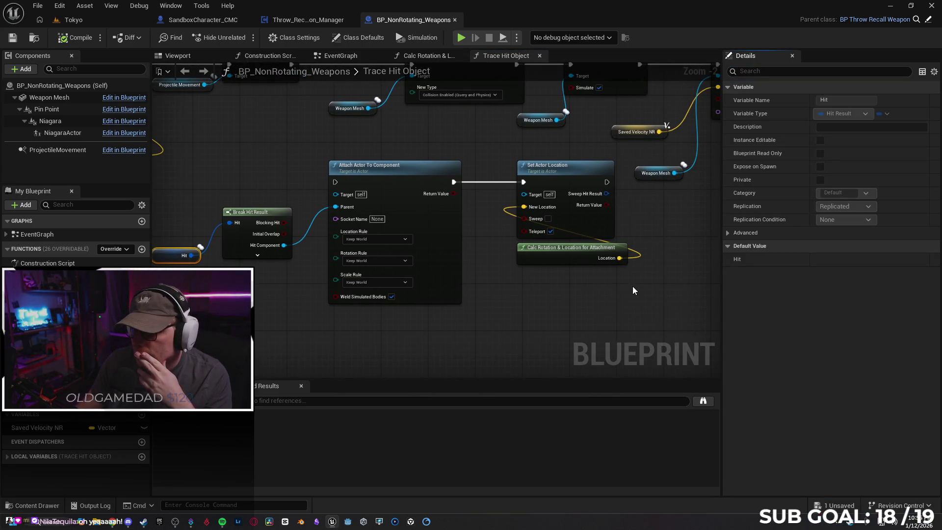
{"action": "left_click", "coordinate": [459, 192]}
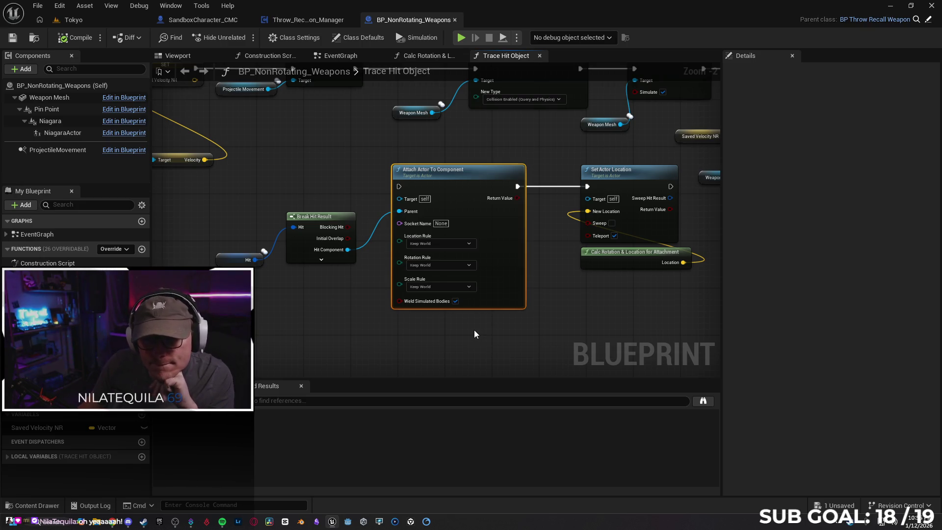
{"action": "scroll", "coordinate": [420, 235], "scroll_direction": "down", "scroll_amount": 1}
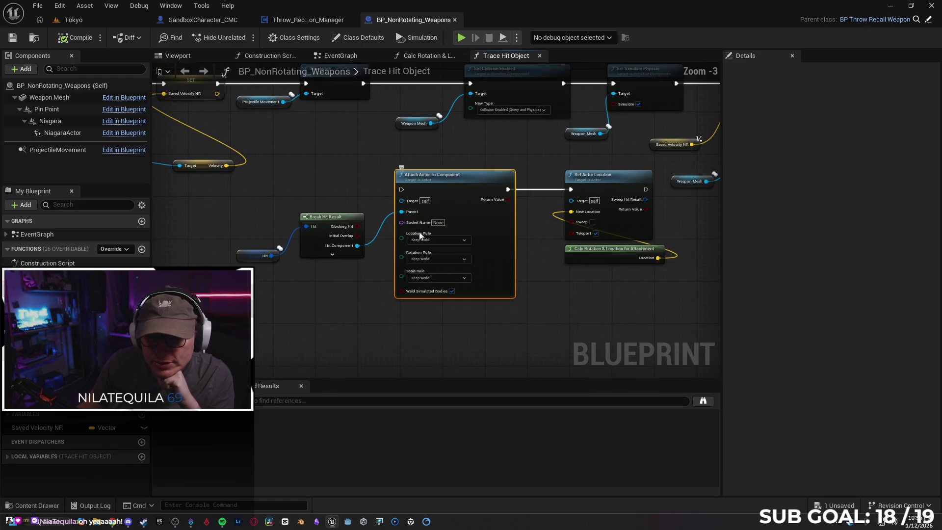
{"action": "left_click", "coordinate": [307, 19]}
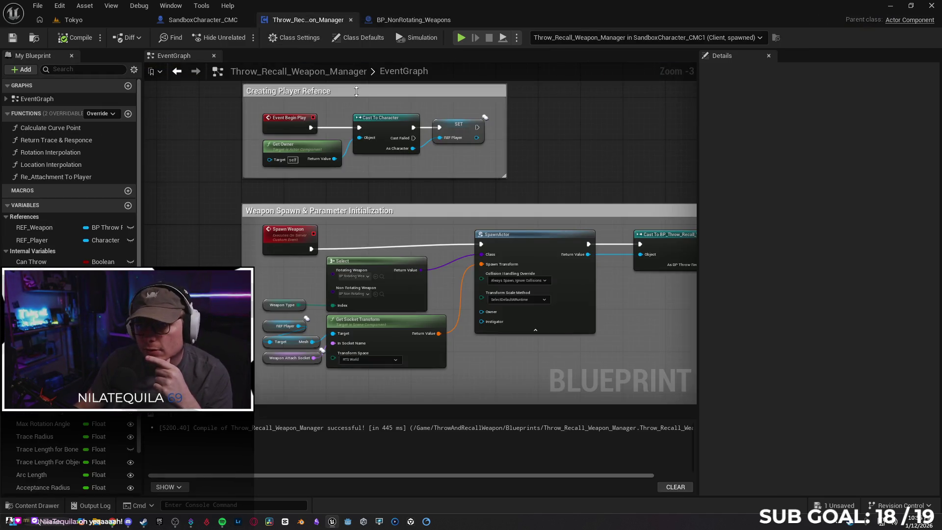
{"action": "left_click", "coordinate": [212, 22]}
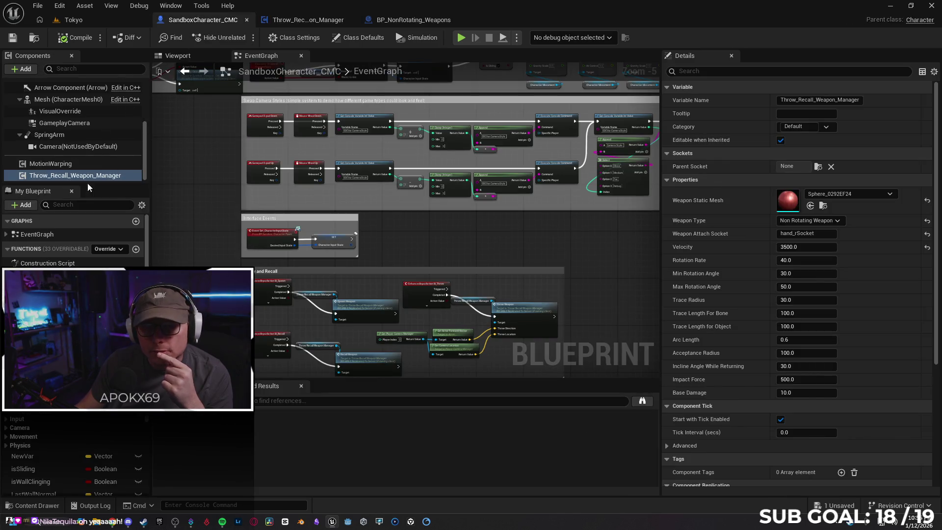
{"action": "left_click", "coordinate": [783, 233]}
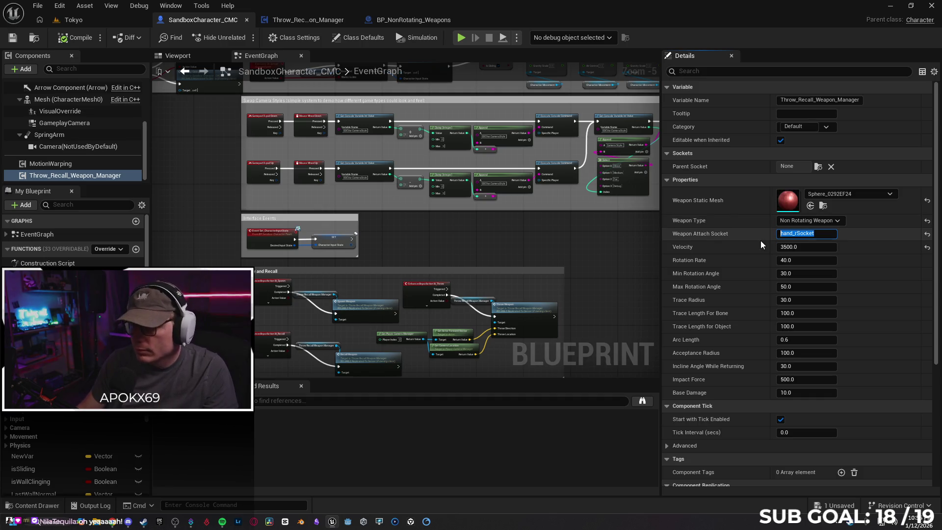
{"action": "left_click", "coordinate": [334, 19]}
{"action": "left_click", "coordinate": [392, 20]}
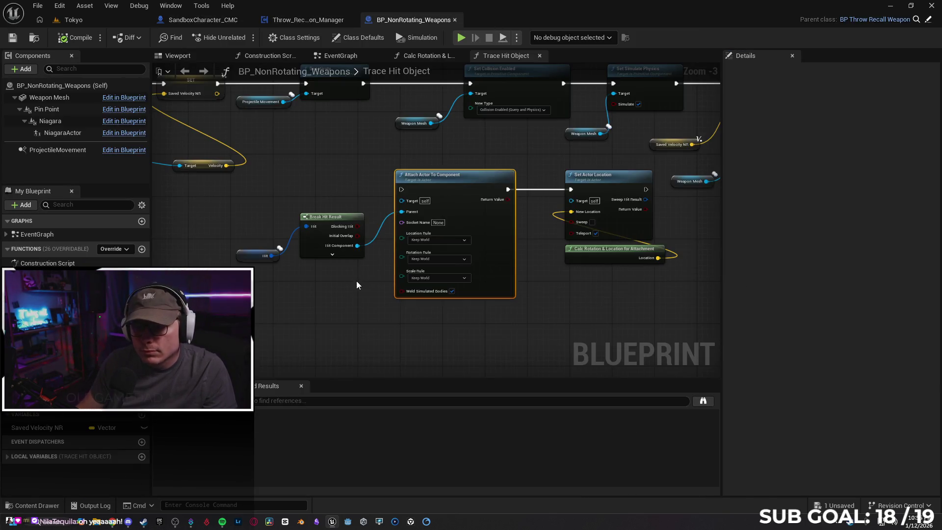
{"action": "left_click", "coordinate": [440, 221]}
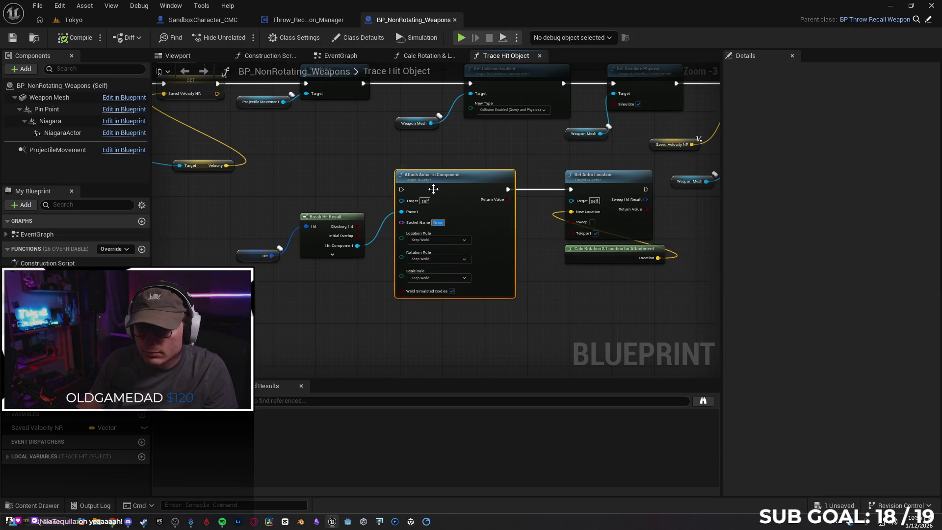
{"action": "scroll", "coordinate": [431, 188], "scroll_direction": "up", "scroll_amount": 2}
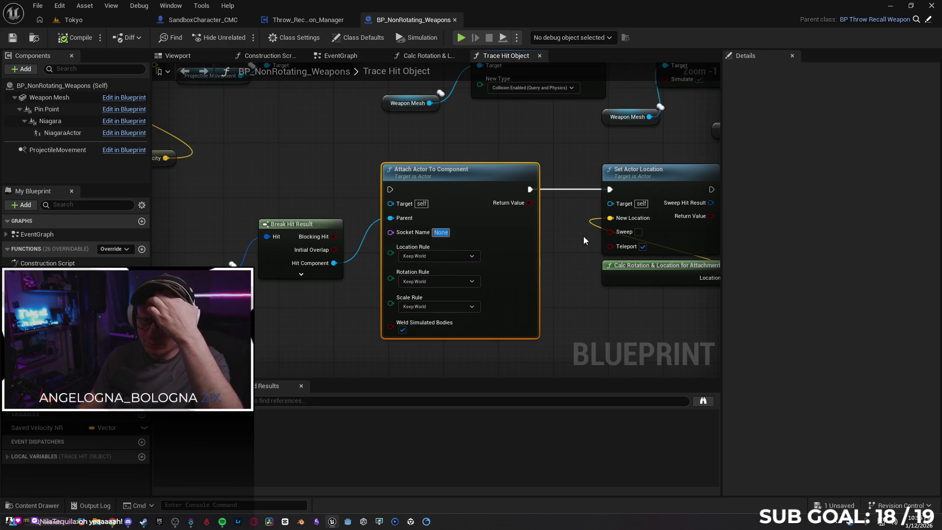
{"action": "scroll", "coordinate": [571, 255], "scroll_direction": "down", "scroll_amount": 2}
{"action": "scroll", "coordinate": [571, 259], "scroll_direction": "down", "scroll_amount": 1}
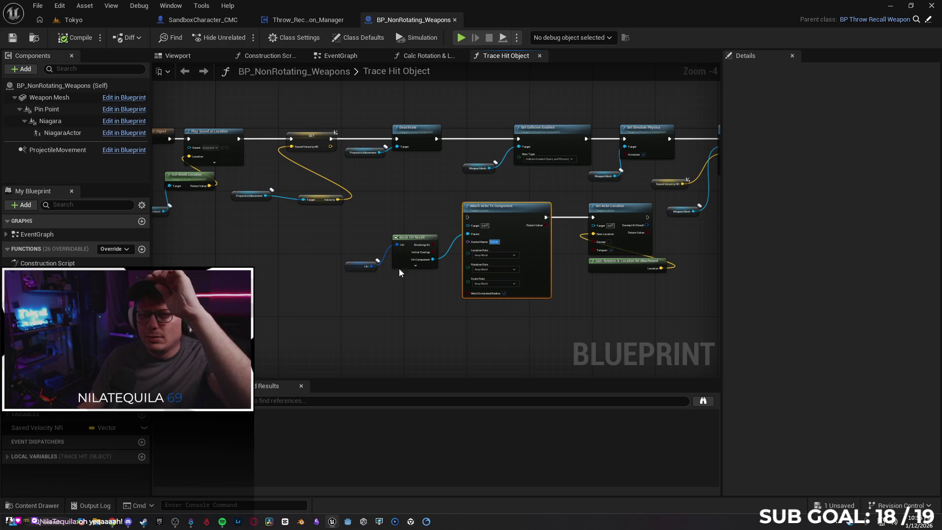
{"action": "mouse_move", "coordinate": [337, 280]}
{"action": "left_mouse_down"}
{"action": "mouse_move", "coordinate": [489, 285]}
{"action": "mouse_move", "coordinate": [479, 273]}
{"action": "mouse_move", "coordinate": [446, 280]}
{"action": "mouse_move", "coordinate": [264, 225]}
{"action": "mouse_move", "coordinate": [264, 163]}
{"action": "mouse_move", "coordinate": [410, 208]}
{"action": "mouse_move", "coordinate": [377, 214]}
{"action": "left_mouse_up"}
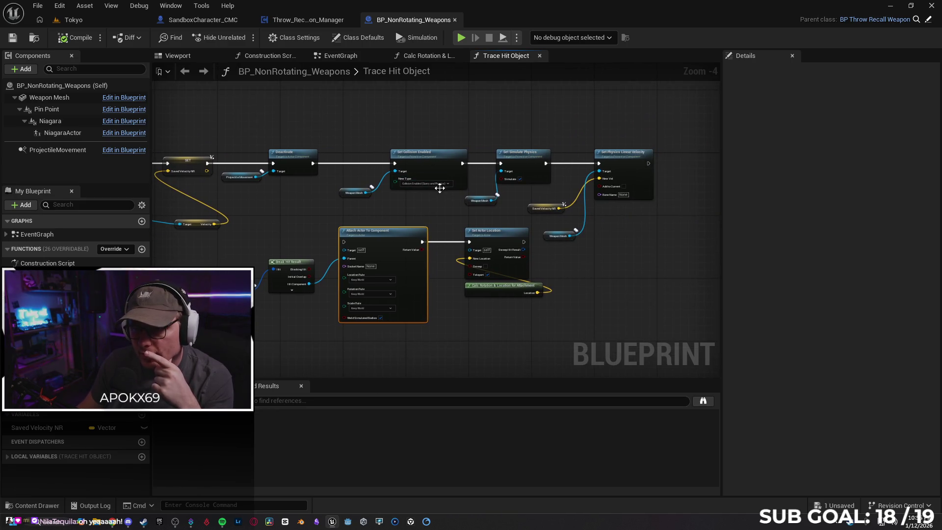
{"action": "left_click_drag", "start_coordinate": [401, 208], "coordinate": [376, 200]}
{"action": "left_click_drag", "start_coordinate": [578, 243], "coordinate": [552, 237]}
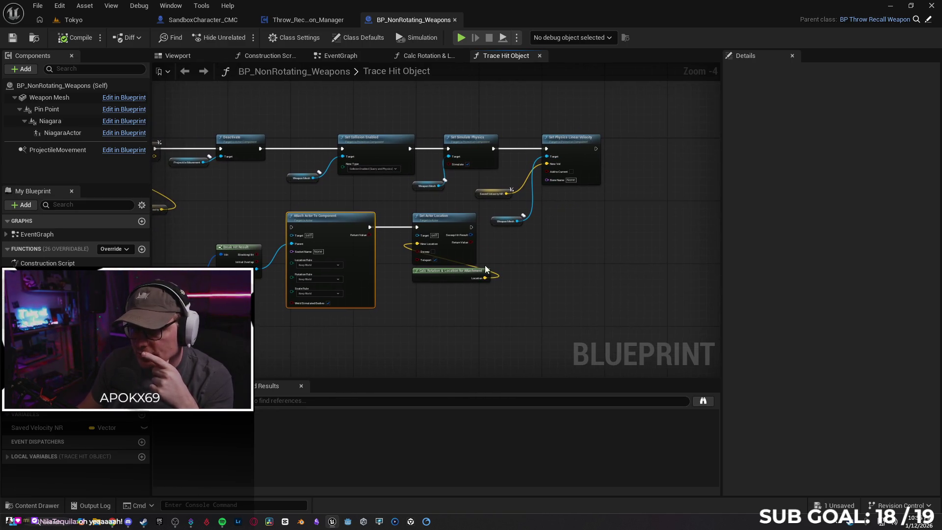
{"action": "scroll", "coordinate": [458, 328], "scroll_direction": "up", "scroll_amount": 1}
{"action": "left_click_drag", "start_coordinate": [398, 311], "coordinate": [535, 297]}
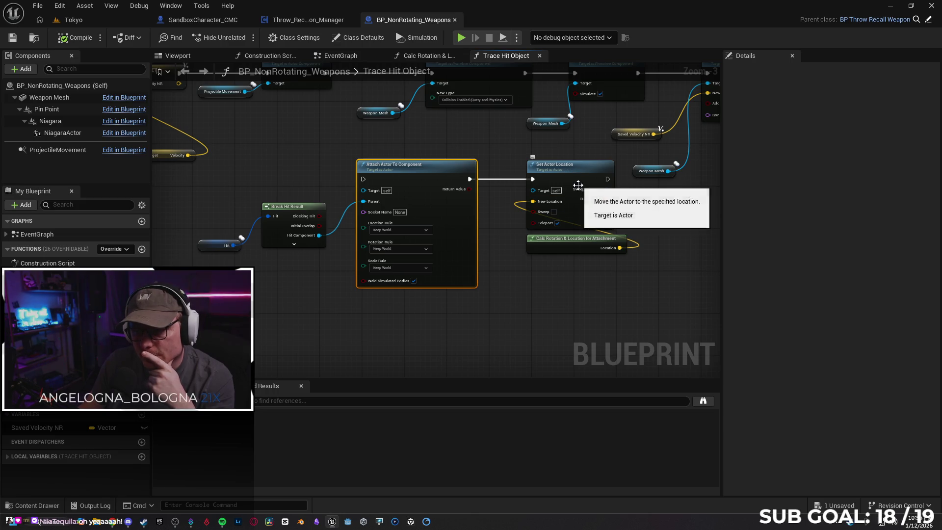
{"action": "left_click", "coordinate": [404, 211]}
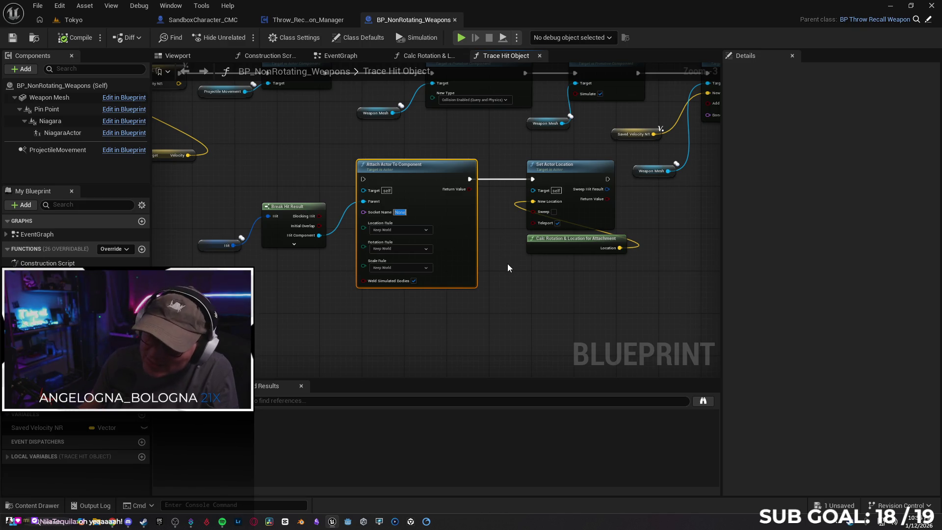
Attach to socket hand_rSocket with Location, Rotation and Scale rules all set to Snap to Target
{"action": "type", "text": "hand_rSocket"}
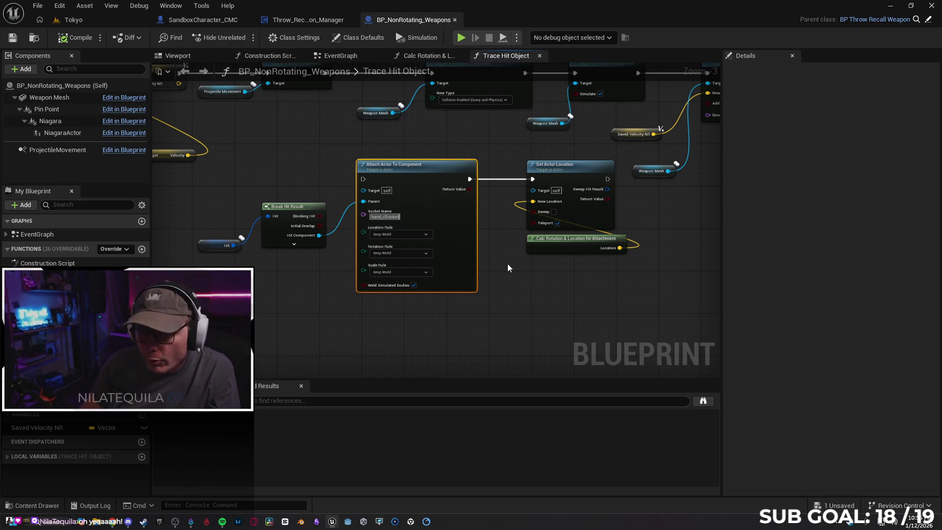
{"action": "key", "text": "Return"}
{"action": "left_click", "coordinate": [417, 234]}
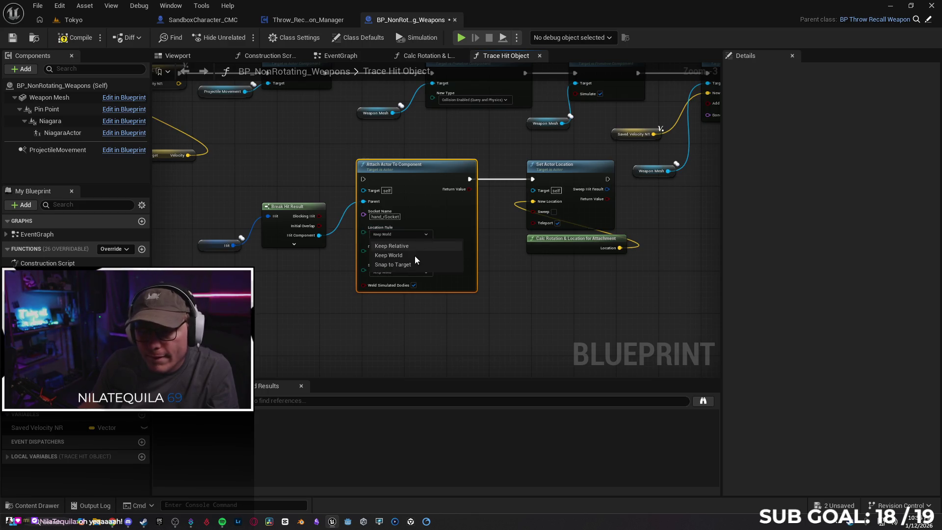
{"action": "left_click", "coordinate": [415, 263]}
{"action": "left_click", "coordinate": [414, 252]}
{"action": "left_click", "coordinate": [419, 283]}
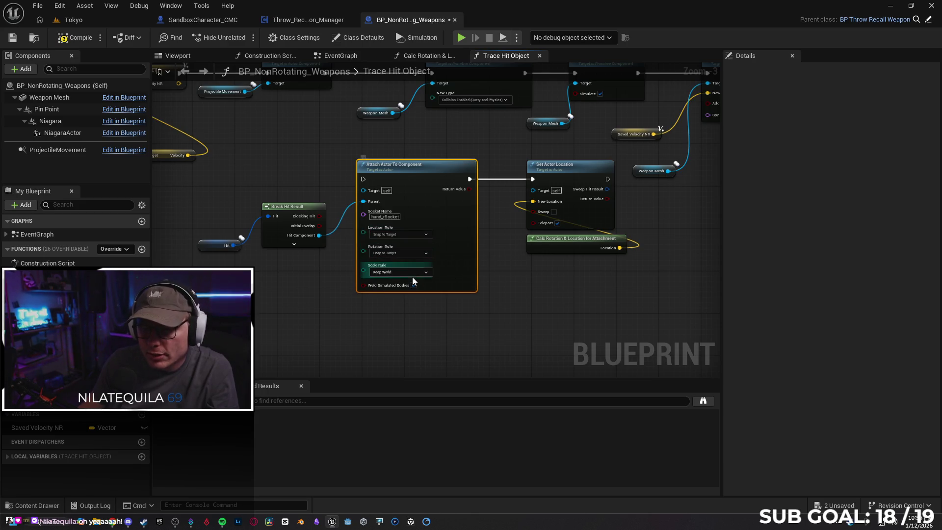
{"action": "left_click", "coordinate": [407, 271]}
{"action": "left_click", "coordinate": [411, 302]}
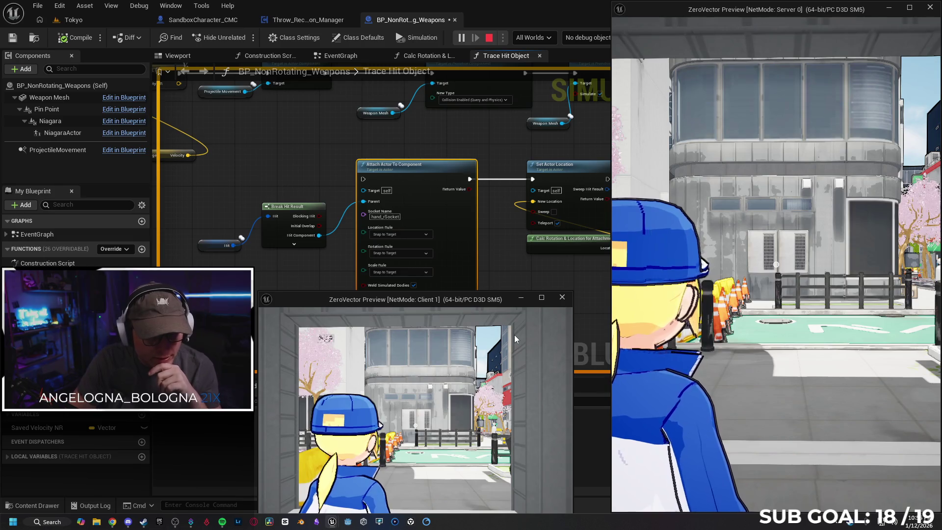
In the Client 1 window, run forward, pick up the red ball and move around the cones
{"action": "left_click", "coordinate": [458, 346]}
{"action": "key", "text": "w"}
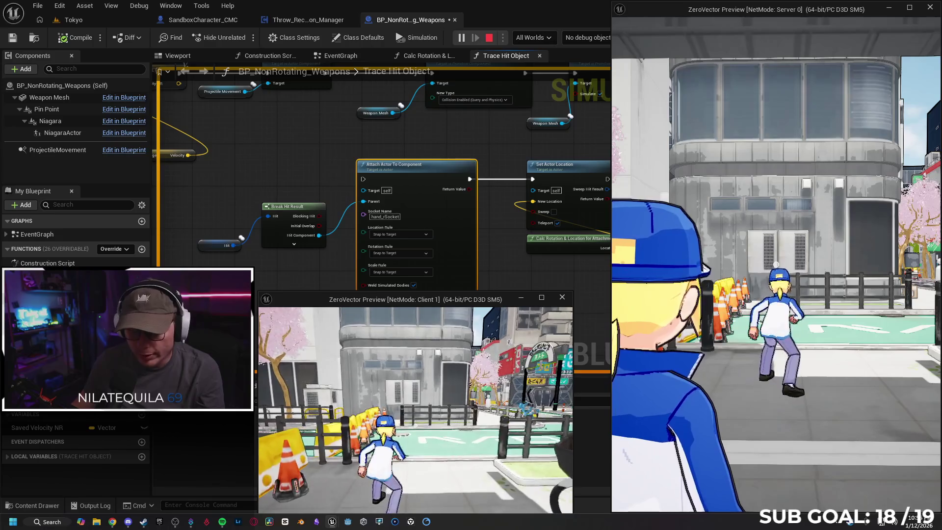
{"action": "key", "text": "e"}
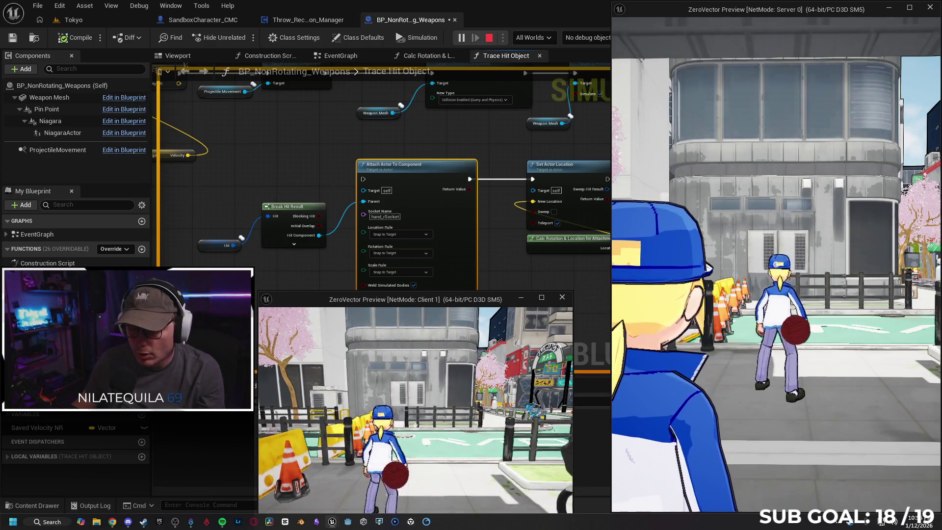
{"action": "key", "text": "a"}
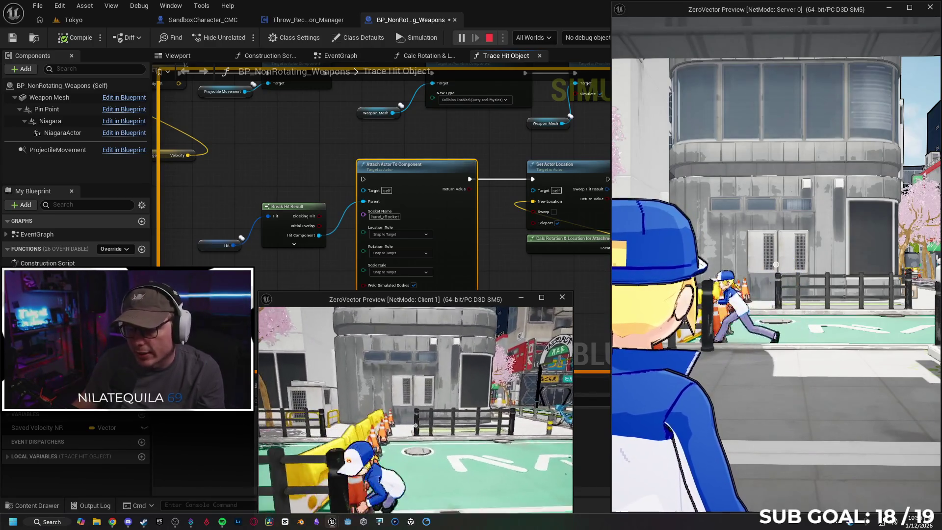
{"action": "key", "text": "w"}
{"action": "key", "text": "d"}
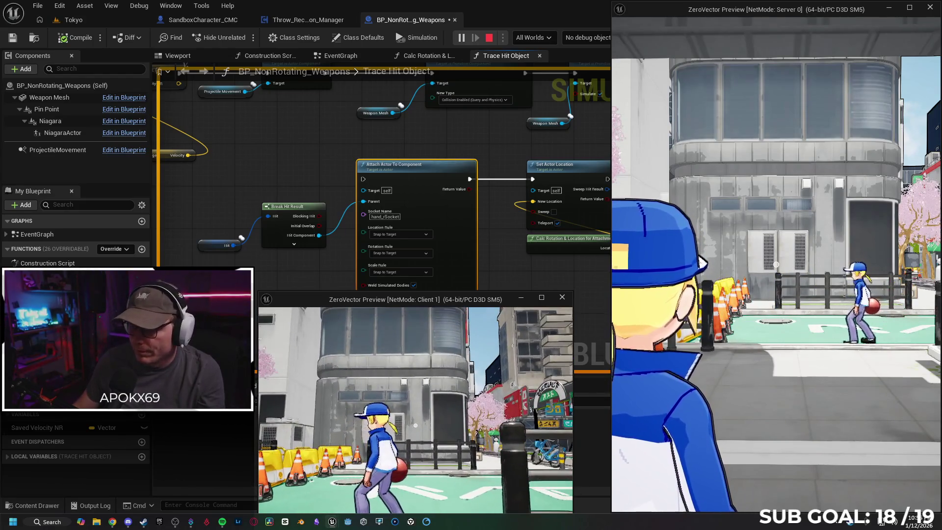
{"action": "key", "text": "w"}
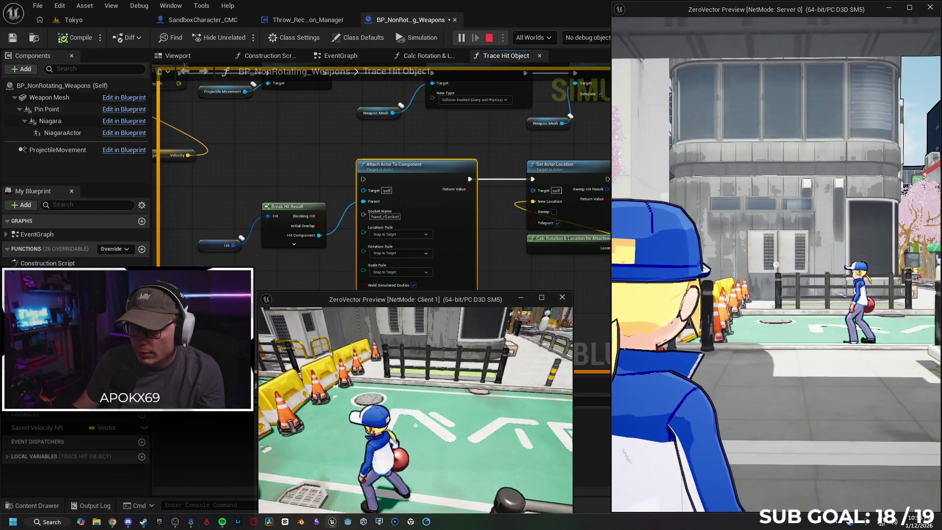
Dismiss the stray Now Playing window and stop the play session
{"action": "left_click", "coordinate": [394, 522]}
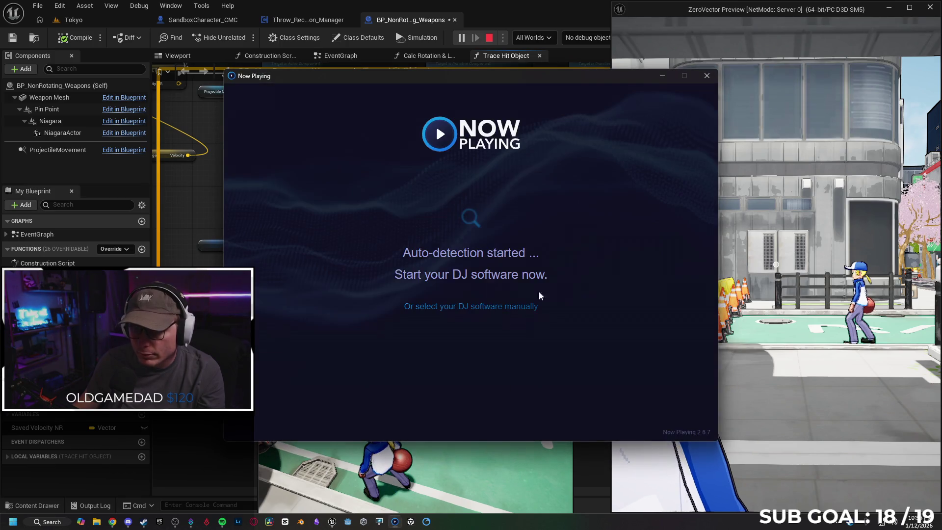
{"action": "left_click", "coordinate": [707, 76]}
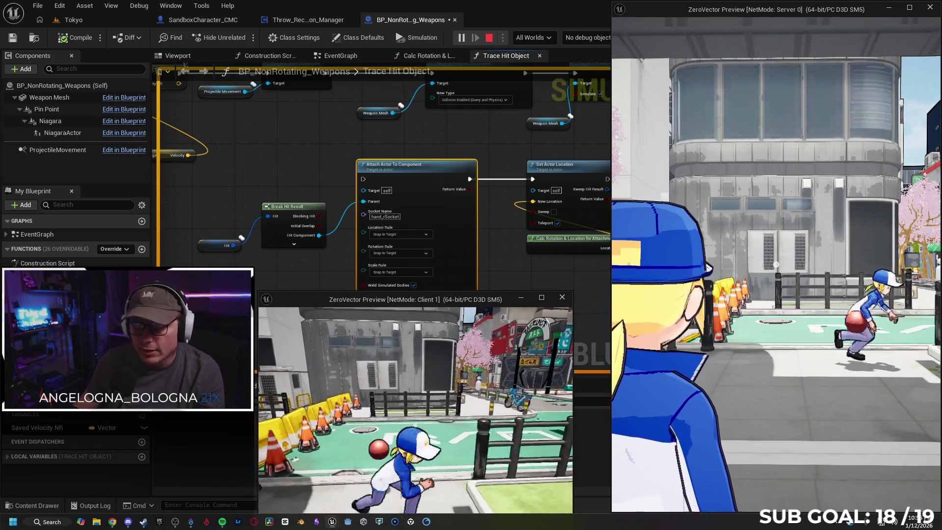
{"action": "key", "text": "Escape"}
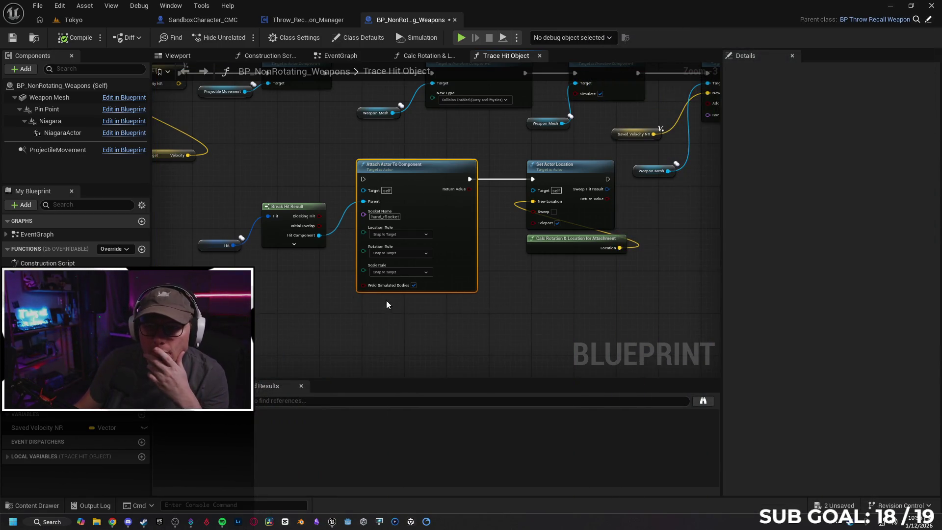
Check the weapon blueprint's Class Defaults and view the whole trace function
{"action": "left_click", "coordinate": [61, 85]}
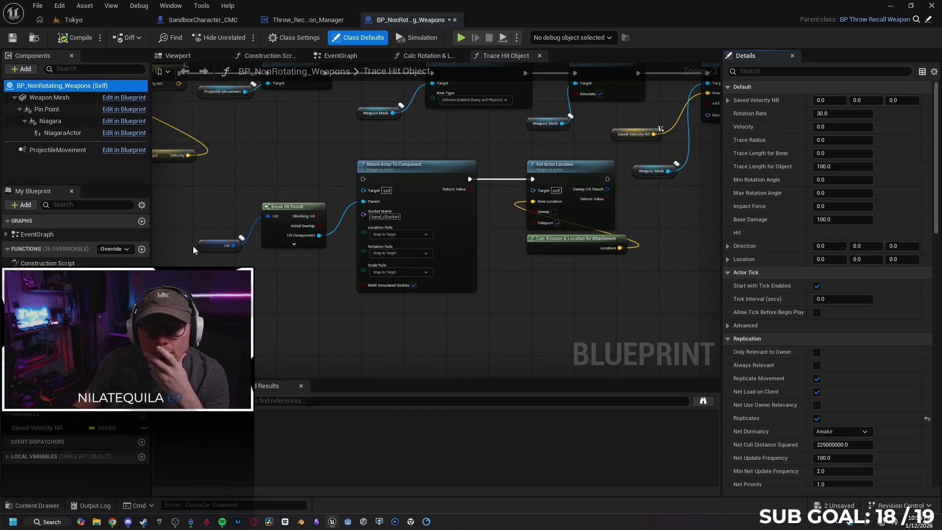
{"action": "scroll", "coordinate": [254, 290], "scroll_direction": "down", "scroll_amount": 1}
{"action": "scroll", "coordinate": [265, 297], "scroll_direction": "down", "scroll_amount": 1}
{"action": "scroll", "coordinate": [626, 184], "scroll_direction": "down", "scroll_amount": 3}
{"action": "scroll", "coordinate": [459, 290], "scroll_direction": "down", "scroll_amount": 2}
{"action": "scroll", "coordinate": [459, 294], "scroll_direction": "up", "scroll_amount": 6}
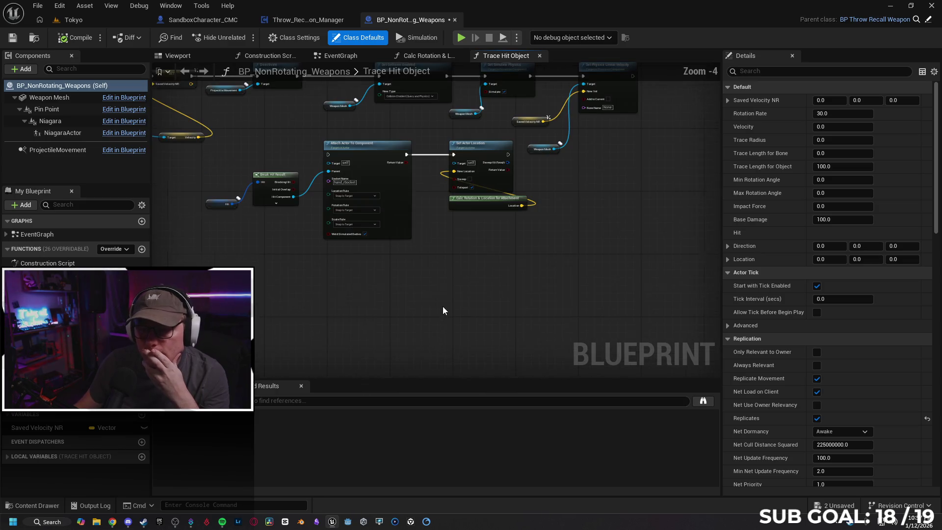
{"action": "left_click_drag", "start_coordinate": [420, 302], "coordinate": [493, 342]}
{"action": "scroll", "coordinate": [488, 337], "scroll_direction": "down", "scroll_amount": 1}
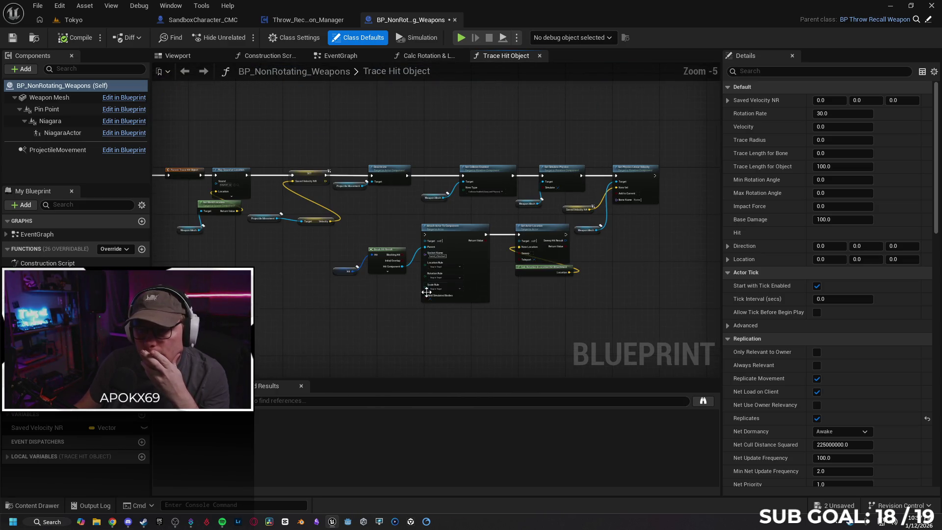
In Throw_Recall_Weapon_Manager, navigate to the Weapon Recall / Attachment / Trace section and inspect the Mesh getter
{"action": "left_click", "coordinate": [308, 20]}
{"action": "left_click_drag", "start_coordinate": [561, 167], "coordinate": [445, 146]}
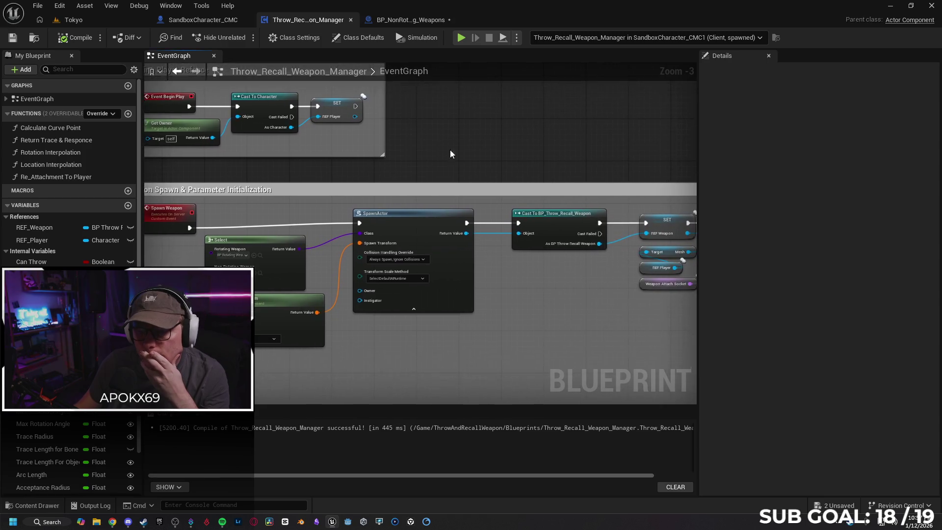
{"action": "scroll", "coordinate": [446, 151], "scroll_direction": "down", "scroll_amount": 3}
{"action": "scroll", "coordinate": [391, 185], "scroll_direction": "up", "scroll_amount": 1}
{"action": "left_click_drag", "start_coordinate": [362, 204], "coordinate": [386, 110]}
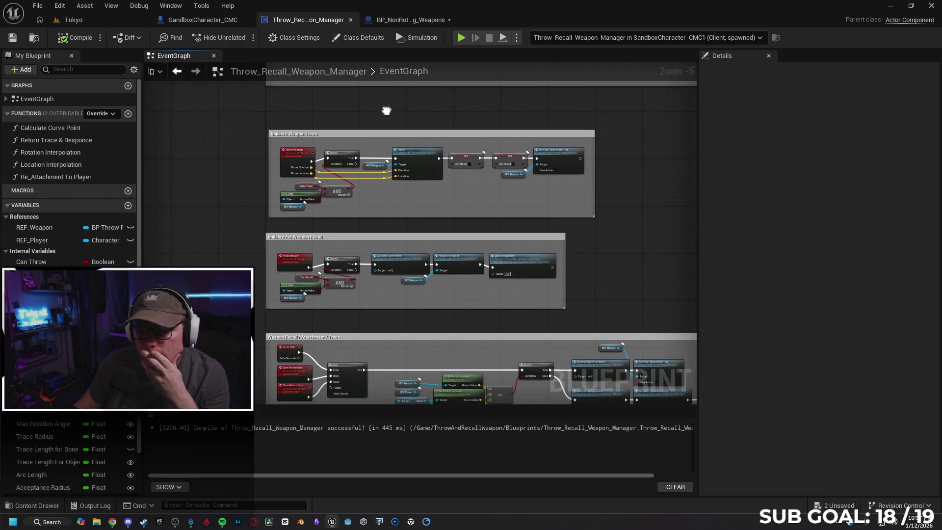
{"action": "scroll", "coordinate": [340, 238], "scroll_direction": "up", "scroll_amount": 2}
{"action": "mouse_move", "coordinate": [339, 239]}
{"action": "left_mouse_down"}
{"action": "mouse_move", "coordinate": [346, 186]}
{"action": "mouse_move", "coordinate": [300, 142]}
{"action": "left_mouse_up"}
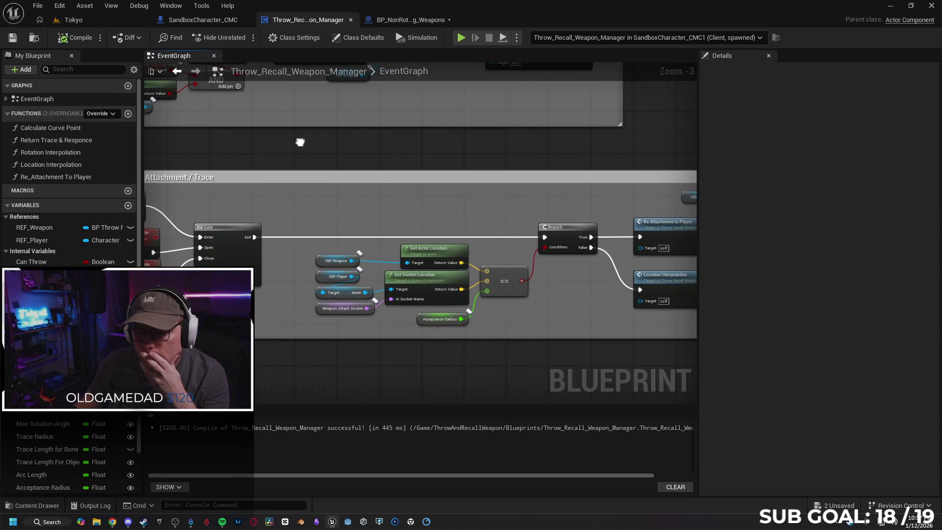
{"action": "left_click", "coordinate": [345, 296]}
{"action": "left_click", "coordinate": [703, 140]}
{"action": "left_click", "coordinate": [703, 140]}
Inspect Re Attachment to Player, then the Event Tick and Open Return Gate event settings
{"action": "mouse_move", "coordinate": [479, 167]}
{"action": "left_mouse_down"}
{"action": "mouse_move", "coordinate": [353, 160]}
{"action": "mouse_move", "coordinate": [368, 171]}
{"action": "left_mouse_up"}
{"action": "left_click_drag", "start_coordinate": [494, 179], "coordinate": [388, 163]}
{"action": "left_click", "coordinate": [476, 234]}
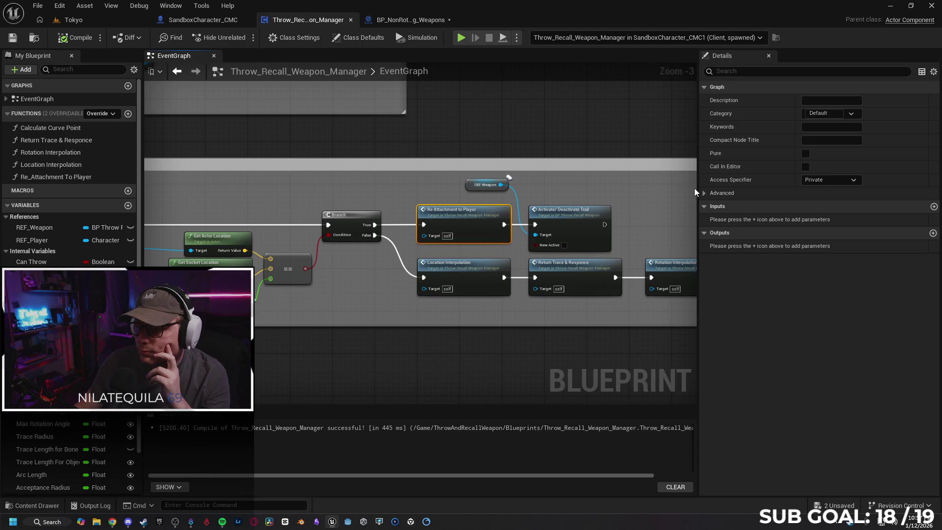
{"action": "left_click_drag", "start_coordinate": [569, 180], "coordinate": [475, 162]}
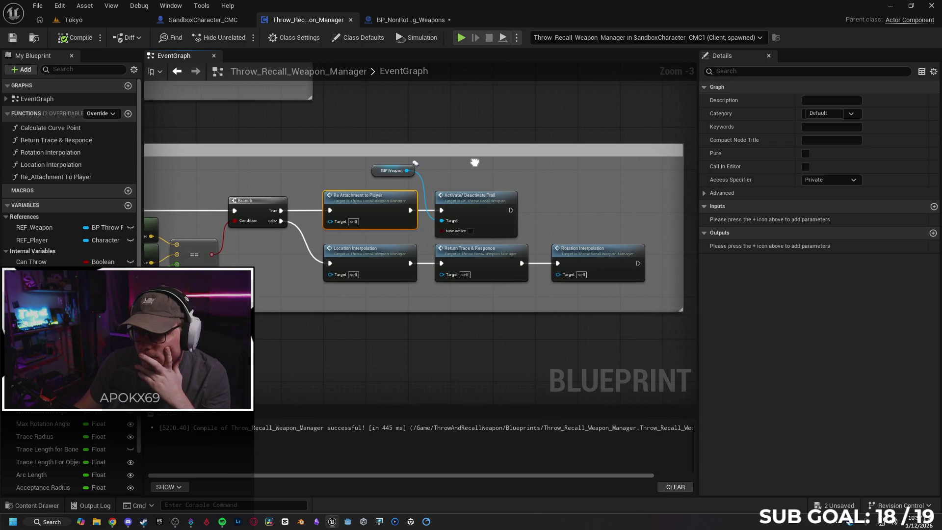
{"action": "left_click_drag", "start_coordinate": [147, 211], "coordinate": [373, 206]}
{"action": "left_click_drag", "start_coordinate": [98, 235], "coordinate": [329, 247]}
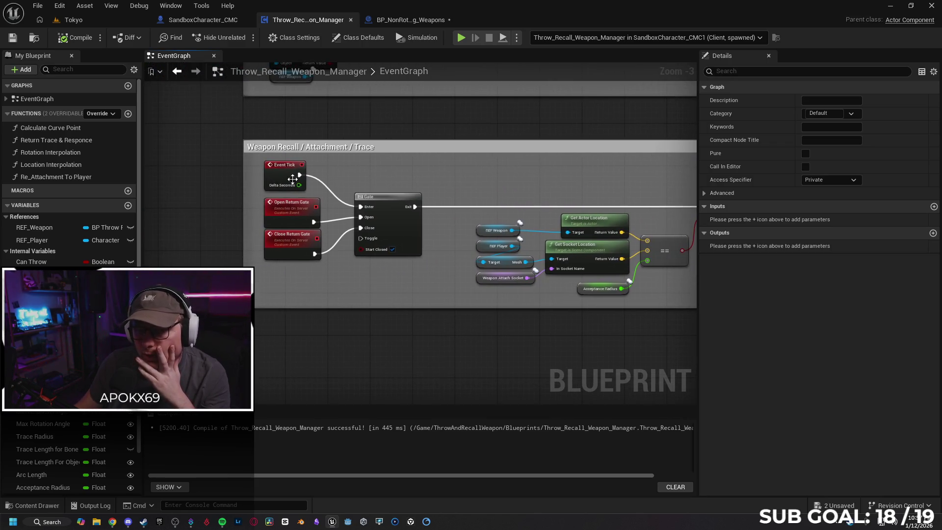
{"action": "left_click", "coordinate": [284, 180]}
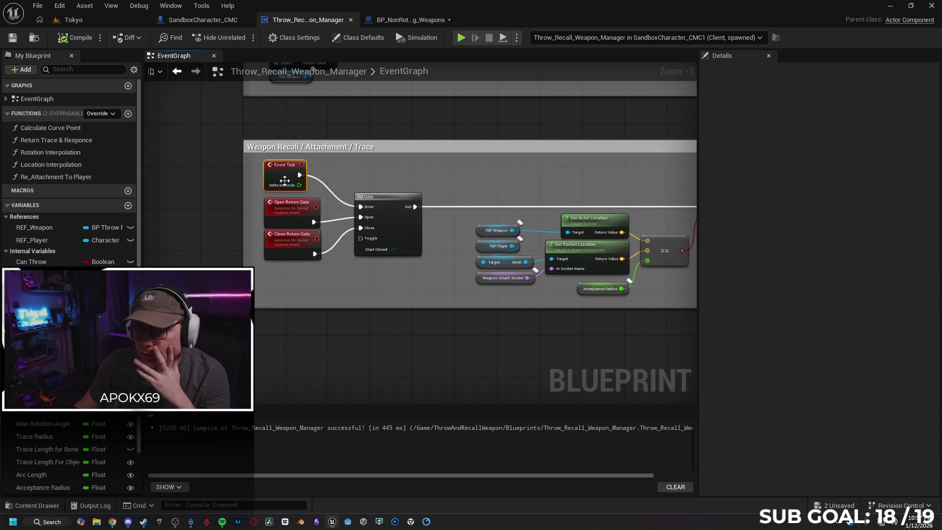
{"action": "left_click", "coordinate": [282, 216]}
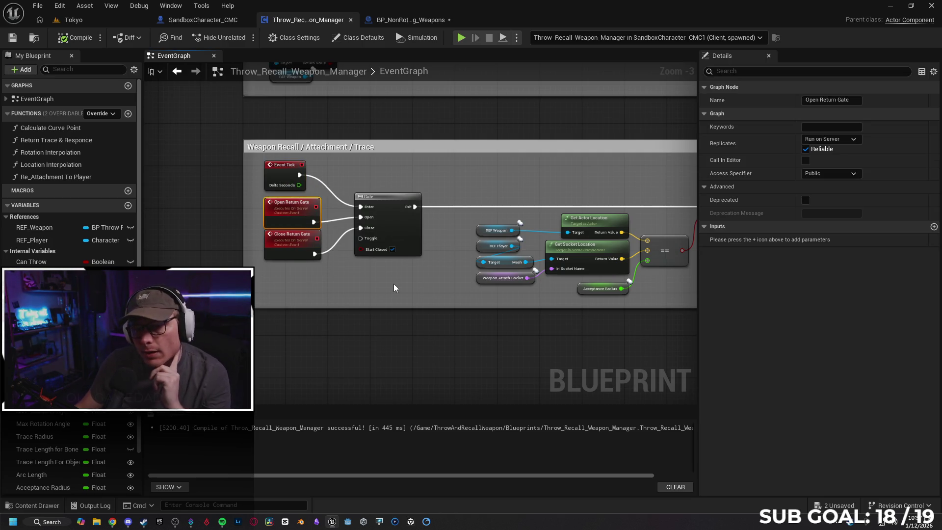
Set both Open Return Gate and Close Return Gate to Multicast, then launch a multiplayer PIE test
{"action": "left_click", "coordinate": [854, 140]}
{"action": "left_click", "coordinate": [847, 165]}
{"action": "left_click", "coordinate": [305, 240]}
{"action": "left_click", "coordinate": [854, 139]}
{"action": "left_click", "coordinate": [834, 176]}
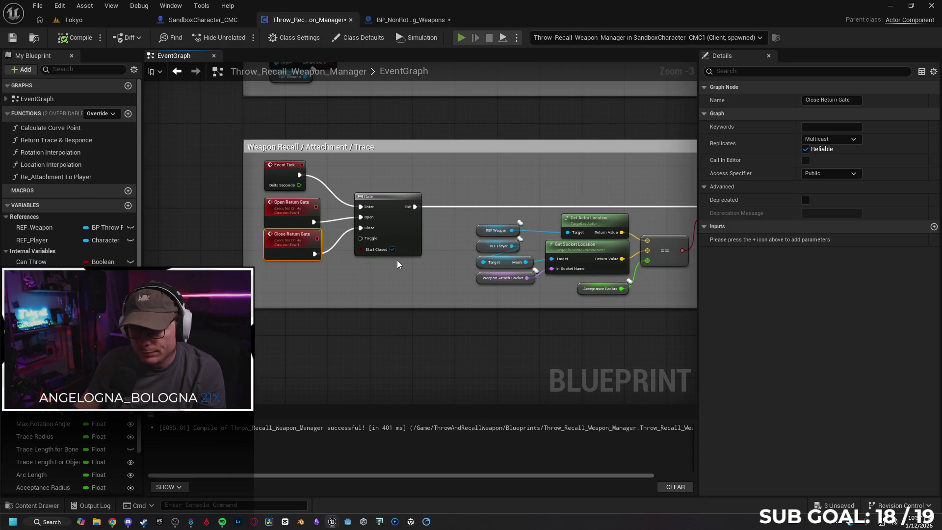
{"action": "key", "text": "alt+p"}
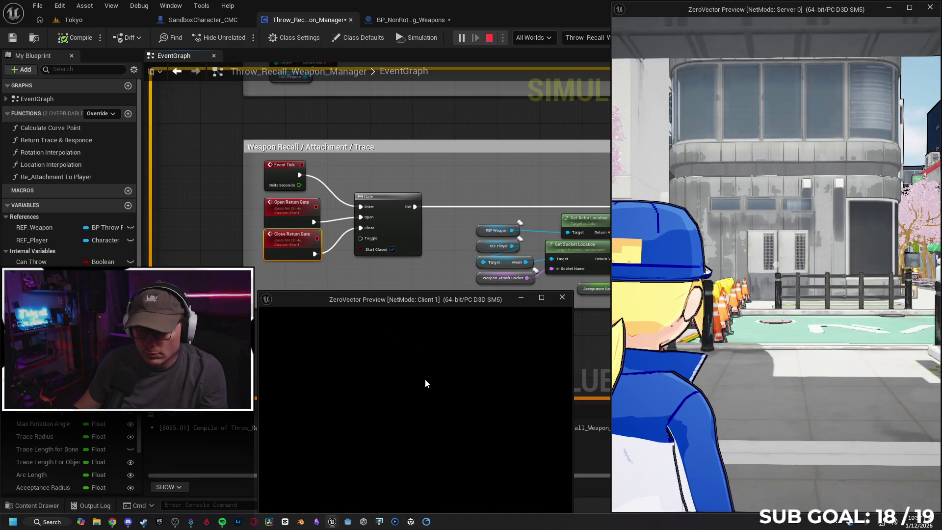
Run the Client 1 character forward and throw the ball weapon
{"action": "key", "text": "w"}
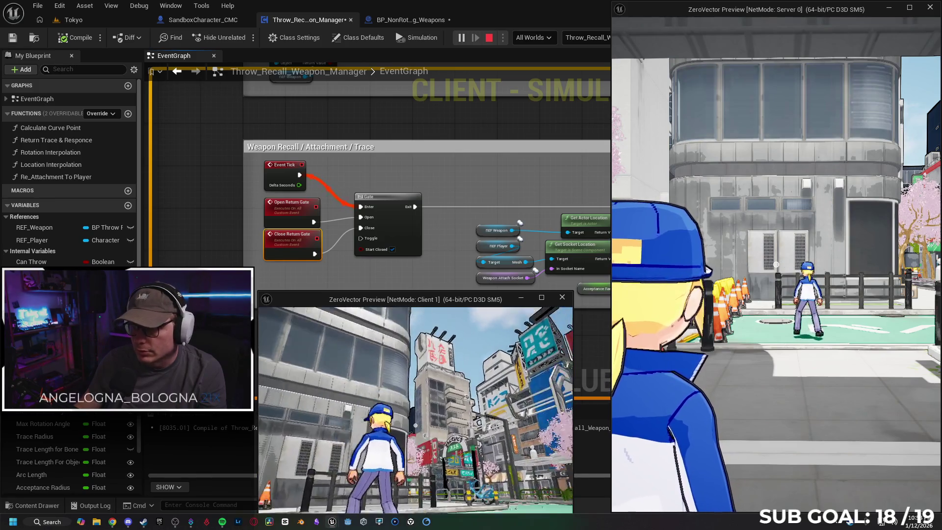
{"action": "left_click", "coordinate": [416, 426]}
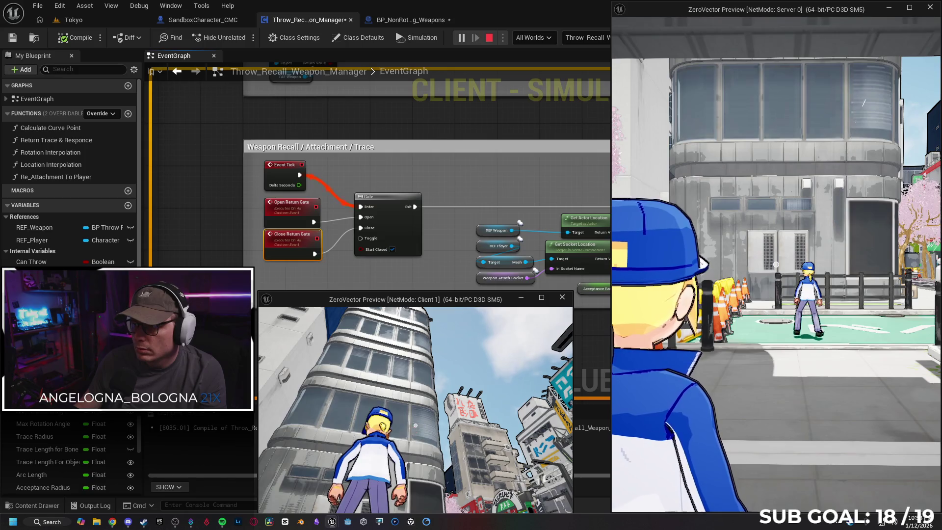
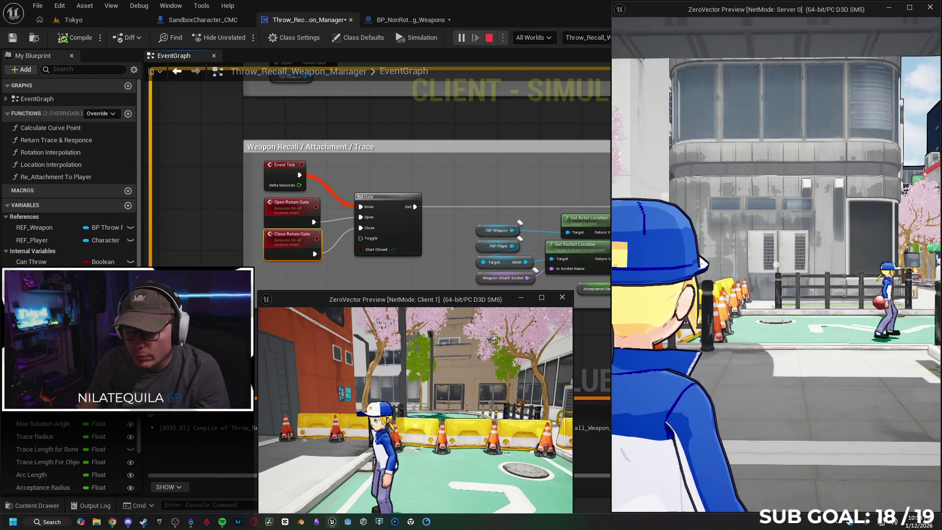
Run the client character toward the building holding the ball, turn around, then stop the play session
{"action": "key", "text": "w"}
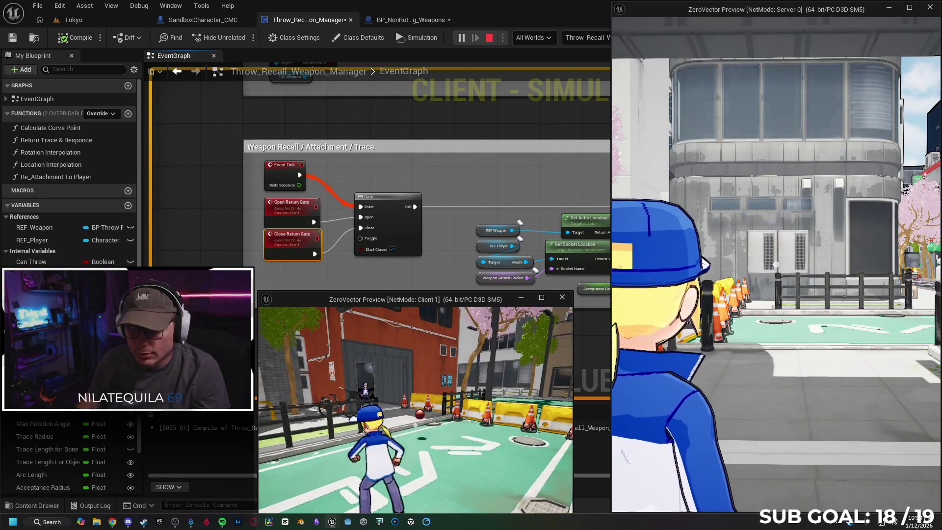
{"action": "key", "text": "w"}
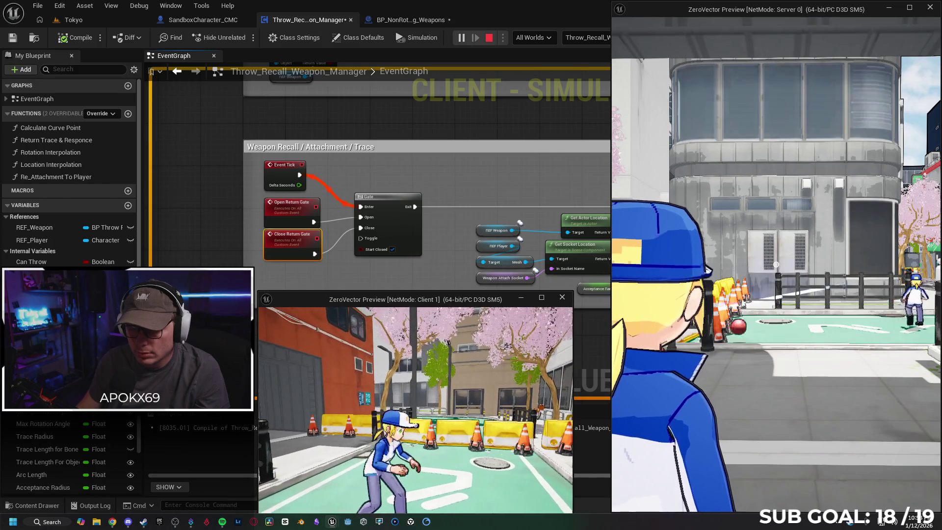
{"action": "key", "text": "s"}
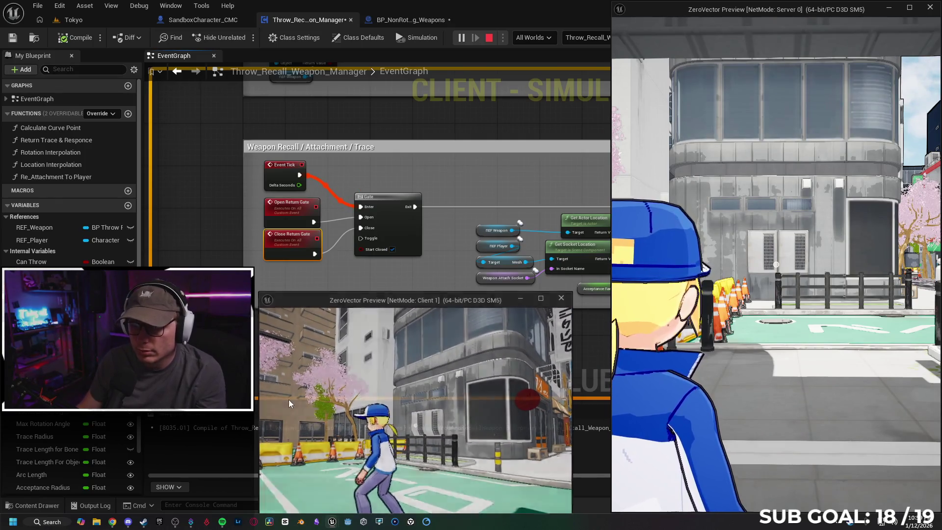
{"action": "key", "text": "Escape"}
Inspect the recall trace, Branch, Activate/Deactivate Trail and Acceptance Radius nodes in the EventGraph
{"action": "mouse_move", "coordinate": [423, 347]}
{"action": "left_mouse_down"}
{"action": "mouse_move", "coordinate": [268, 381]}
{"action": "mouse_move", "coordinate": [227, 365]}
{"action": "left_mouse_up"}
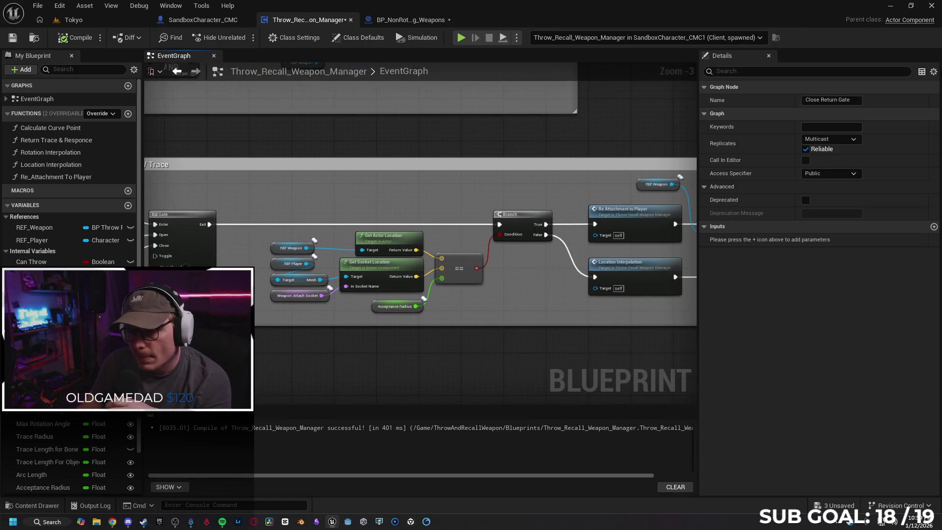
{"action": "mouse_move", "coordinate": [499, 362]}
{"action": "left_mouse_down"}
{"action": "mouse_move", "coordinate": [417, 355]}
{"action": "mouse_move", "coordinate": [381, 365]}
{"action": "mouse_move", "coordinate": [375, 356]}
{"action": "left_mouse_up"}
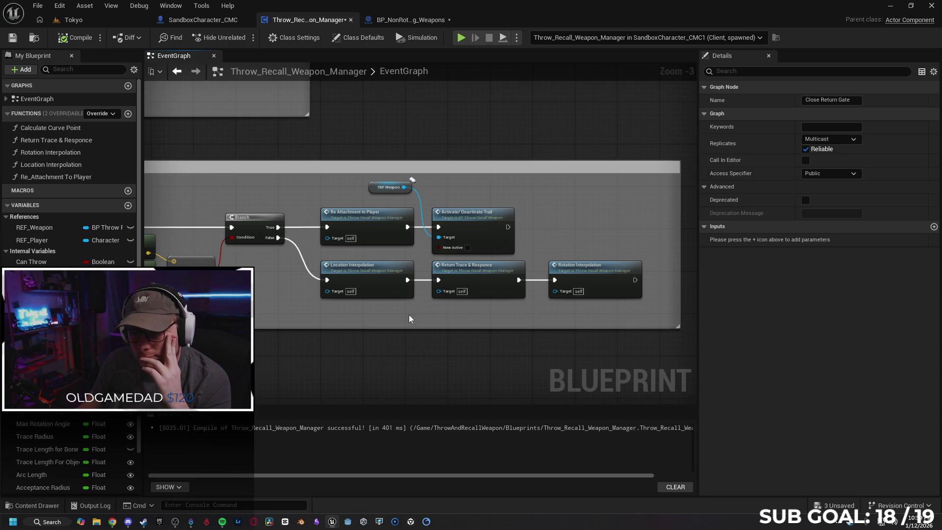
{"action": "left_click", "coordinate": [474, 229]}
{"action": "mouse_move", "coordinate": [195, 357]}
{"action": "left_mouse_down"}
{"action": "mouse_move", "coordinate": [357, 339]}
{"action": "mouse_move", "coordinate": [360, 353]}
{"action": "left_mouse_up"}
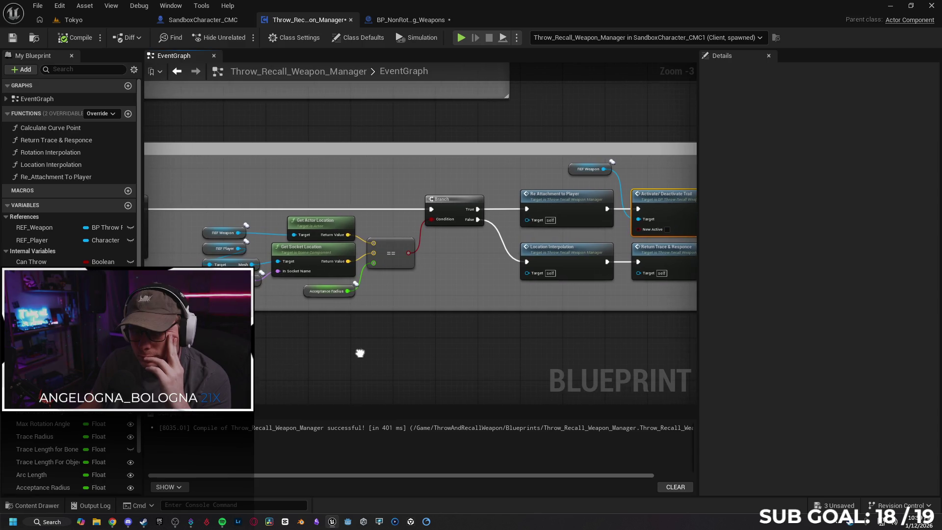
{"action": "left_click", "coordinate": [304, 293]}
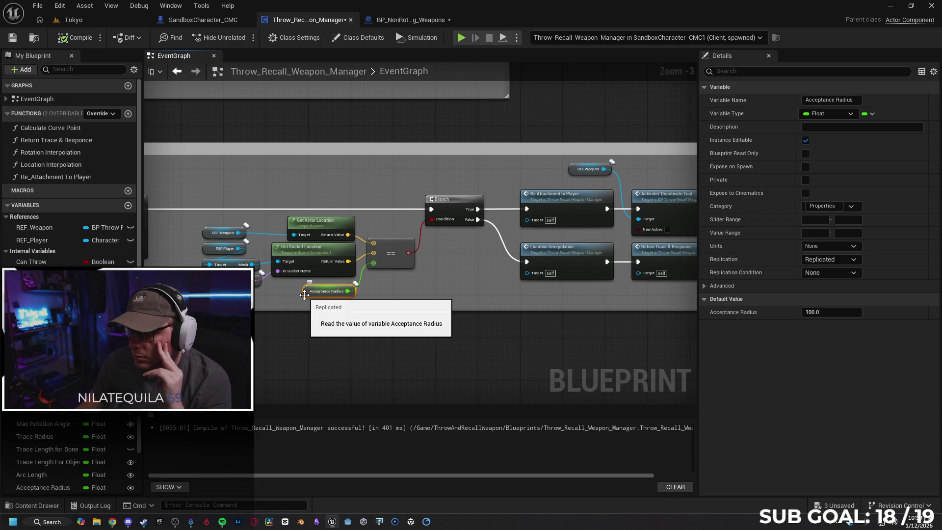
{"action": "left_click_drag", "start_coordinate": [219, 307], "coordinate": [440, 305]}
Check the replication settings of the Open Return Gate and Close Return Gate events
{"action": "left_click", "coordinate": [243, 217]}
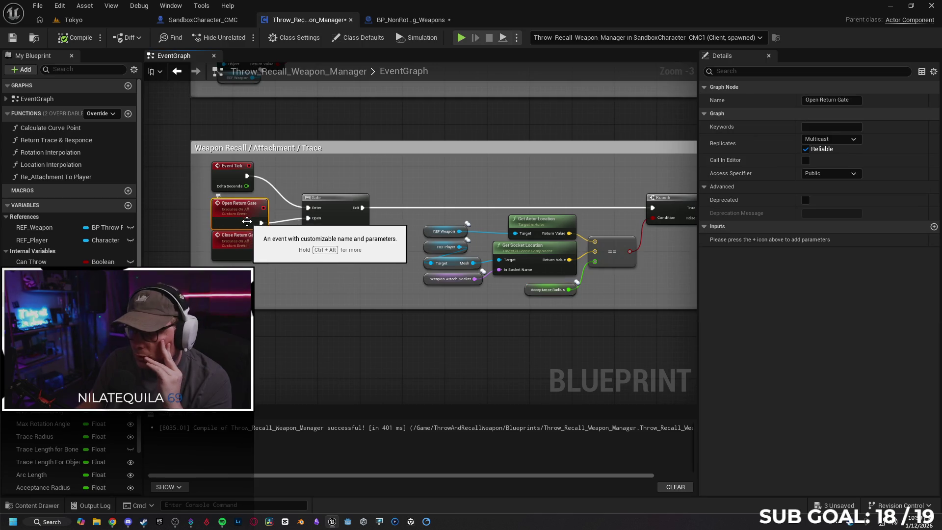
{"action": "left_click", "coordinate": [244, 253]}
{"action": "mouse_move", "coordinate": [414, 339]}
{"action": "left_mouse_down"}
{"action": "mouse_move", "coordinate": [296, 343]}
{"action": "mouse_move", "coordinate": [549, 347]}
{"action": "mouse_move", "coordinate": [322, 338]}
{"action": "mouse_move", "coordinate": [516, 335]}
{"action": "mouse_move", "coordinate": [476, 316]}
{"action": "mouse_move", "coordinate": [346, 340]}
{"action": "left_mouse_up"}
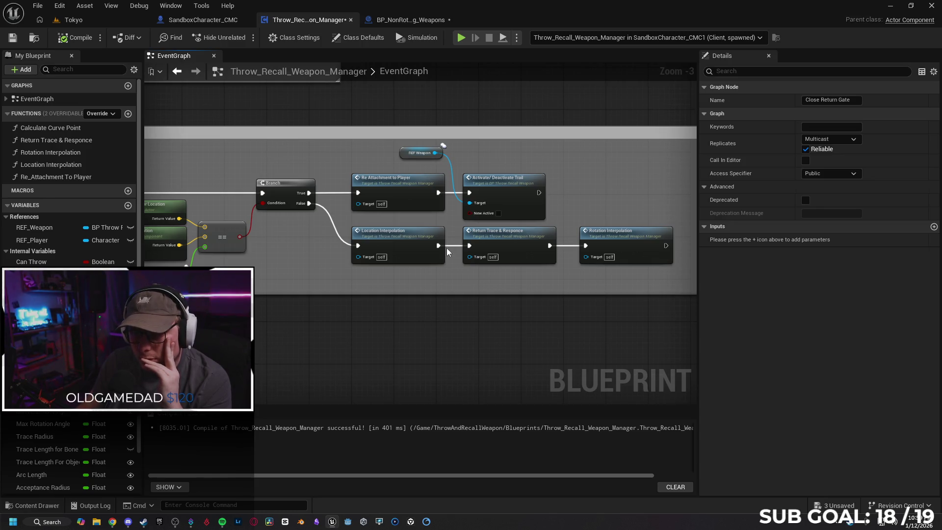
{"action": "mouse_move", "coordinate": [455, 281]}
{"action": "left_mouse_down"}
{"action": "mouse_move", "coordinate": [349, 331]}
{"action": "mouse_move", "coordinate": [401, 342]}
{"action": "left_mouse_up"}
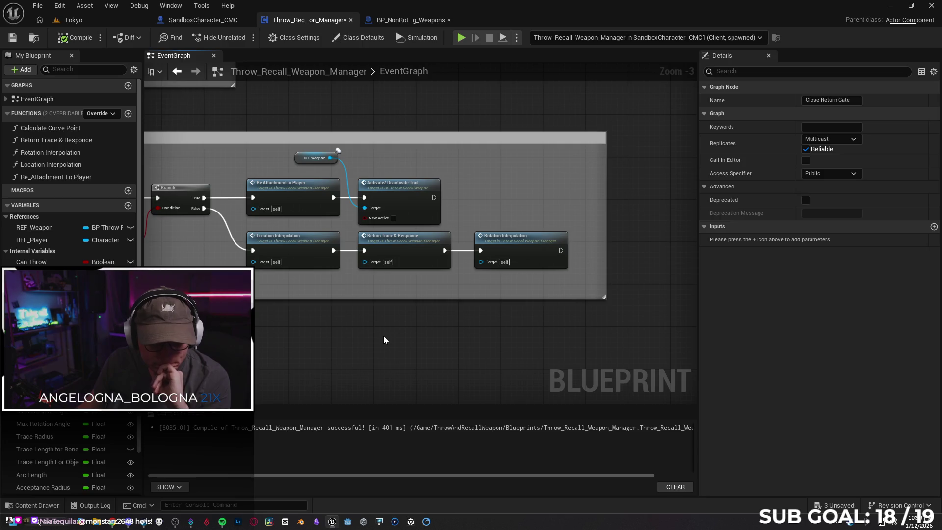
{"action": "scroll", "coordinate": [382, 337], "scroll_direction": "down", "scroll_amount": 4}
{"action": "scroll", "coordinate": [356, 252], "scroll_direction": "up", "scroll_amount": 4}
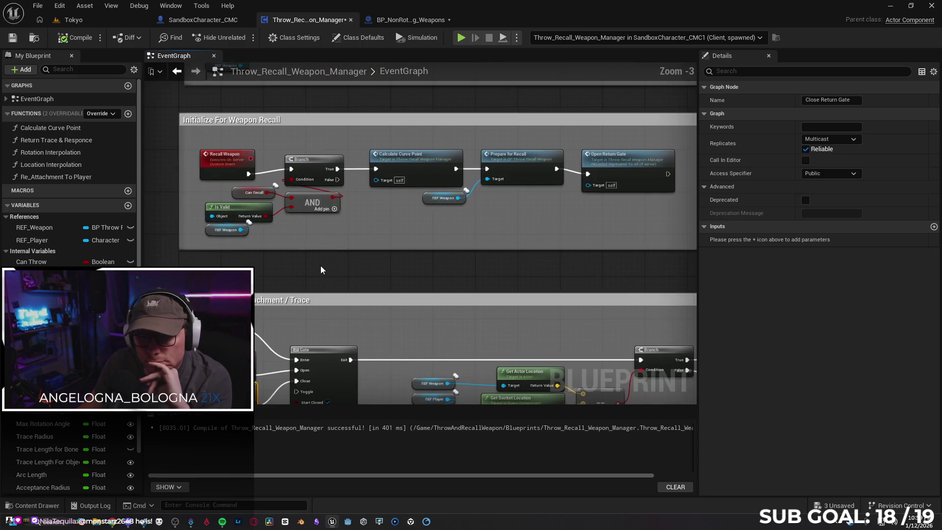
{"action": "scroll", "coordinate": [336, 286], "scroll_direction": "up", "scroll_amount": 1}
Verify Recall Weapon's replication, review the Initialize For Weapon Recall chain, then bring up SandboxCharacter_CMC
{"action": "left_click", "coordinate": [253, 198]}
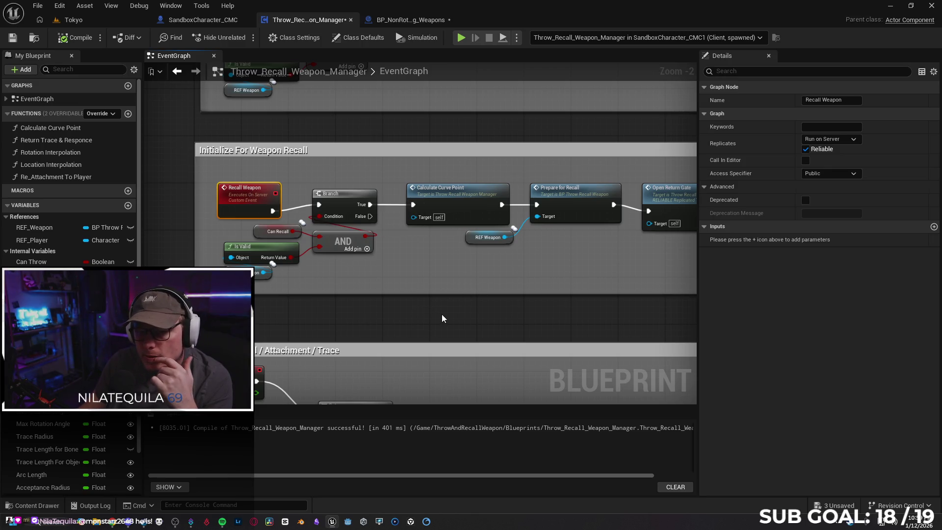
{"action": "mouse_move", "coordinate": [382, 307]}
{"action": "left_mouse_down"}
{"action": "mouse_move", "coordinate": [417, 309]}
{"action": "mouse_move", "coordinate": [320, 306]}
{"action": "mouse_move", "coordinate": [381, 305]}
{"action": "mouse_move", "coordinate": [469, 449]}
{"action": "mouse_move", "coordinate": [464, 458]}
{"action": "left_mouse_up"}
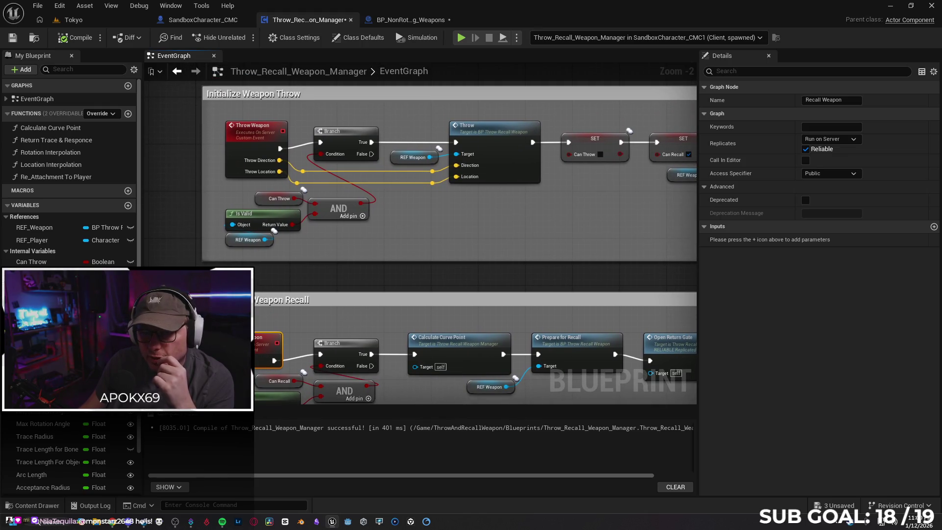
{"action": "left_click_drag", "start_coordinate": [441, 221], "coordinate": [427, 215]}
{"action": "mouse_move", "coordinate": [449, 452]}
{"action": "left_mouse_down"}
{"action": "mouse_move", "coordinate": [412, 443]}
{"action": "mouse_move", "coordinate": [400, 330]}
{"action": "mouse_move", "coordinate": [422, 328]}
{"action": "mouse_move", "coordinate": [360, 158]}
{"action": "left_mouse_up"}
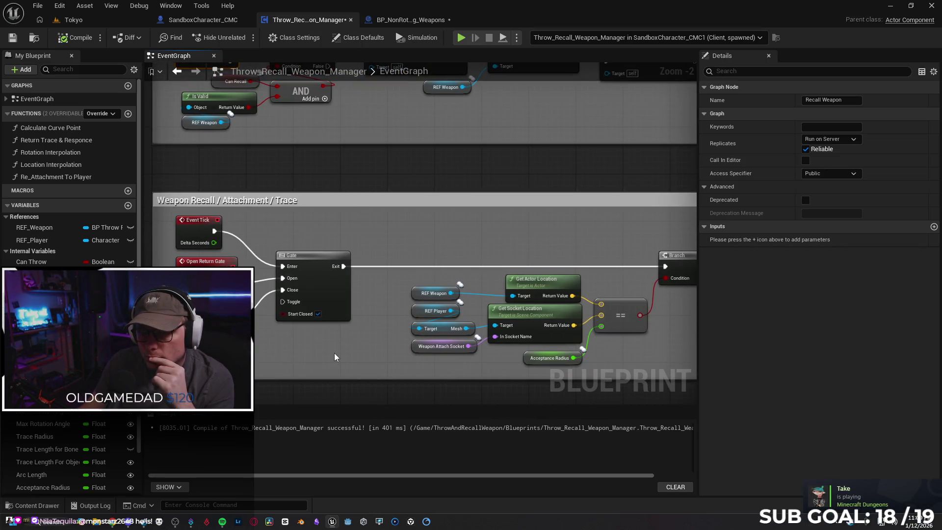
{"action": "left_click", "coordinate": [210, 264]}
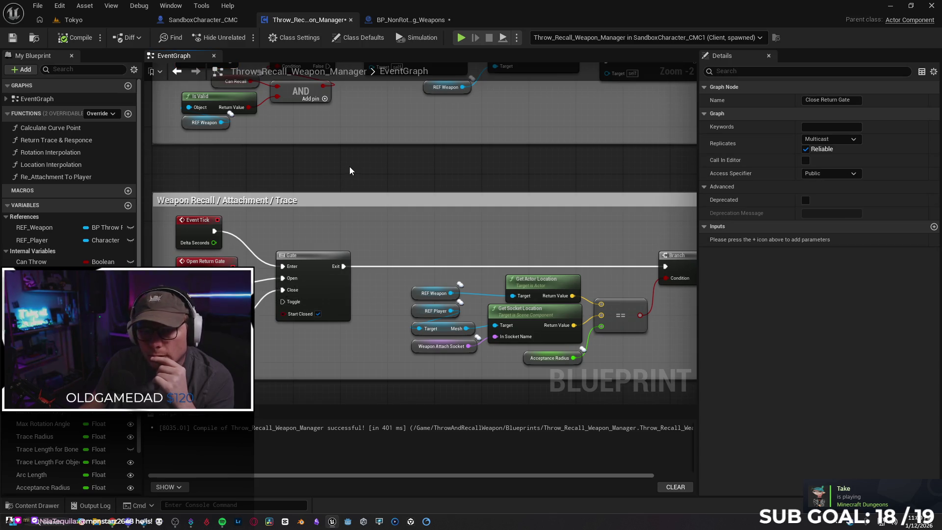
{"action": "left_click_drag", "start_coordinate": [349, 171], "coordinate": [292, 270]}
{"action": "left_click", "coordinate": [215, 224]}
{"action": "left_click_drag", "start_coordinate": [216, 223], "coordinate": [200, 260]}
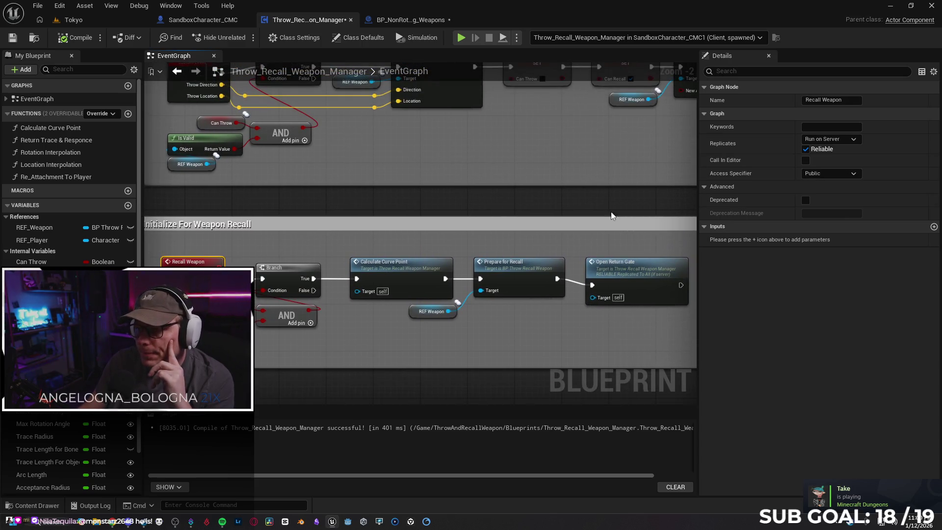
{"action": "left_click", "coordinate": [215, 22]}
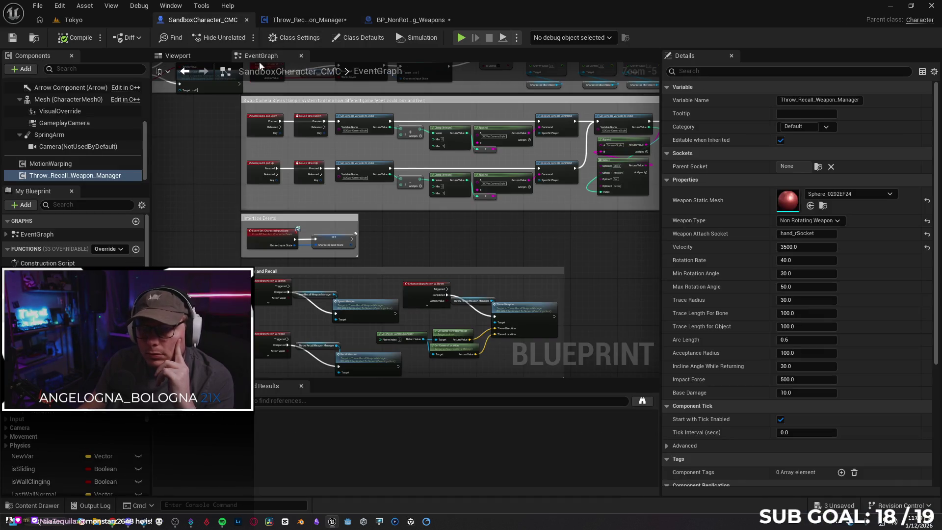
Select the IA_Recall input event and jump to the Recall Weapon definition
{"action": "scroll", "coordinate": [396, 249], "scroll_direction": "up", "scroll_amount": 3}
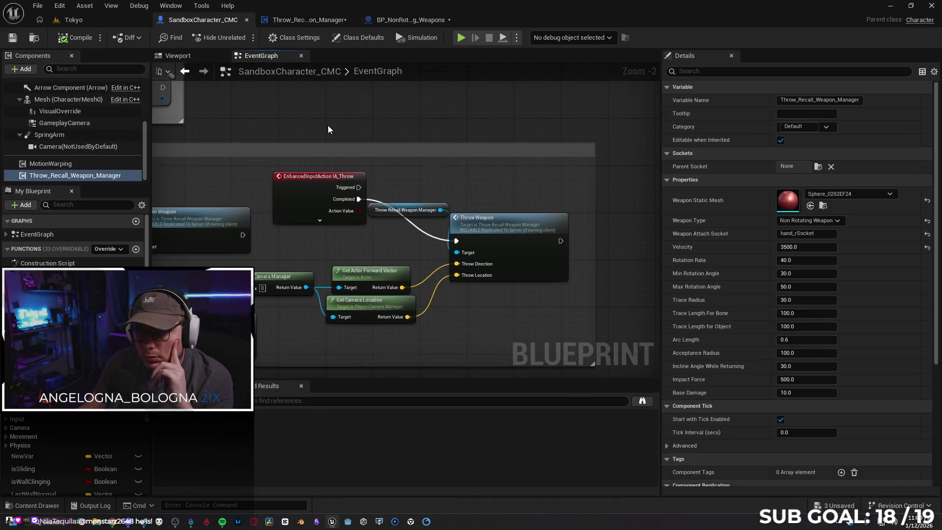
{"action": "left_click_drag", "start_coordinate": [235, 221], "coordinate": [485, 142]}
{"action": "left_click", "coordinate": [236, 221]}
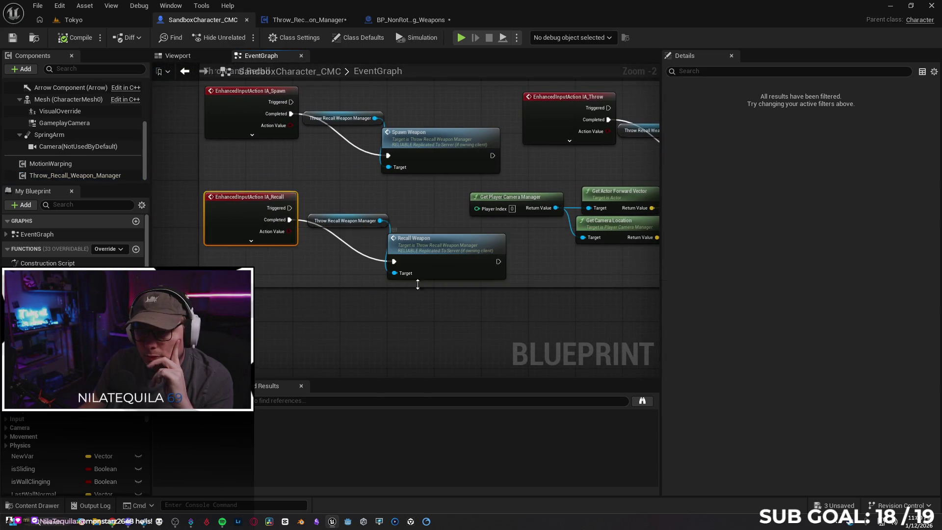
{"action": "double_click", "coordinate": [431, 249]}
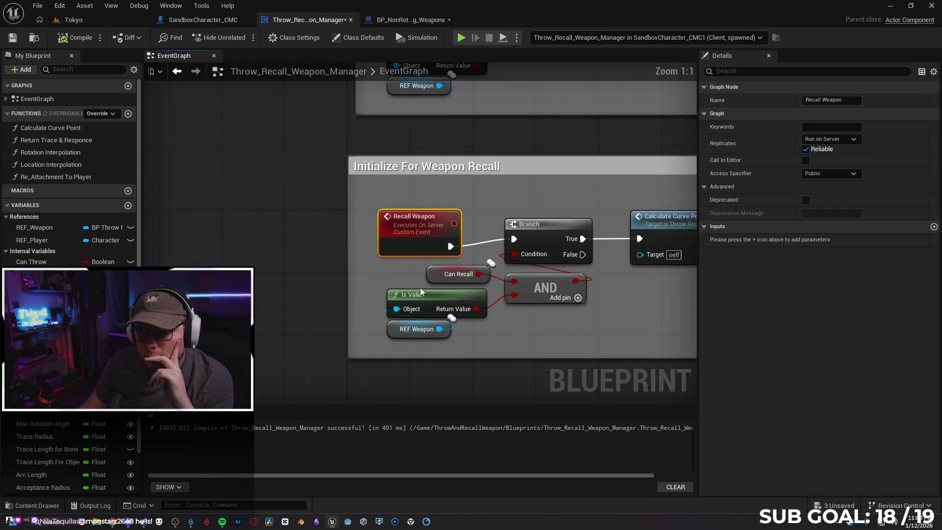
Review Calculate Curve Point, then move on to BP_NonRotating_Weapons' Trace Hit Object graph
{"action": "mouse_move", "coordinate": [598, 333]}
{"action": "left_mouse_down"}
{"action": "mouse_move", "coordinate": [477, 307]}
{"action": "mouse_move", "coordinate": [387, 307]}
{"action": "mouse_move", "coordinate": [366, 294]}
{"action": "mouse_move", "coordinate": [370, 226]}
{"action": "mouse_move", "coordinate": [345, 244]}
{"action": "mouse_move", "coordinate": [424, 198]}
{"action": "left_mouse_up"}
{"action": "scroll", "coordinate": [364, 292], "scroll_direction": "down", "scroll_amount": 1}
{"action": "scroll", "coordinate": [333, 313], "scroll_direction": "down", "scroll_amount": 1}
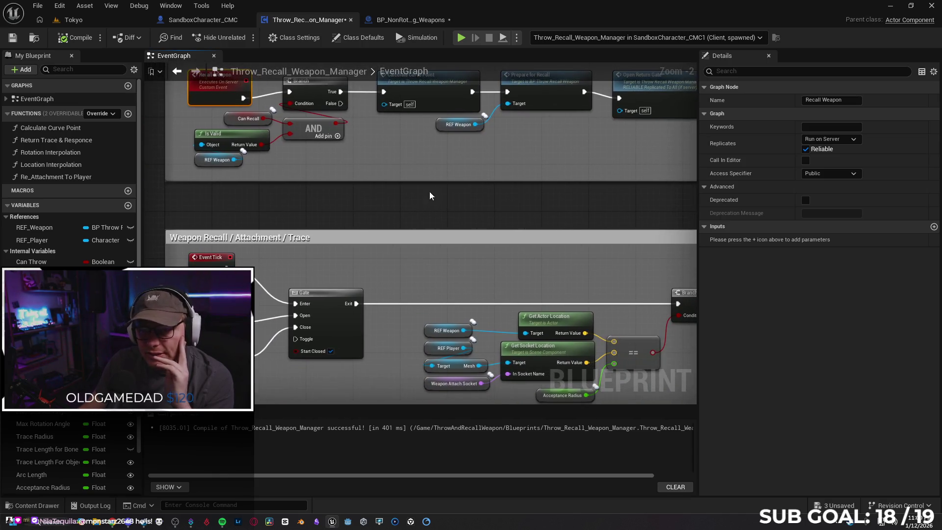
{"action": "left_click", "coordinate": [230, 25]}
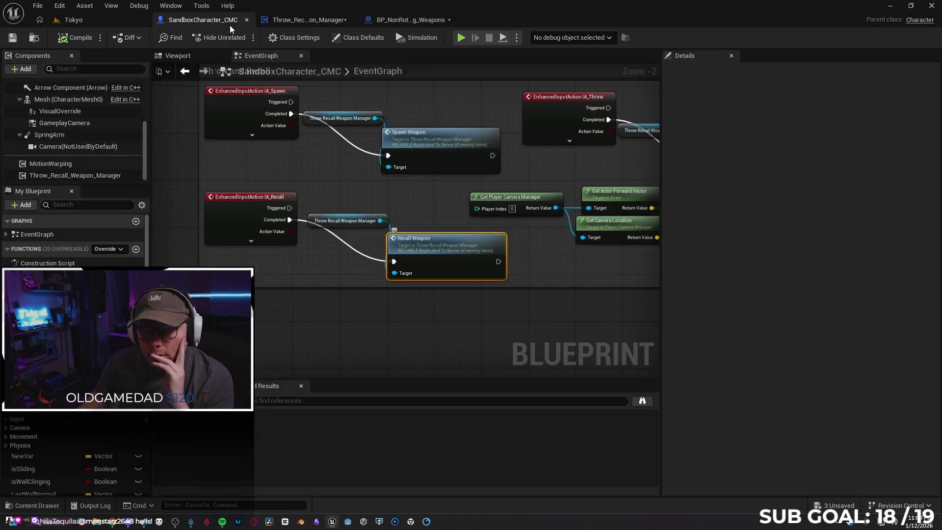
{"action": "left_click", "coordinate": [407, 20]}
{"action": "scroll", "coordinate": [433, 245], "scroll_direction": "up", "scroll_amount": 3}
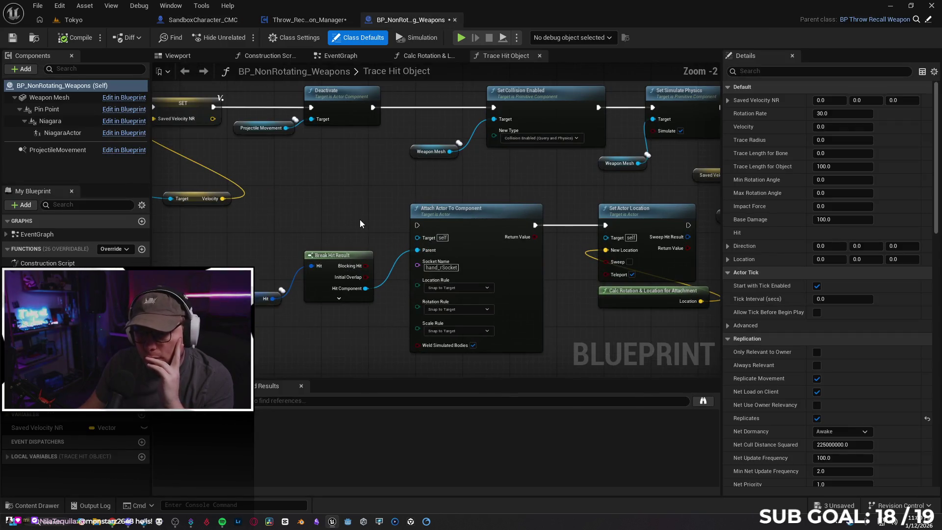
Straighten the wires of the Projectile Movement velocity and Get World Location nodes
{"action": "left_click_drag", "start_coordinate": [349, 338], "coordinate": [341, 310]}
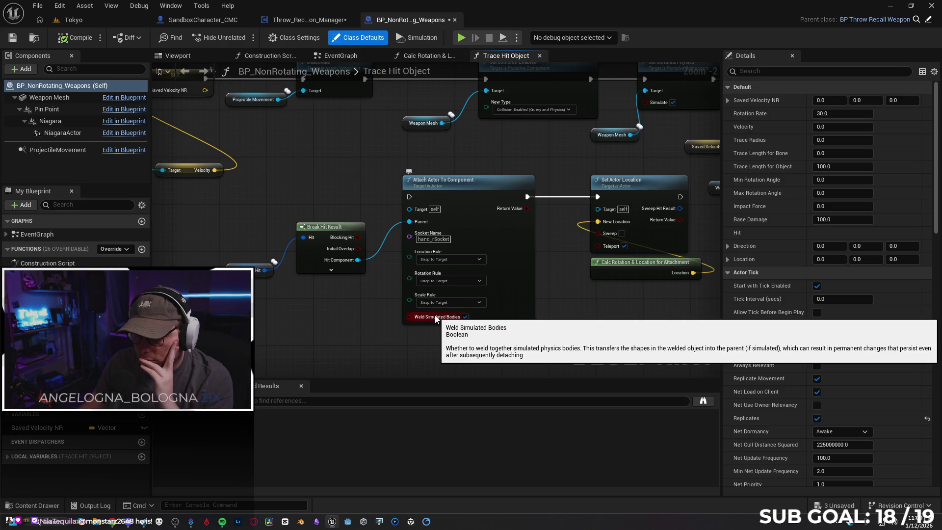
{"action": "left_click_drag", "start_coordinate": [577, 293], "coordinate": [382, 350]}
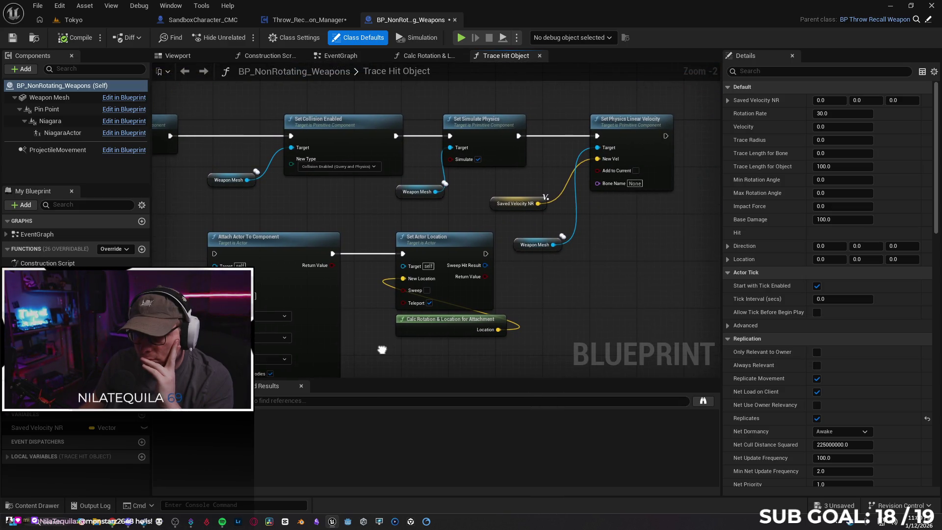
{"action": "left_click_drag", "start_coordinate": [382, 350], "coordinate": [382, 350]}
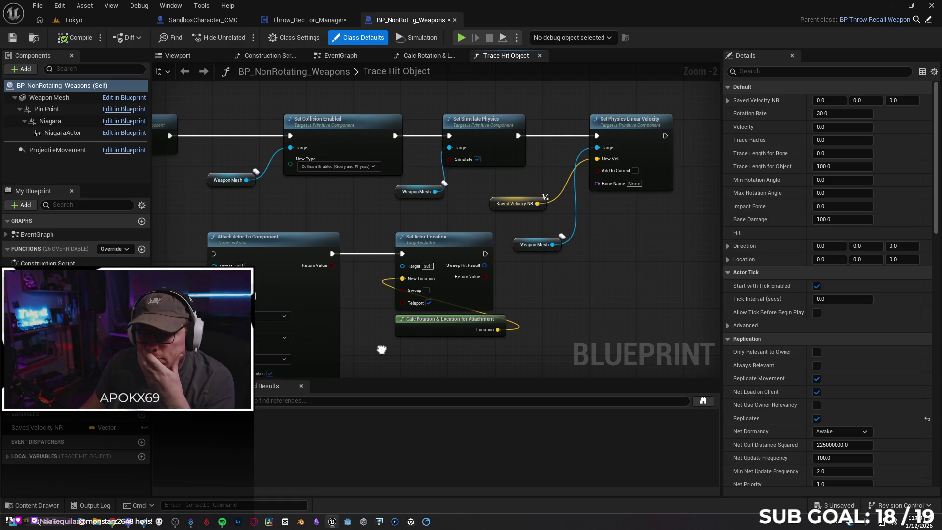
{"action": "mouse_move", "coordinate": [382, 350]}
{"action": "left_mouse_down"}
{"action": "mouse_move", "coordinate": [463, 326]}
{"action": "mouse_move", "coordinate": [598, 360]}
{"action": "left_mouse_up"}
{"action": "mouse_move", "coordinate": [487, 247]}
{"action": "left_mouse_down"}
{"action": "mouse_move", "coordinate": [333, 196]}
{"action": "mouse_move", "coordinate": [207, 226]}
{"action": "mouse_move", "coordinate": [177, 223]}
{"action": "mouse_move", "coordinate": [216, 228]}
{"action": "mouse_move", "coordinate": [191, 230]}
{"action": "left_mouse_up"}
{"action": "left_click", "coordinate": [413, 265]}
{"action": "key", "text": "q"}
Reposition the Weapon Mesh, Get World Location and Projectile Movement velocity nodes
{"action": "left_click", "coordinate": [218, 230]}
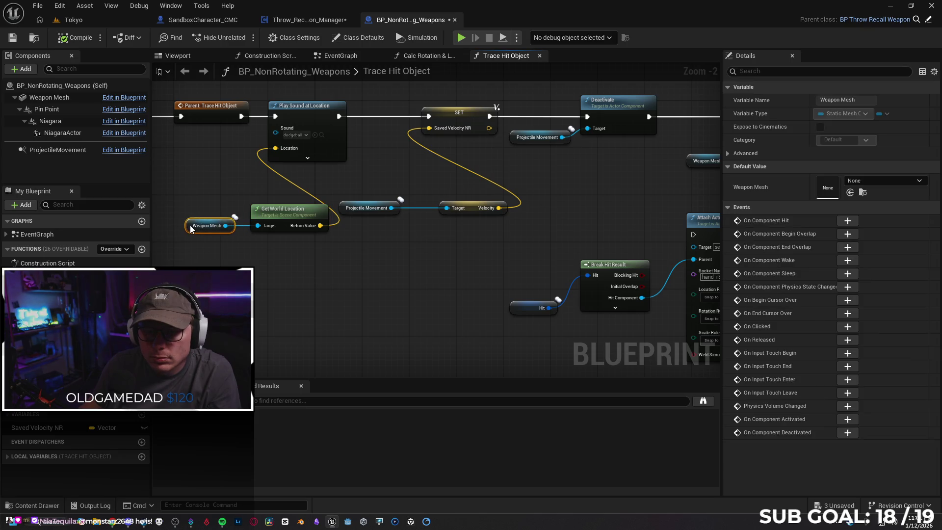
{"action": "left_click", "coordinate": [274, 209], "text": "ctrl"}
{"action": "mouse_move", "coordinate": [274, 208]}
{"action": "left_mouse_down"}
{"action": "mouse_move", "coordinate": [243, 172]}
{"action": "mouse_move", "coordinate": [290, 172]}
{"action": "mouse_move", "coordinate": [344, 216]}
{"action": "mouse_move", "coordinate": [437, 266]}
{"action": "mouse_move", "coordinate": [220, 247]}
{"action": "left_mouse_up"}
{"action": "mouse_move", "coordinate": [288, 222]}
{"action": "left_mouse_down"}
{"action": "mouse_move", "coordinate": [322, 224]}
{"action": "mouse_move", "coordinate": [405, 261]}
{"action": "mouse_move", "coordinate": [424, 256]}
{"action": "left_mouse_up"}
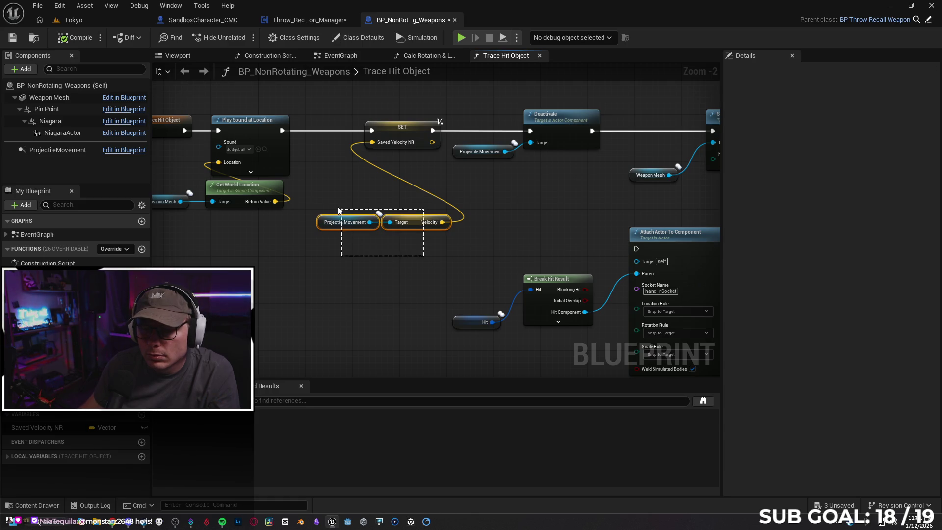
{"action": "left_click_drag", "start_coordinate": [405, 225], "coordinate": [408, 199]}
Line up and straighten the Hit, Break Hit Result and Attach Actor To Component nodes, moving them up
{"action": "mouse_move", "coordinate": [471, 250]}
{"action": "left_mouse_down"}
{"action": "mouse_move", "coordinate": [378, 231]}
{"action": "mouse_move", "coordinate": [345, 199]}
{"action": "left_mouse_up"}
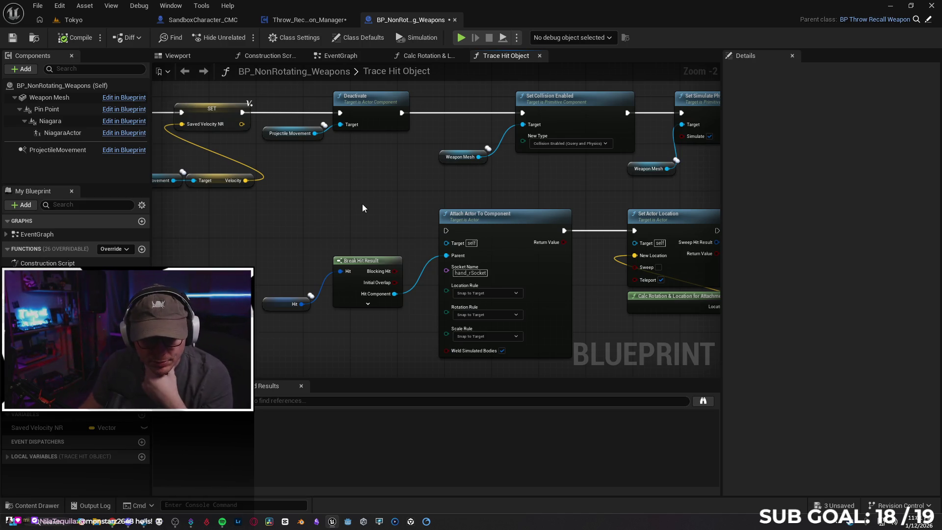
{"action": "left_click_drag", "start_coordinate": [443, 187], "coordinate": [437, 175]}
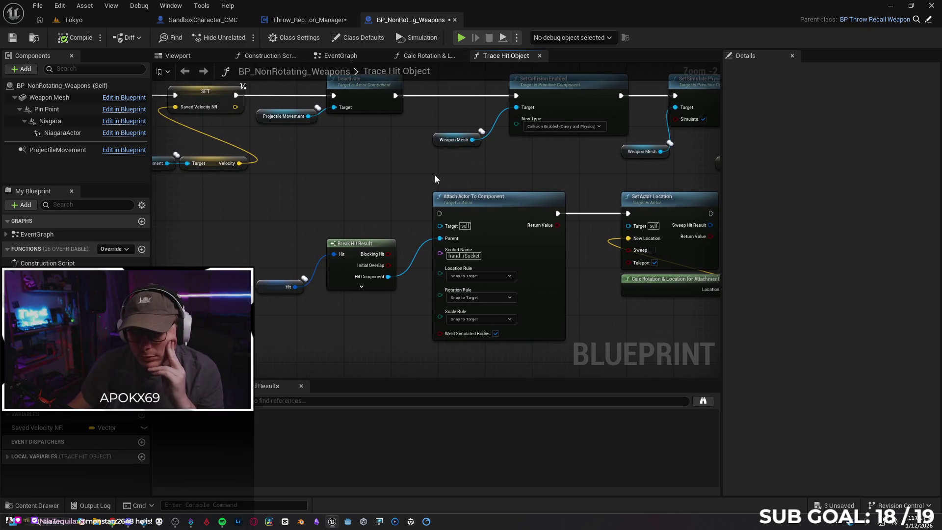
{"action": "mouse_move", "coordinate": [275, 243]}
{"action": "left_mouse_down"}
{"action": "mouse_move", "coordinate": [396, 322]}
{"action": "mouse_move", "coordinate": [466, 322]}
{"action": "left_mouse_up"}
{"action": "key", "text": "q"}
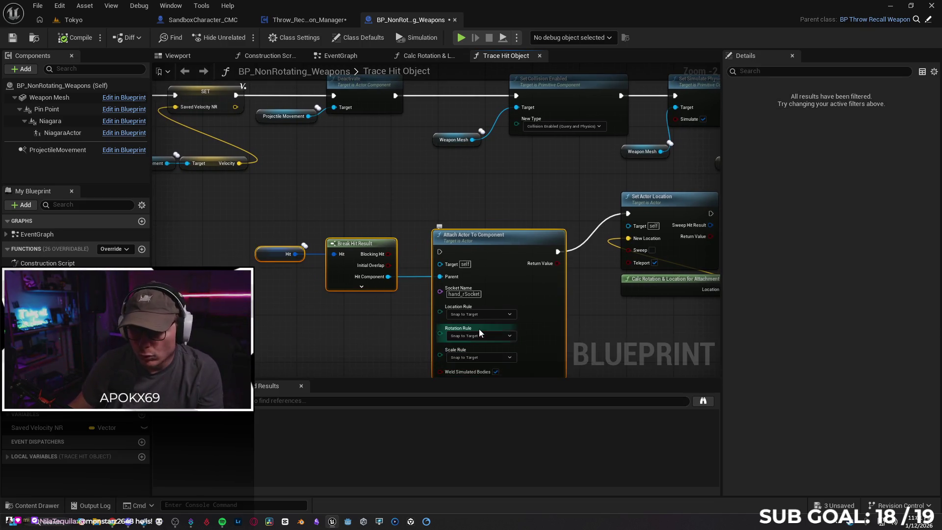
{"action": "left_click_drag", "start_coordinate": [502, 250], "coordinate": [497, 210]}
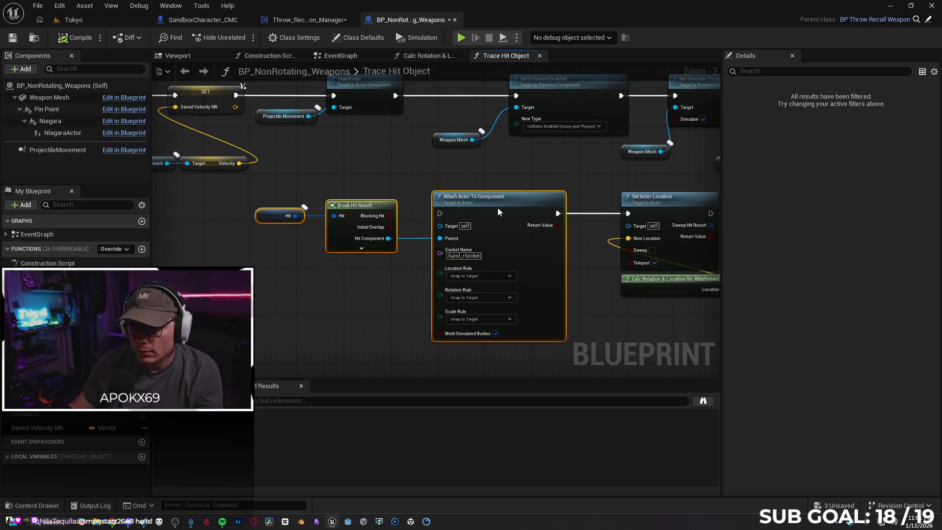
{"action": "left_click", "coordinate": [588, 284]}
Move the Weapon Mesh getter under Saved Velocity NR, save BP_NonRotating_Weapons, and return to Throw_Recall_Weapon_Manager
{"action": "left_click_drag", "start_coordinate": [583, 323], "coordinate": [398, 302]}
{"action": "mouse_move", "coordinate": [516, 317]}
{"action": "left_mouse_down"}
{"action": "mouse_move", "coordinate": [485, 327]}
{"action": "mouse_move", "coordinate": [476, 350]}
{"action": "left_mouse_up"}
{"action": "left_click_drag", "start_coordinate": [437, 240], "coordinate": [422, 217]}
{"action": "left_click", "coordinate": [482, 264]}
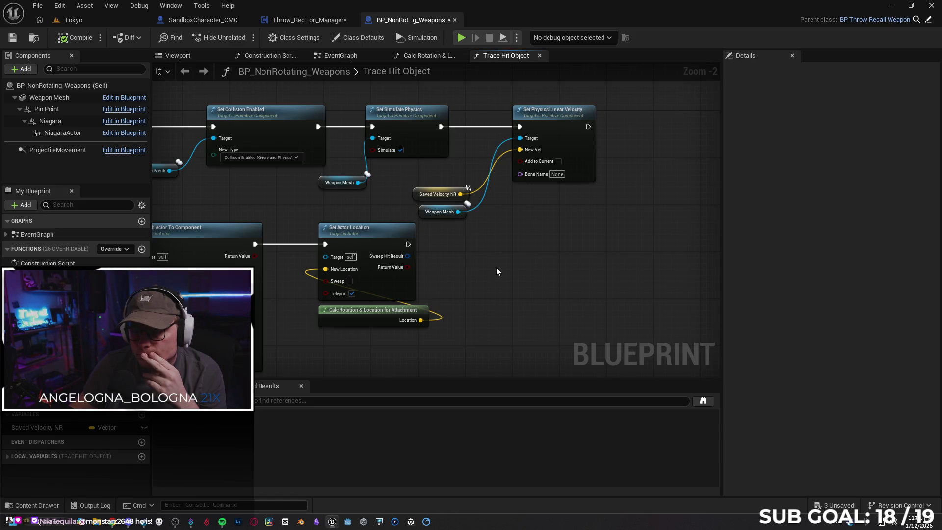
{"action": "scroll", "coordinate": [496, 266], "scroll_direction": "down", "scroll_amount": 2}
{"action": "mouse_move", "coordinate": [382, 355]}
{"action": "left_mouse_down"}
{"action": "mouse_move", "coordinate": [280, 311]}
{"action": "mouse_move", "coordinate": [519, 316]}
{"action": "mouse_move", "coordinate": [424, 260]}
{"action": "left_mouse_up"}
{"action": "key", "text": "ctrl+s"}
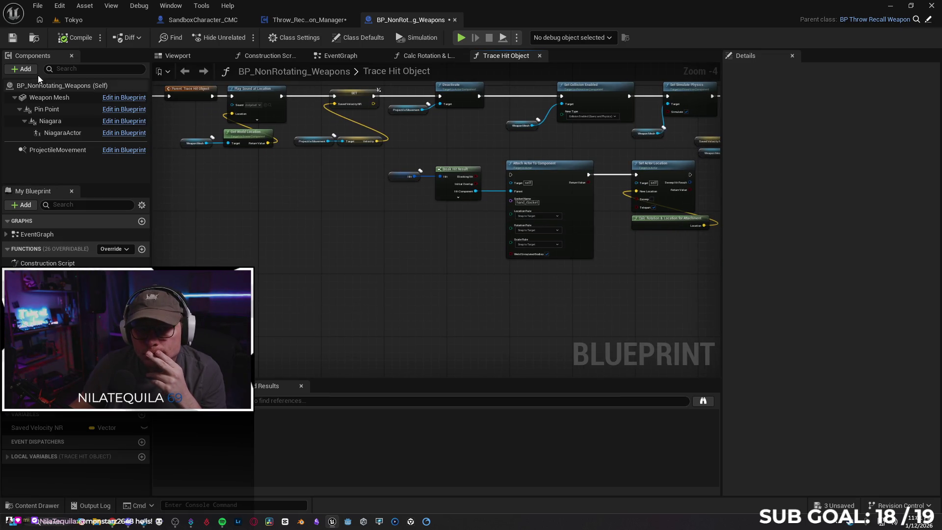
{"action": "left_click", "coordinate": [314, 22]}
{"action": "scroll", "coordinate": [346, 206], "scroll_direction": "down", "scroll_amount": 1}
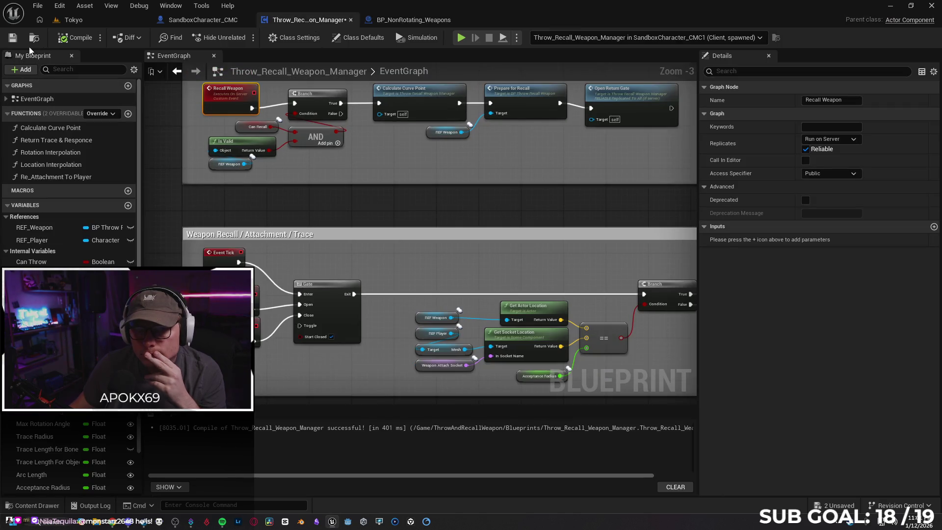
Save Throw_Recall_Weapon_Manager and refresh the Re Attachment to Player and Location Interpolation nodes
{"action": "left_click", "coordinate": [17, 38]}
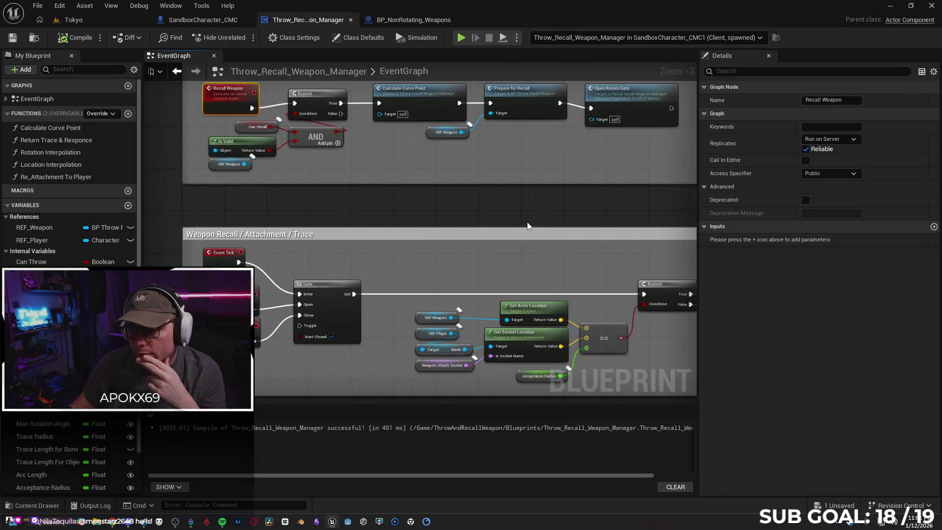
{"action": "mouse_move", "coordinate": [507, 263]}
{"action": "left_mouse_down"}
{"action": "mouse_move", "coordinate": [223, 196]}
{"action": "mouse_move", "coordinate": [305, 204]}
{"action": "mouse_move", "coordinate": [319, 186]}
{"action": "left_mouse_up"}
{"action": "right_click", "coordinate": [409, 231]}
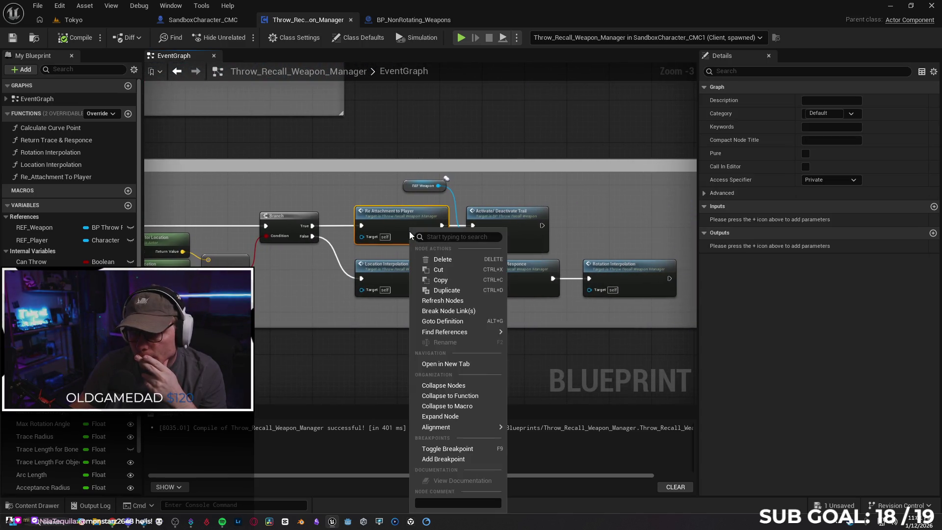
{"action": "left_click", "coordinate": [444, 300]}
{"action": "mouse_move", "coordinate": [280, 238]}
{"action": "left_mouse_down"}
{"action": "mouse_move", "coordinate": [735, 235]}
{"action": "mouse_move", "coordinate": [248, 233]}
{"action": "left_mouse_up"}
{"action": "right_click", "coordinate": [417, 283]}
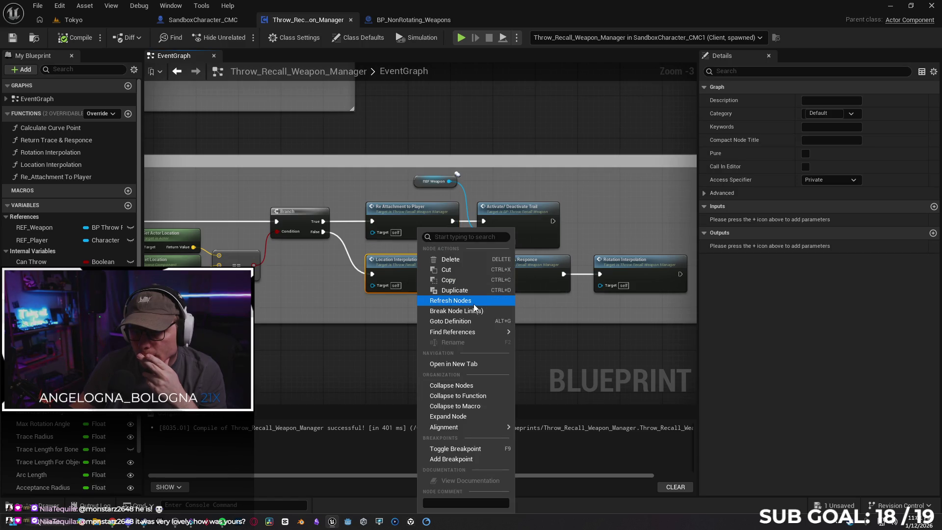
{"action": "left_click", "coordinate": [450, 300]}
{"action": "mouse_move", "coordinate": [256, 296]}
{"action": "left_mouse_down"}
{"action": "mouse_move", "coordinate": [594, 278]}
{"action": "mouse_move", "coordinate": [296, 272]}
{"action": "left_mouse_up"}
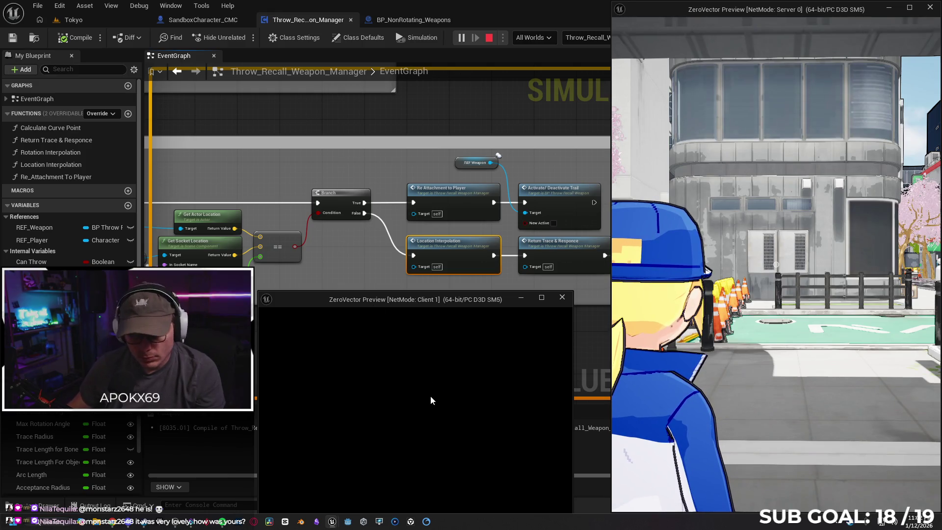
As the client, run forward, throw the ball and recall it to the hand
{"action": "left_click", "coordinate": [434, 404]}
{"action": "key", "text": "w"}
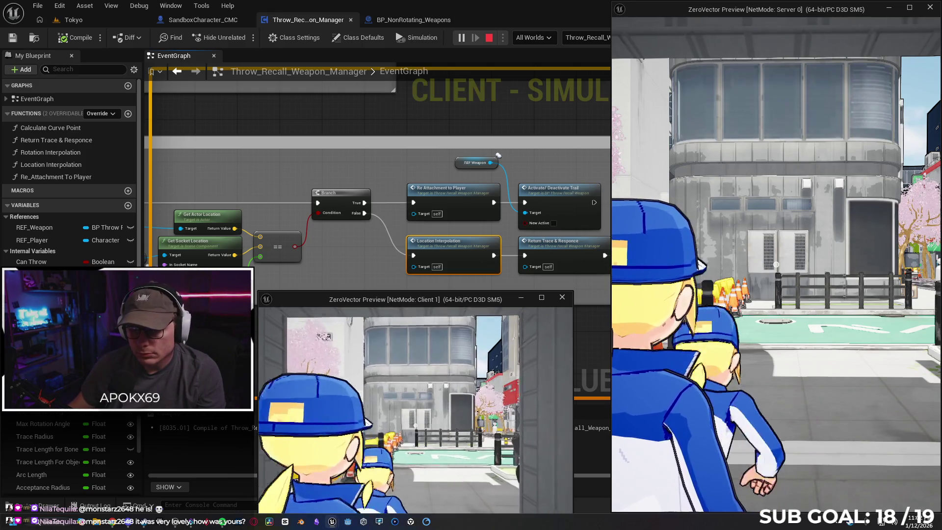
{"action": "left_click", "coordinate": [415, 410]}
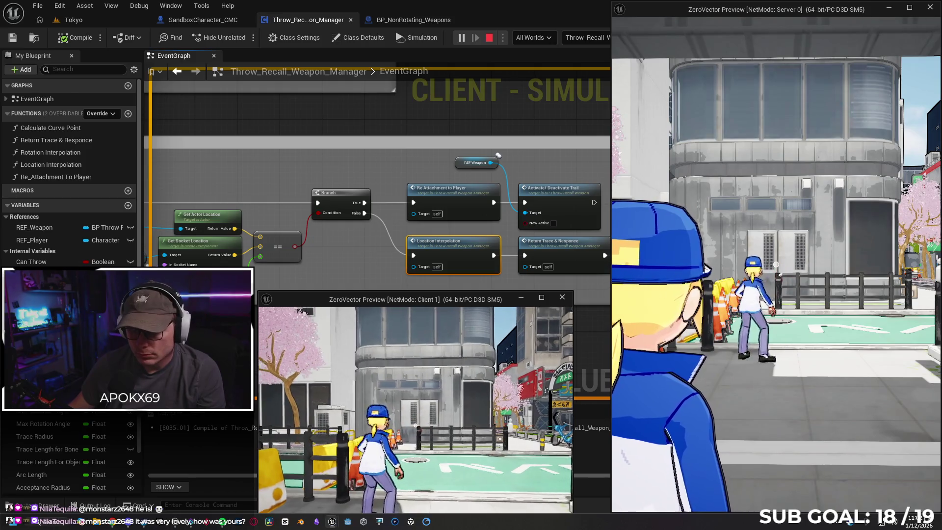
{"action": "key", "text": "w"}
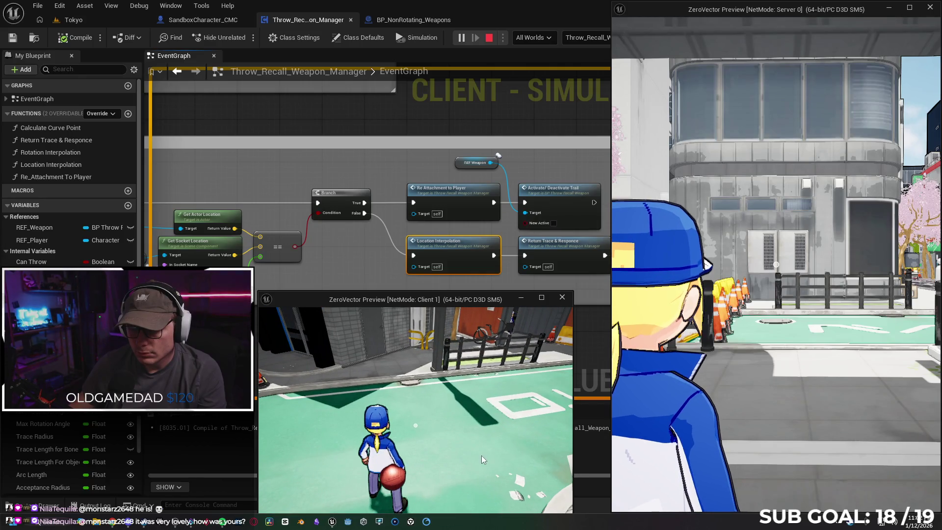
Run the client character along the street and throw the ball twice, showing the debug traces
{"action": "left_click", "coordinate": [457, 435]}
{"action": "key", "text": "w"}
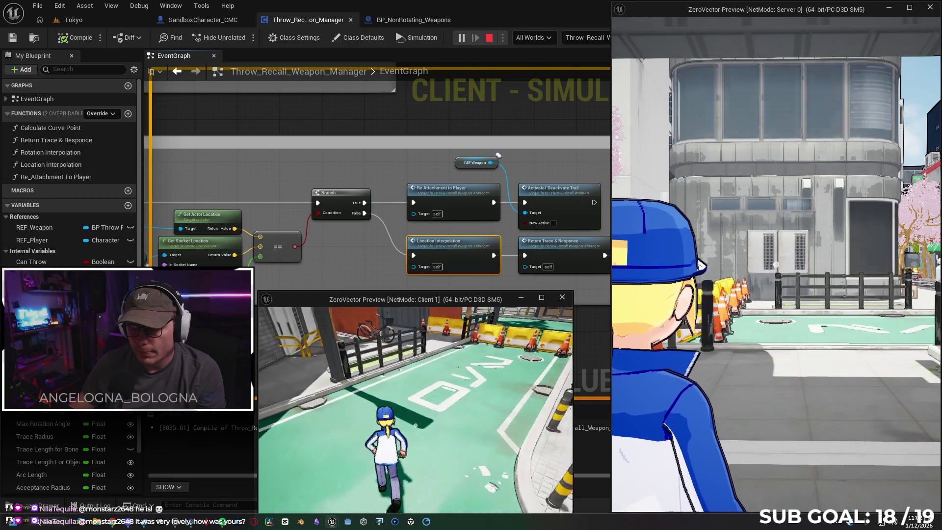
{"action": "left_click", "coordinate": [415, 410]}
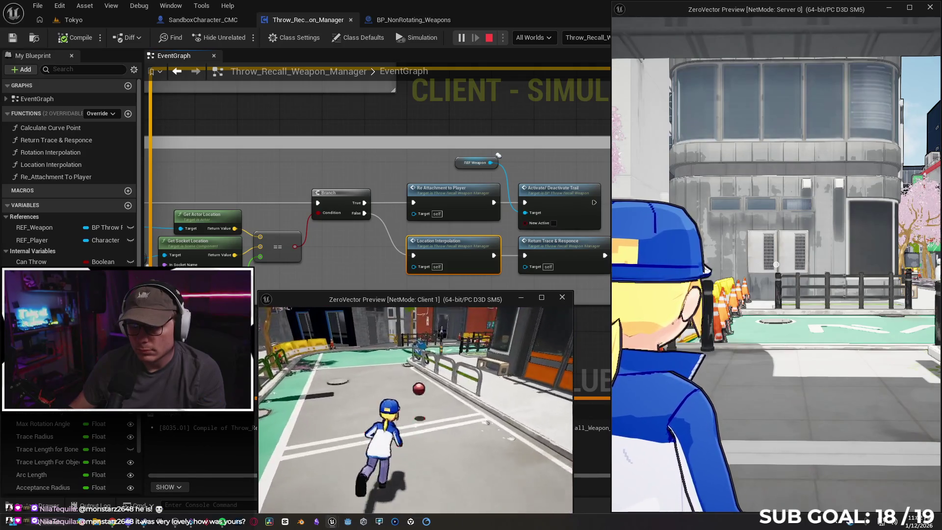
{"action": "left_click", "coordinate": [416, 410]}
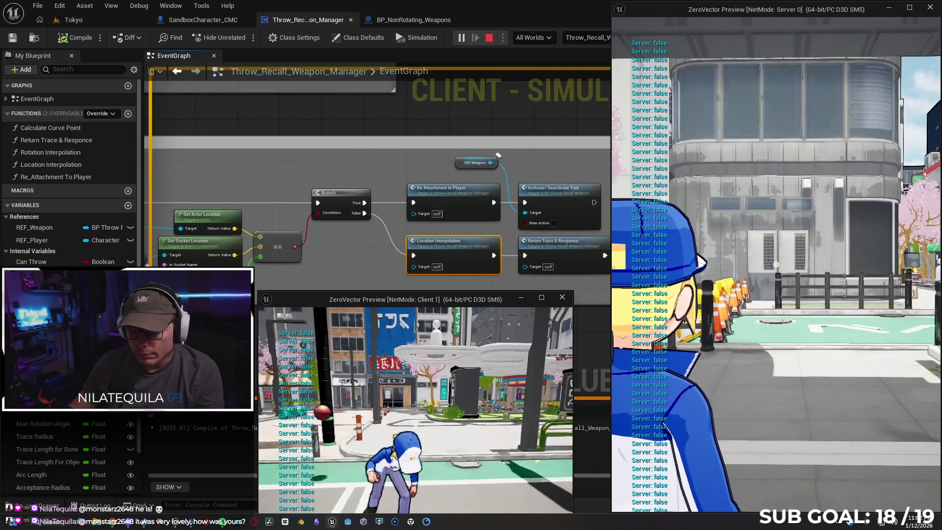
Snap Client 1 to the right half and Server 0 to the left half, then control the server view
{"action": "key", "text": "w"}
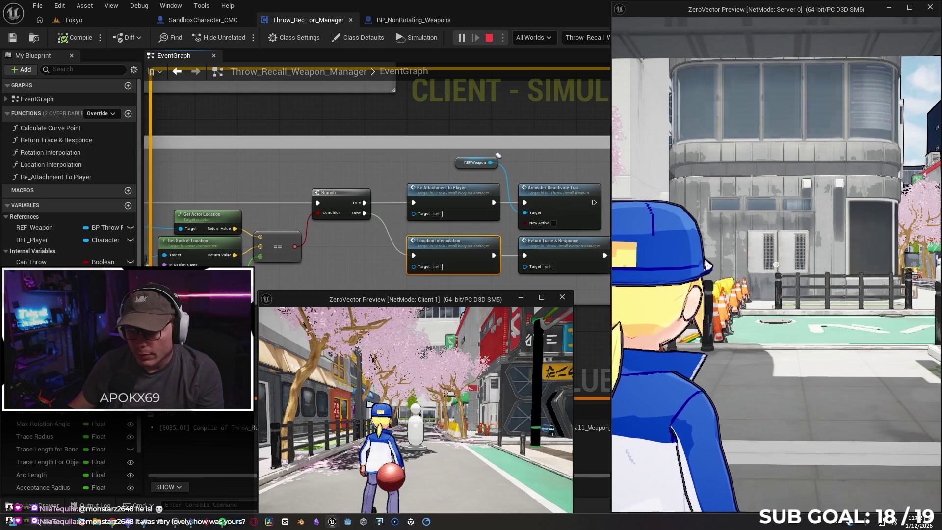
{"action": "key", "text": "w"}
{"action": "key", "text": "w"}
{"action": "key", "text": "super"}
{"action": "mouse_move", "coordinate": [439, 304]}
{"action": "left_mouse_down"}
{"action": "mouse_move", "coordinate": [728, 235]}
{"action": "mouse_move", "coordinate": [886, 235]}
{"action": "mouse_move", "coordinate": [844, 235]}
{"action": "mouse_move", "coordinate": [898, 252]}
{"action": "mouse_move", "coordinate": [941, 246]}
{"action": "left_mouse_up"}
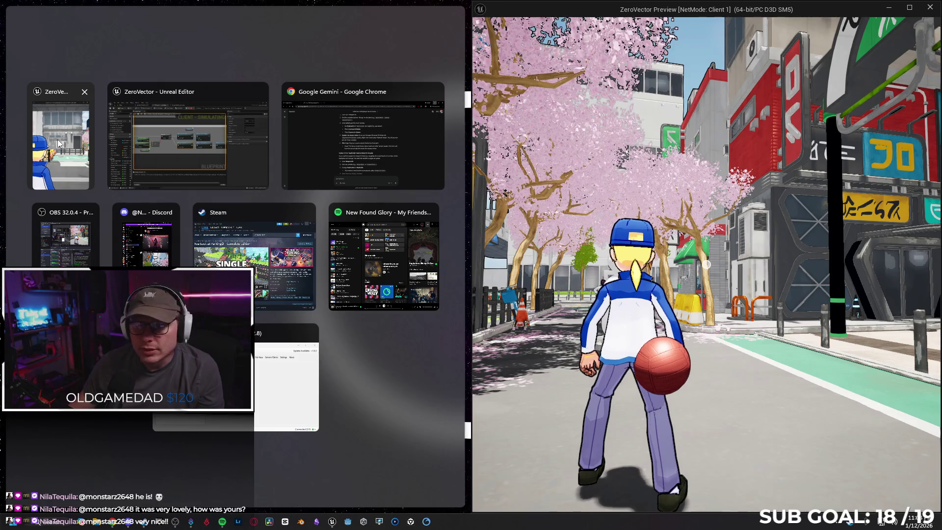
{"action": "left_click", "coordinate": [58, 144]}
{"action": "key", "text": "w"}
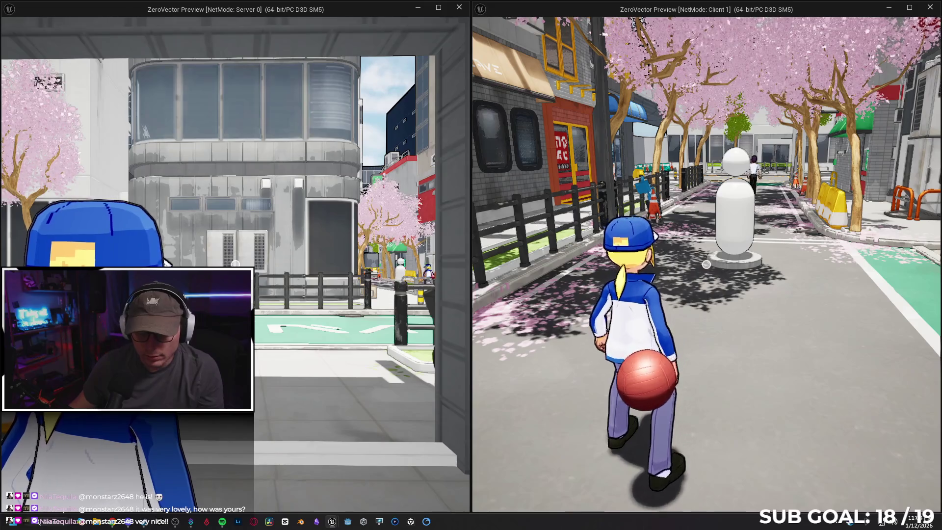
{"action": "key", "text": "alt+Tab"}
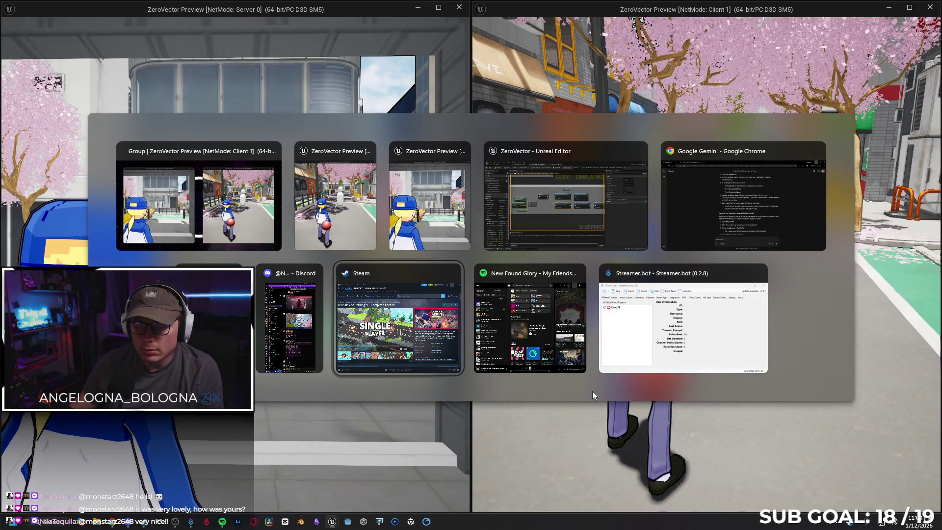
{"action": "key", "text": "Tab"}
{"action": "key", "text": "Tab"}
{"action": "key", "text": "Tab"}
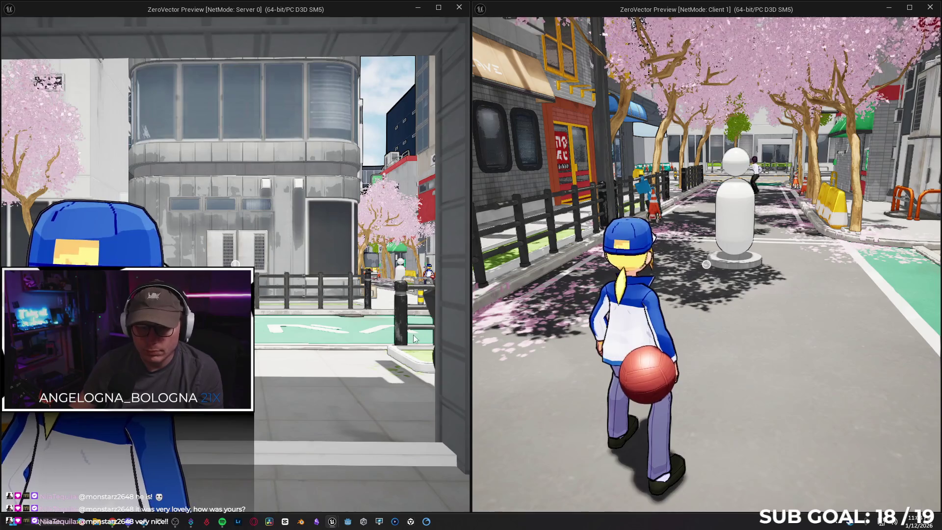
{"action": "left_click", "coordinate": [416, 339]}
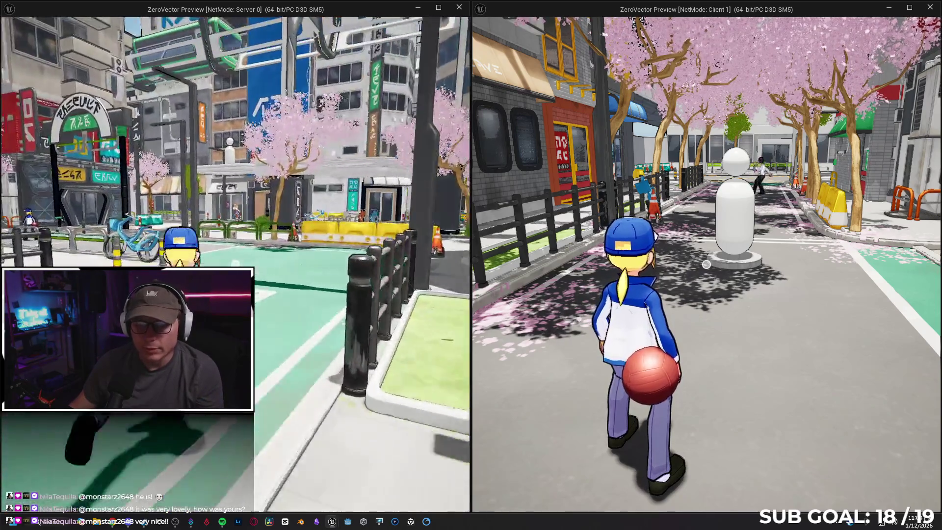
Walk the server character beside the client character and throw its ball three times
{"action": "key", "text": "w"}
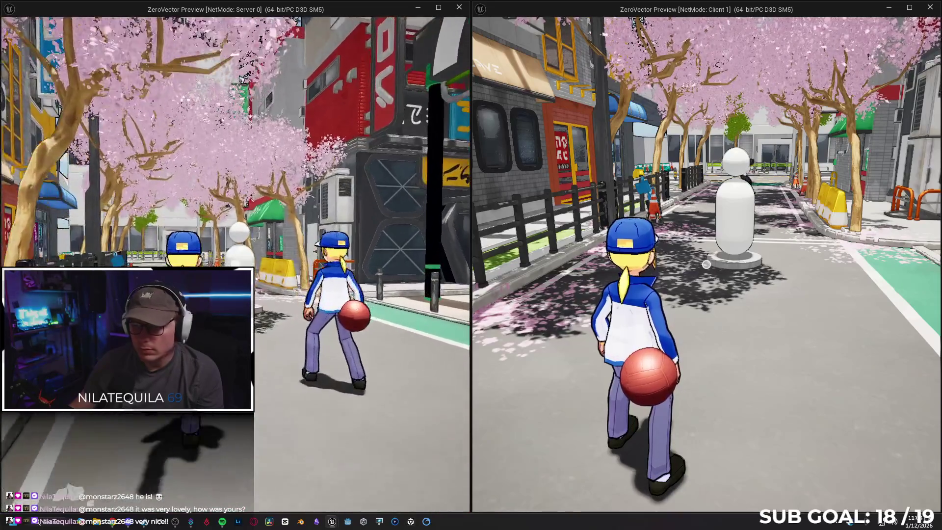
{"action": "key", "text": "w"}
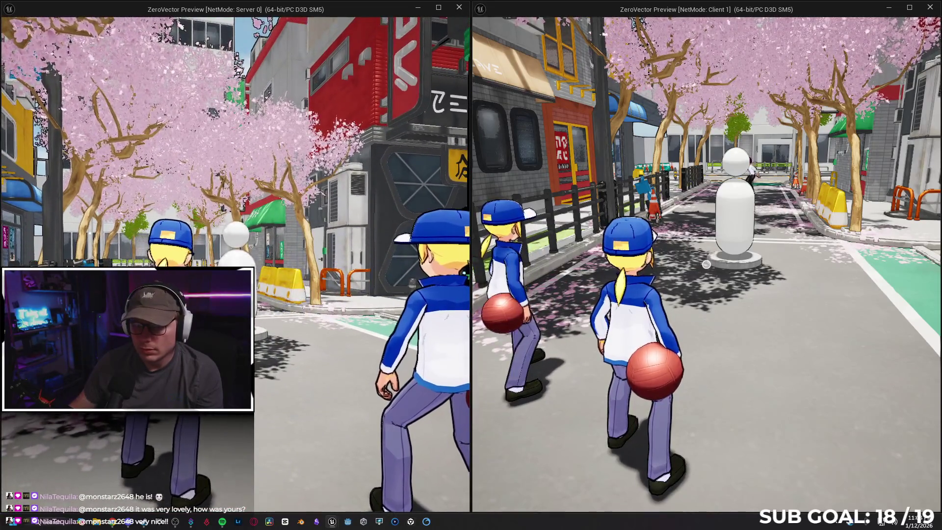
{"action": "left_click", "coordinate": [236, 265]}
{"action": "left_click", "coordinate": [236, 265]}
{"action": "left_click", "coordinate": [235, 264]}
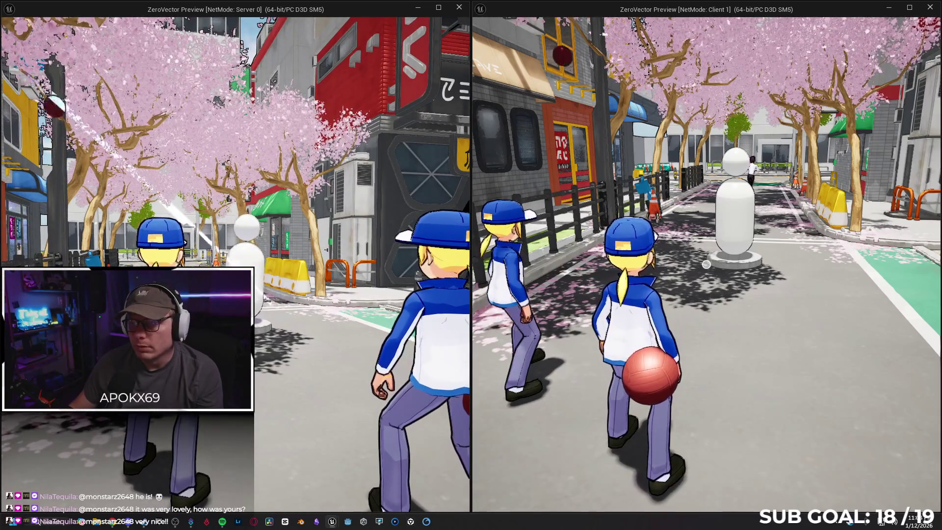
{"action": "key", "text": "super"}
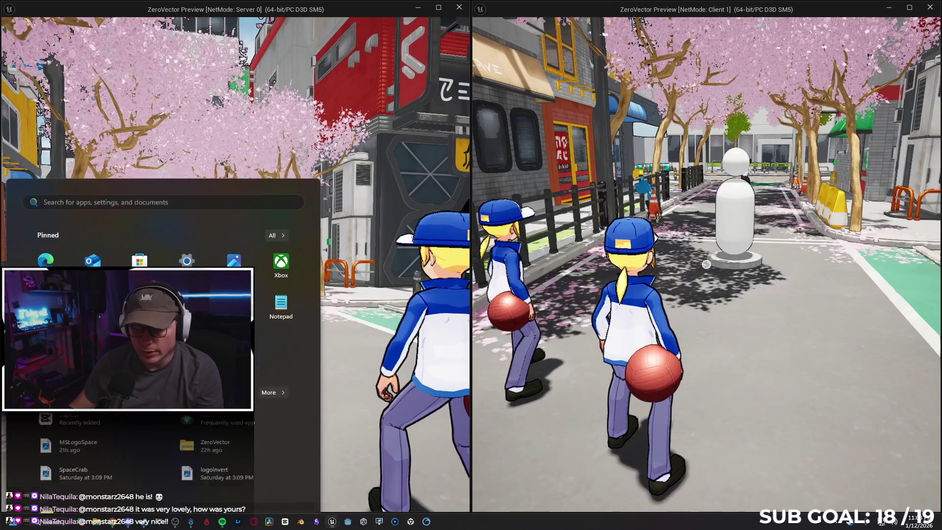
Throw the client character's ball repeatedly down the street and into the air
{"action": "left_click", "coordinate": [696, 376]}
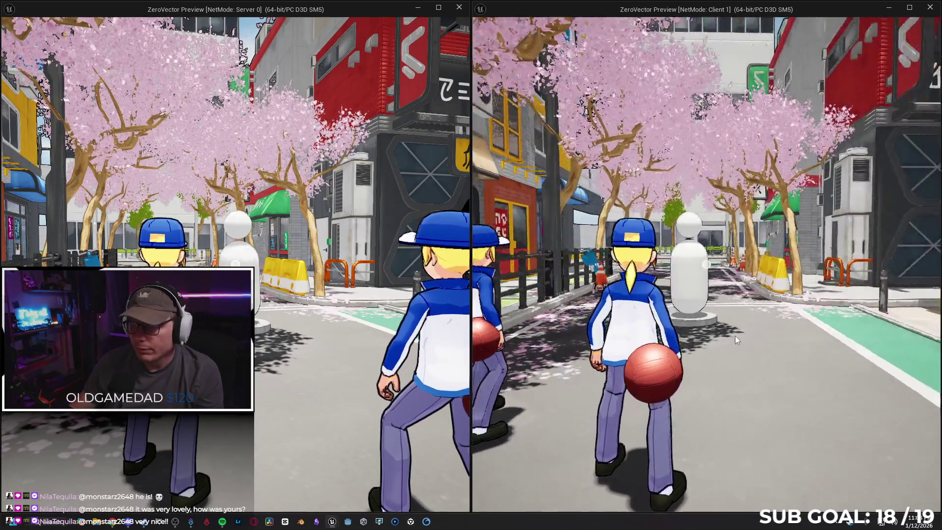
{"action": "left_click", "coordinate": [735, 339]}
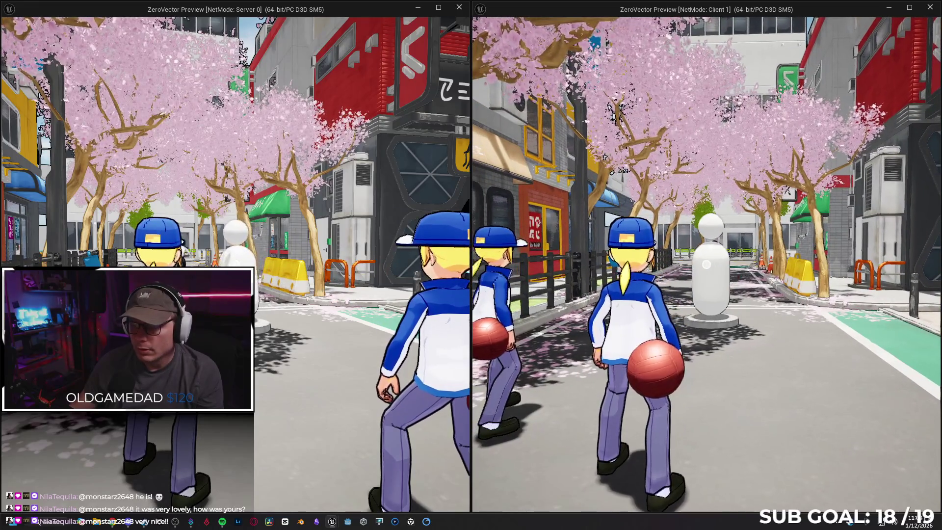
{"action": "left_click", "coordinate": [735, 339]}
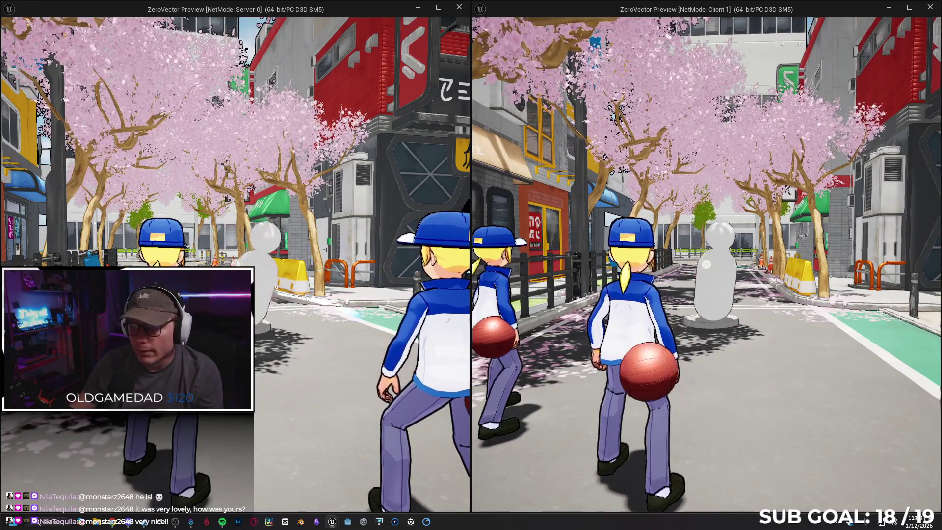
{"action": "left_click", "coordinate": [735, 338]}
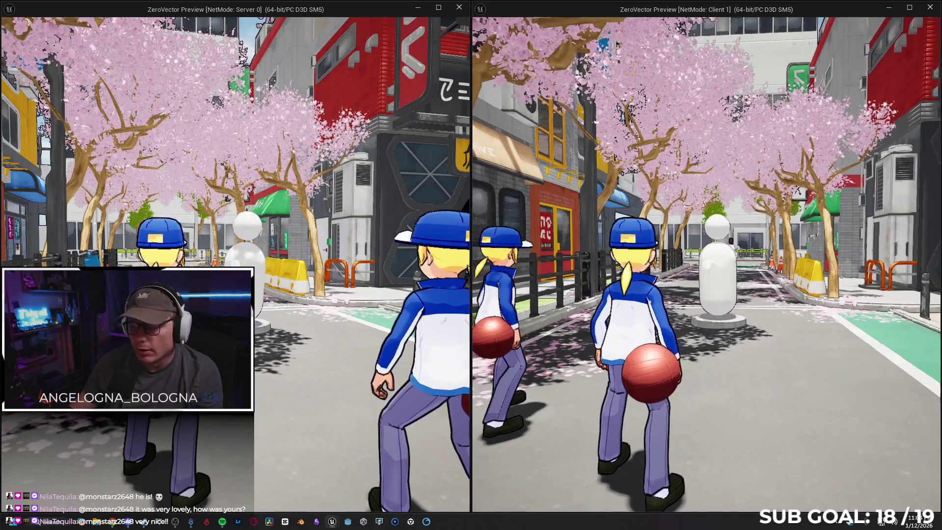
{"action": "left_click", "coordinate": [735, 338]}
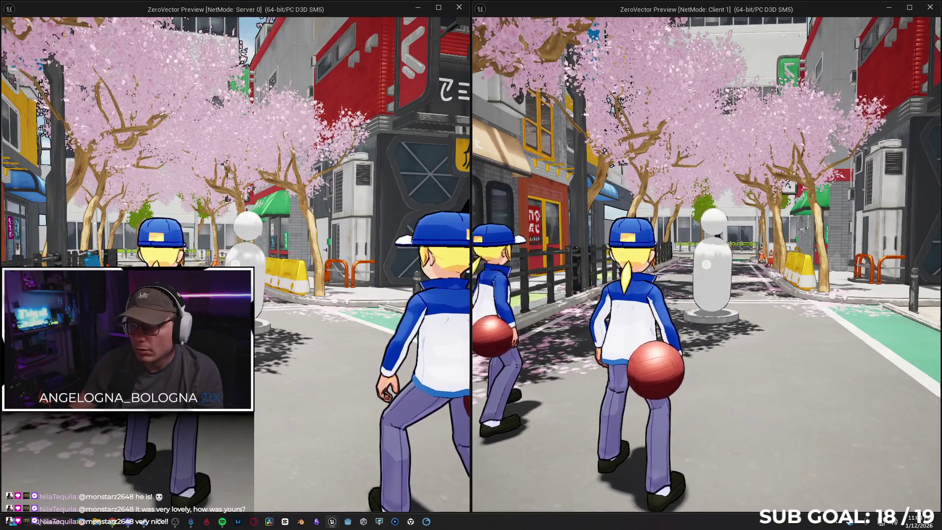
{"action": "left_click", "coordinate": [734, 338]}
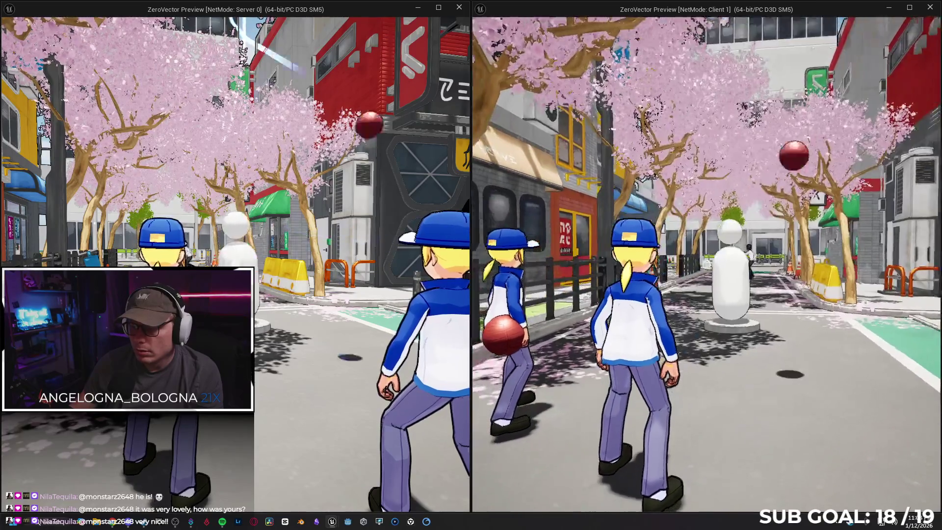
{"action": "left_click", "coordinate": [735, 339]}
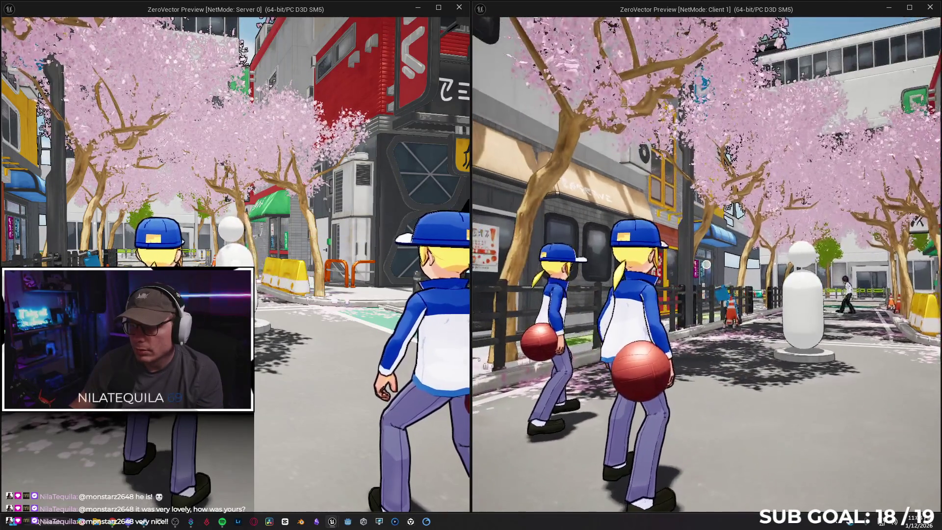
{"action": "left_click", "coordinate": [735, 339]}
Throw the client's ball, recall it to the hand, and throw again toward the dummy
{"action": "left_click", "coordinate": [706, 264]}
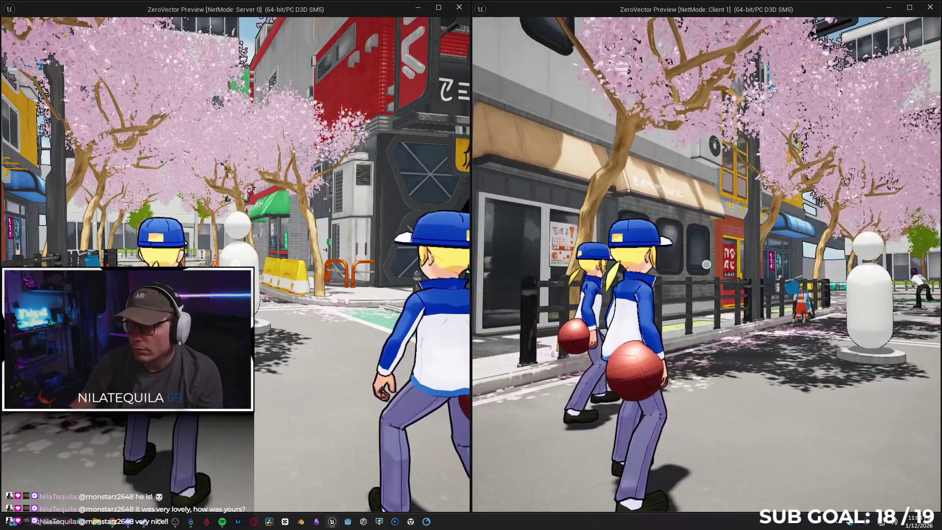
{"action": "left_click", "coordinate": [706, 264]}
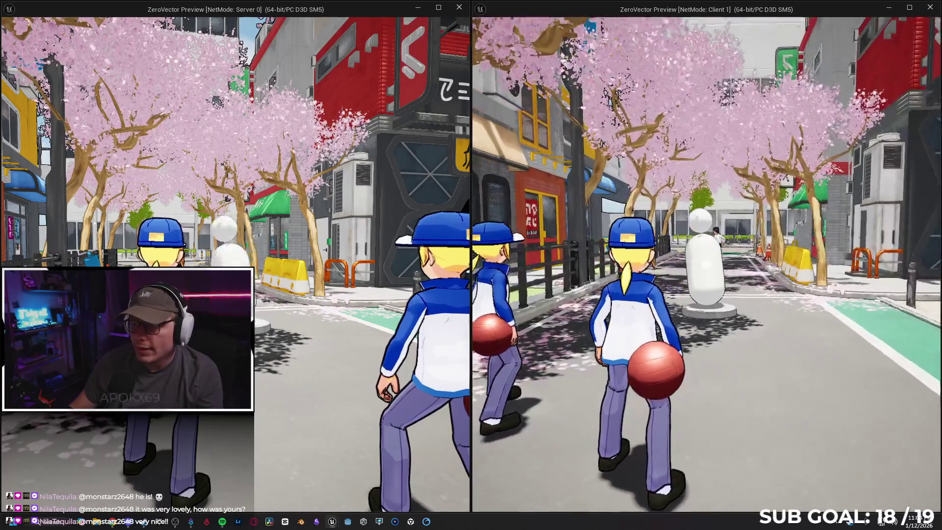
{"action": "left_click", "coordinate": [706, 264]}
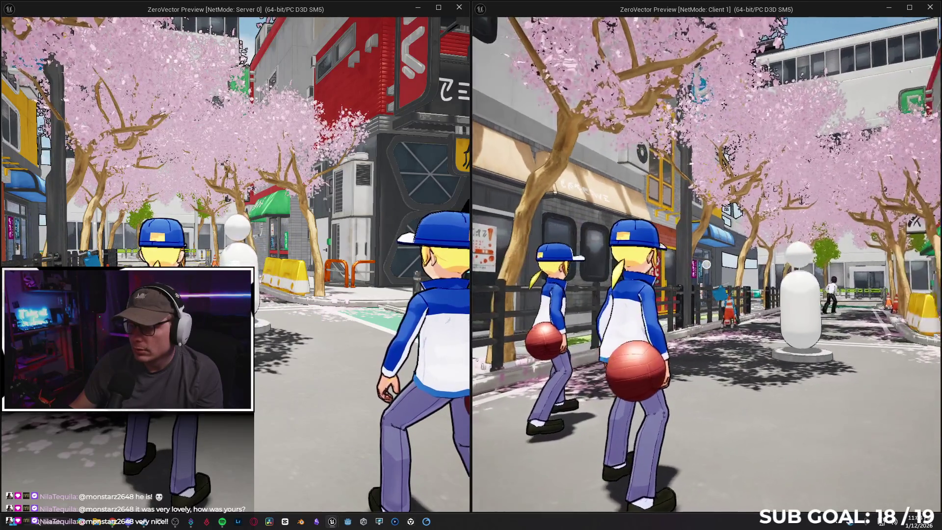
{"action": "left_click", "coordinate": [706, 264]}
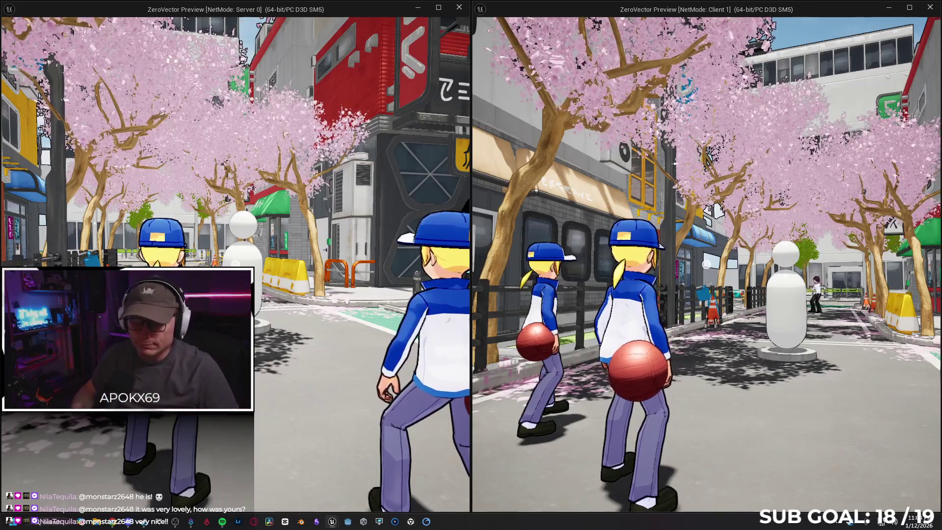
Stop the play session and pan the EventGraph up to the Initialize For Weapon Recall section
{"action": "key", "text": "alt+Tab"}
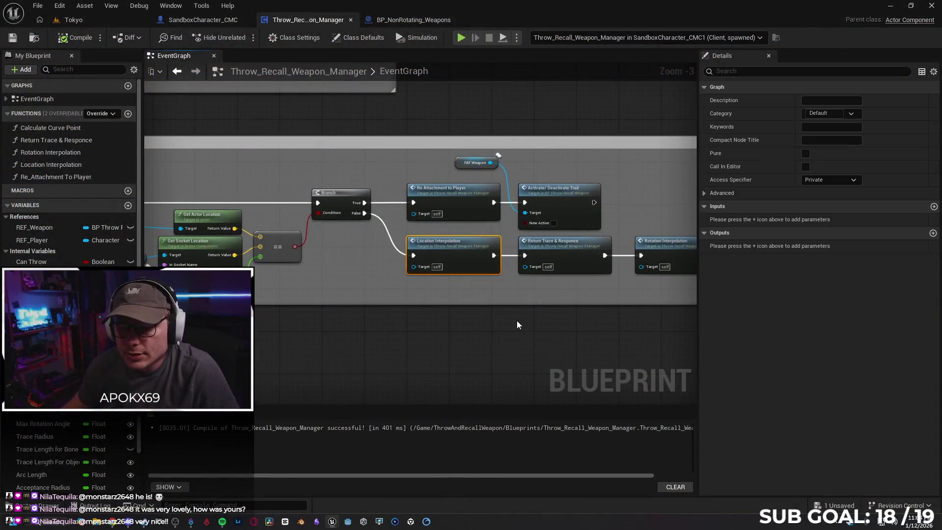
{"action": "scroll", "coordinate": [423, 340], "scroll_direction": "down", "scroll_amount": 2}
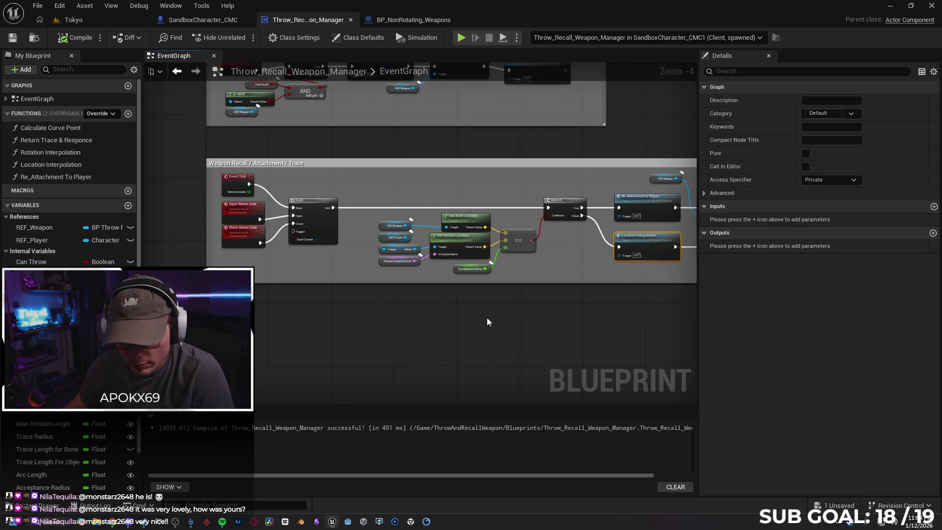
{"action": "scroll", "coordinate": [393, 154], "scroll_direction": "up", "scroll_amount": 1}
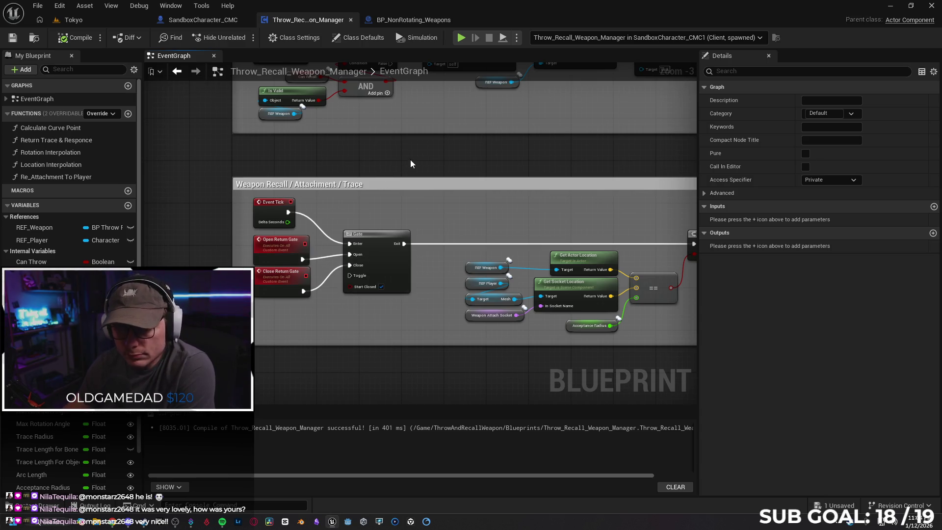
{"action": "left_click_drag", "start_coordinate": [410, 160], "coordinate": [420, 202]}
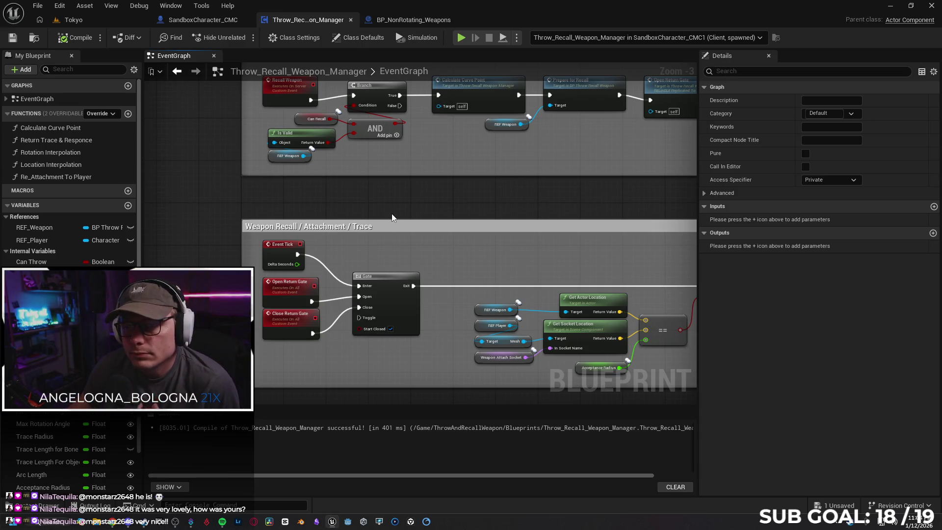
{"action": "left_click_drag", "start_coordinate": [392, 214], "coordinate": [395, 257]}
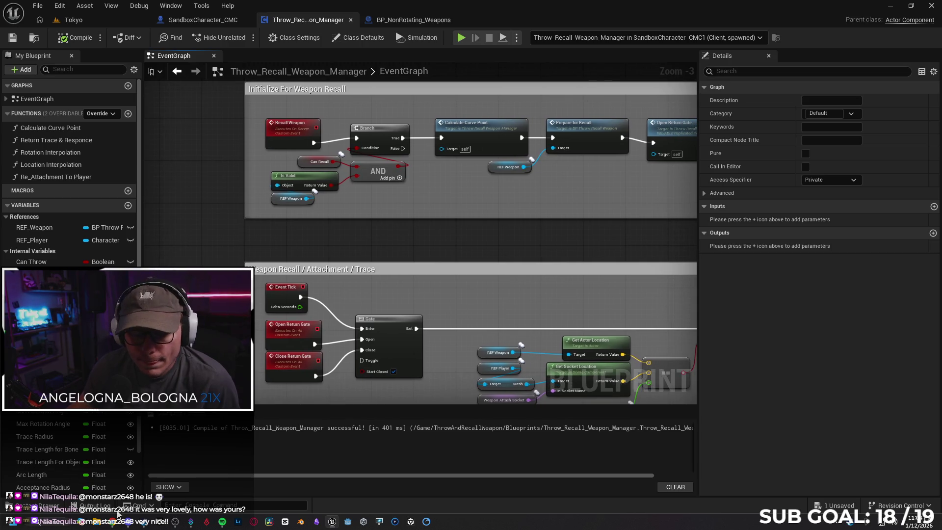
{"action": "left_click", "coordinate": [118, 519]}
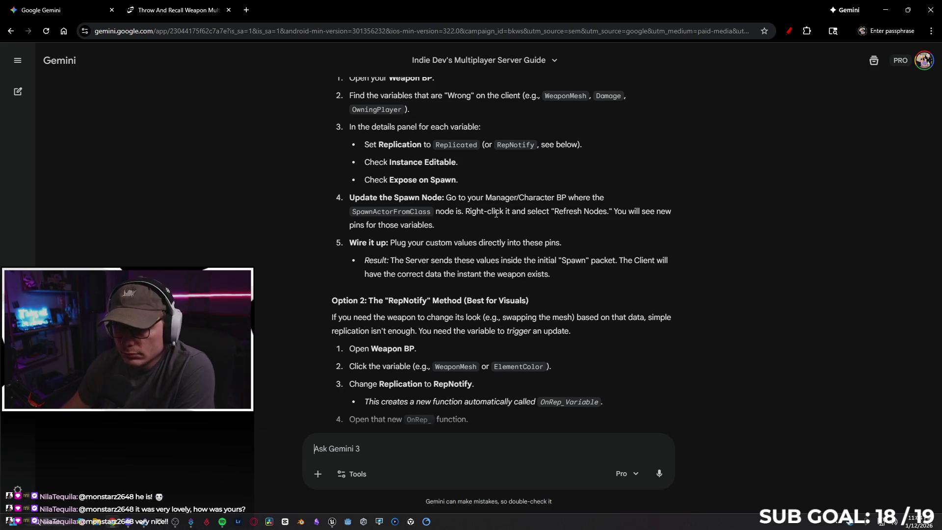
Read Gemini's Option 2 and 'Which one should I use?' advice, then return to Unreal
{"action": "scroll", "coordinate": [496, 215], "scroll_direction": "down", "scroll_amount": 3}
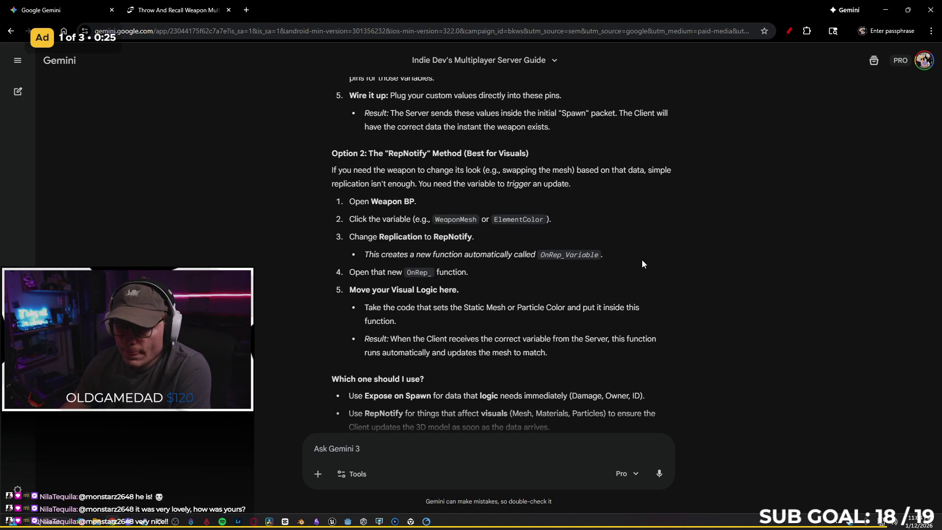
{"action": "scroll", "coordinate": [642, 260], "scroll_direction": "down", "scroll_amount": 1}
{"action": "key", "text": "alt+Tab"}
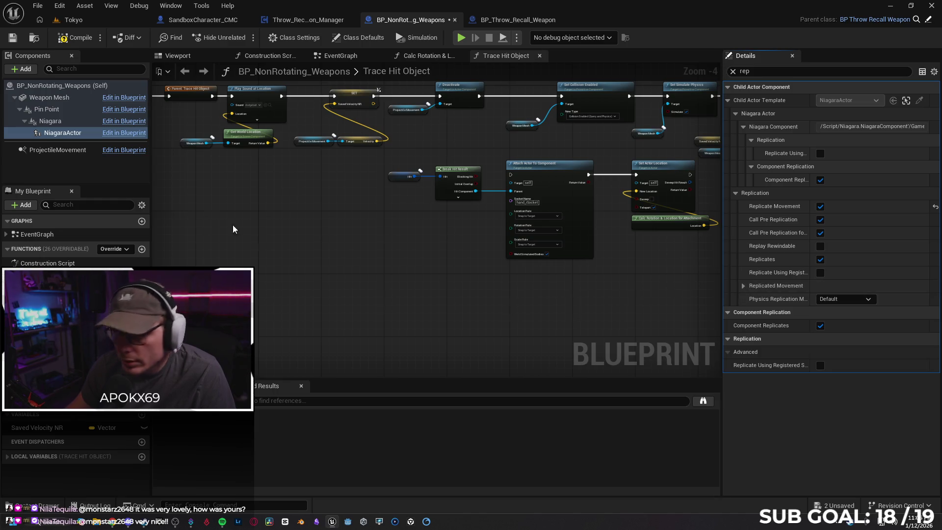
Select ProjectileMovement, compile BP_NonRotating_Weapons, and start a server/client play session
{"action": "left_click", "coordinate": [82, 151]}
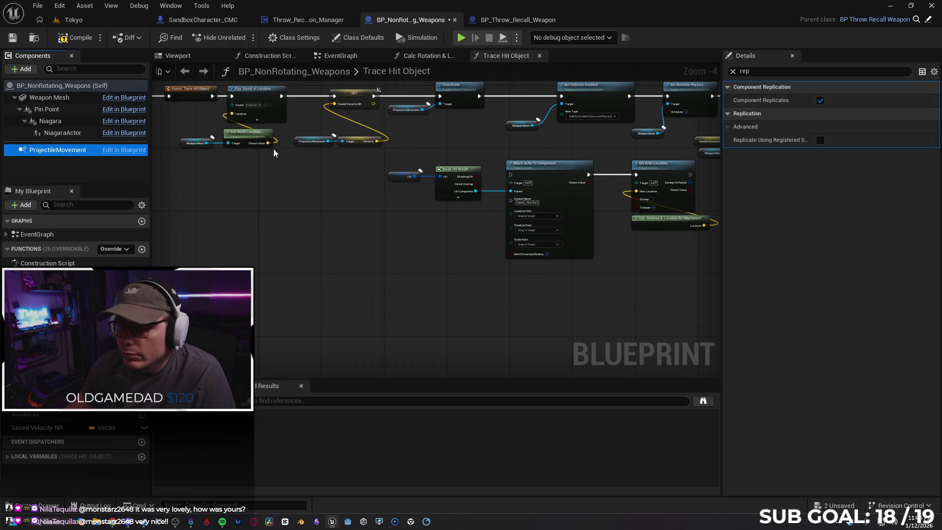
{"action": "left_click", "coordinate": [78, 42]}
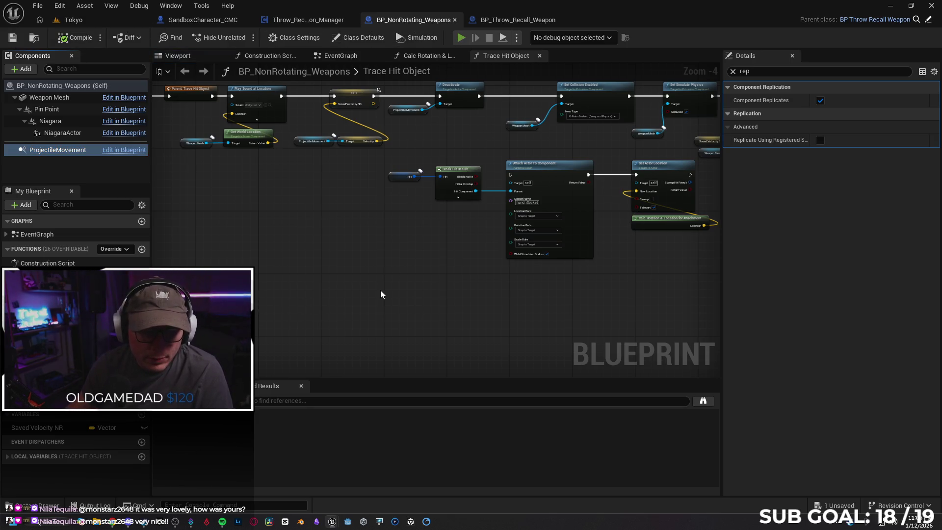
{"action": "key", "text": "alt+p"}
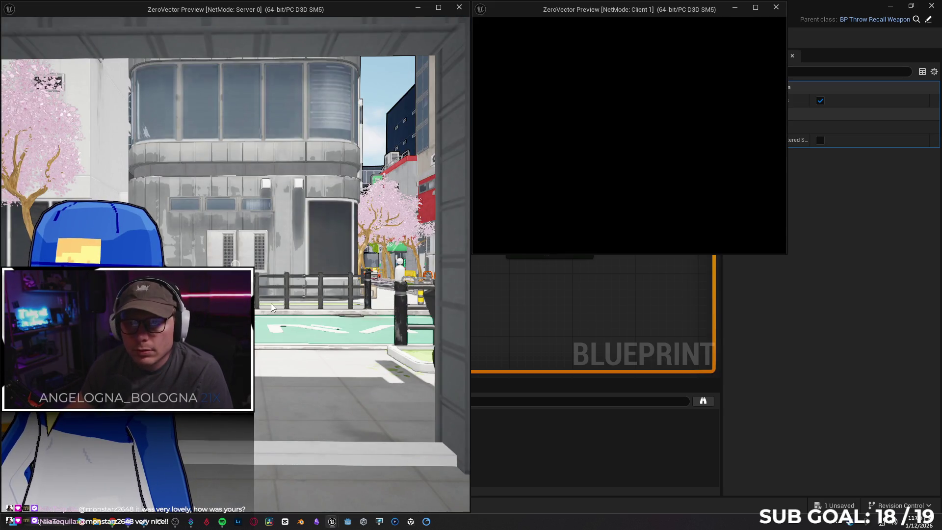
As the client, throw the disc and recall it to the hand, then stop the session
{"action": "key", "text": "w"}
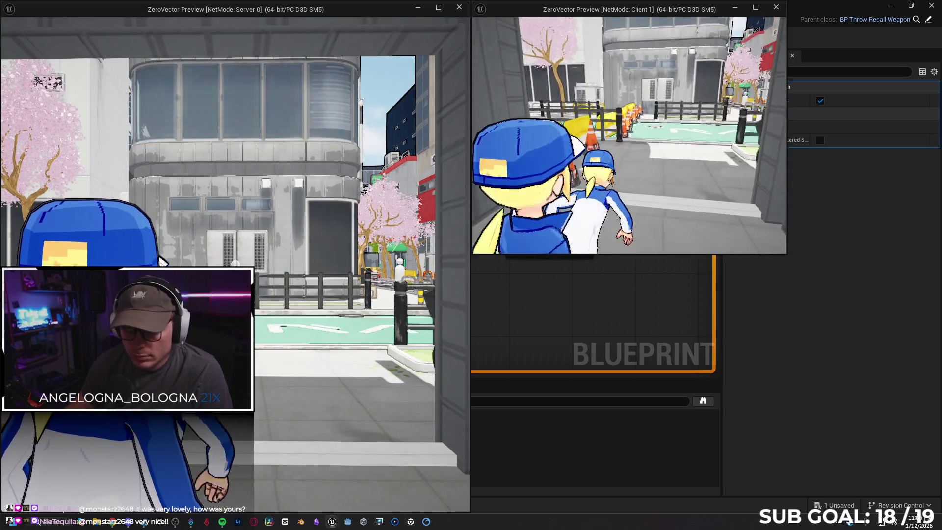
{"action": "key", "text": "a"}
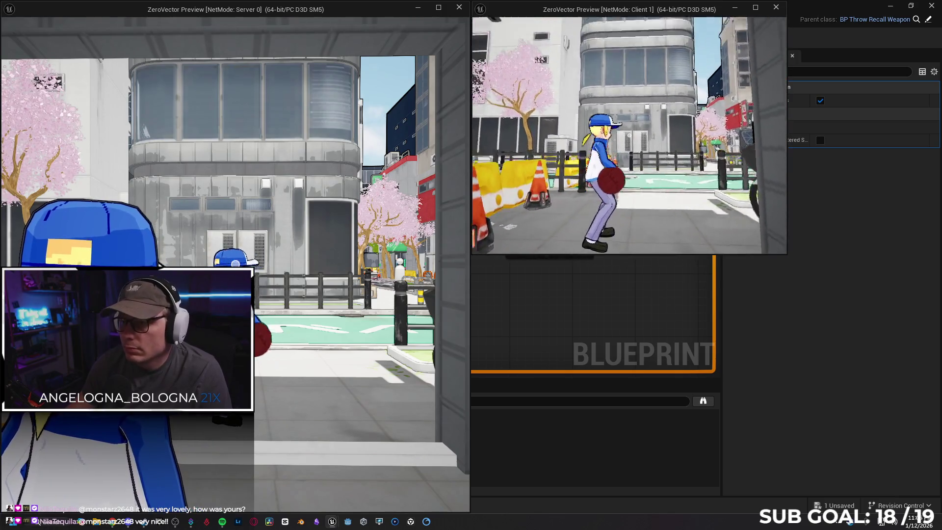
{"action": "left_click", "coordinate": [630, 136]}
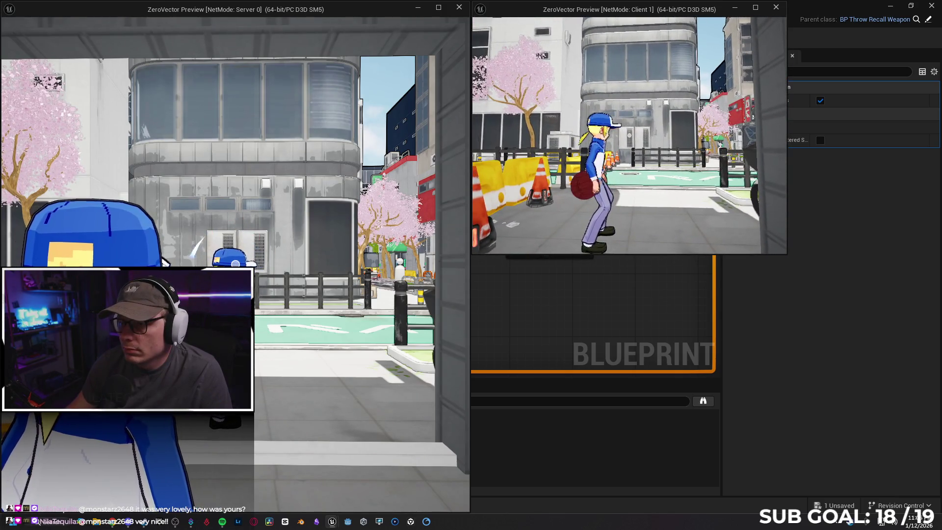
{"action": "left_click", "coordinate": [629, 136]}
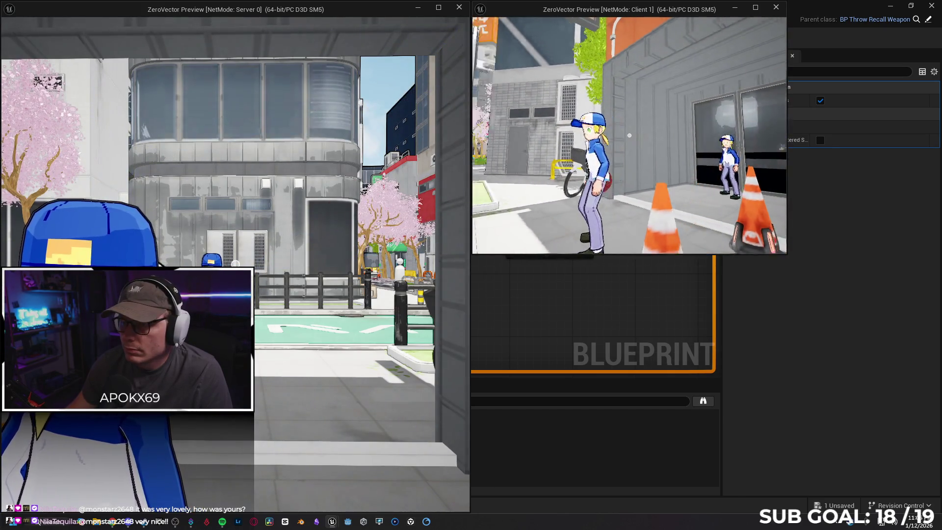
{"action": "key", "text": "w"}
{"action": "key", "text": "Escape"}
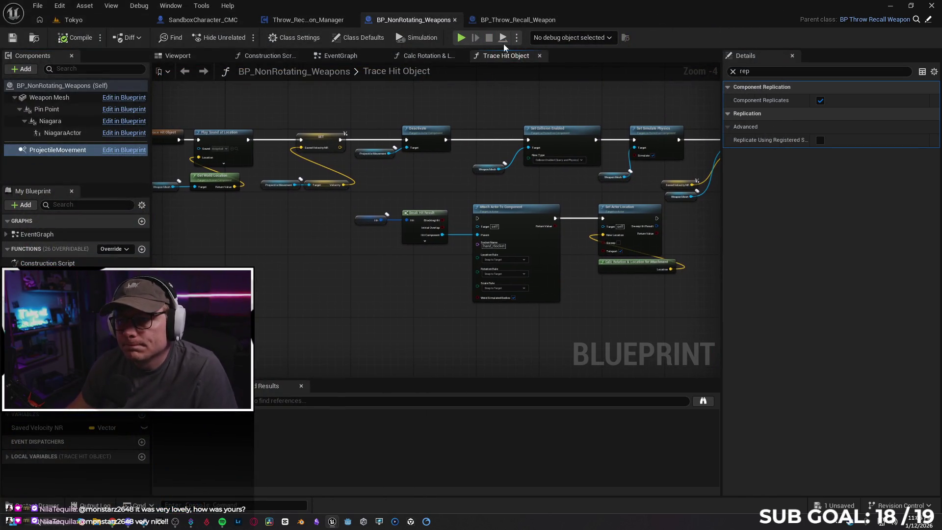
In BP_Throw_Recall_Weapon, make the Open Throw Gate event a reliable Run on Server event
{"action": "left_click", "coordinate": [503, 21]}
{"action": "left_click", "coordinate": [298, 184]}
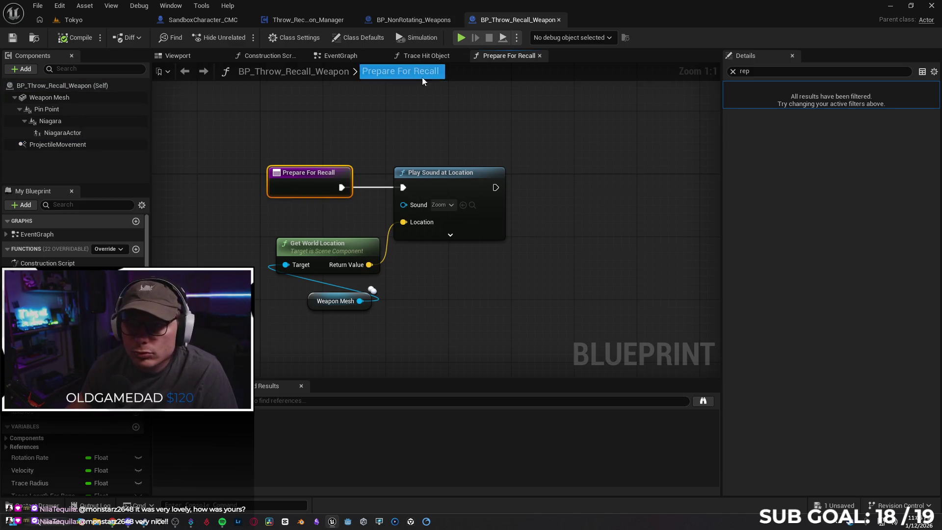
{"action": "left_click", "coordinate": [439, 56]}
{"action": "left_click", "coordinate": [351, 56]}
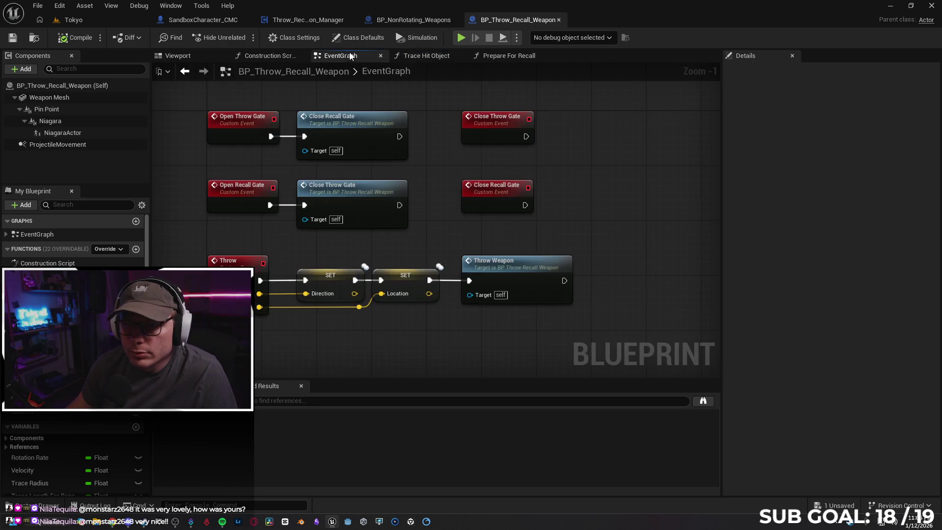
{"action": "left_click", "coordinate": [285, 139]}
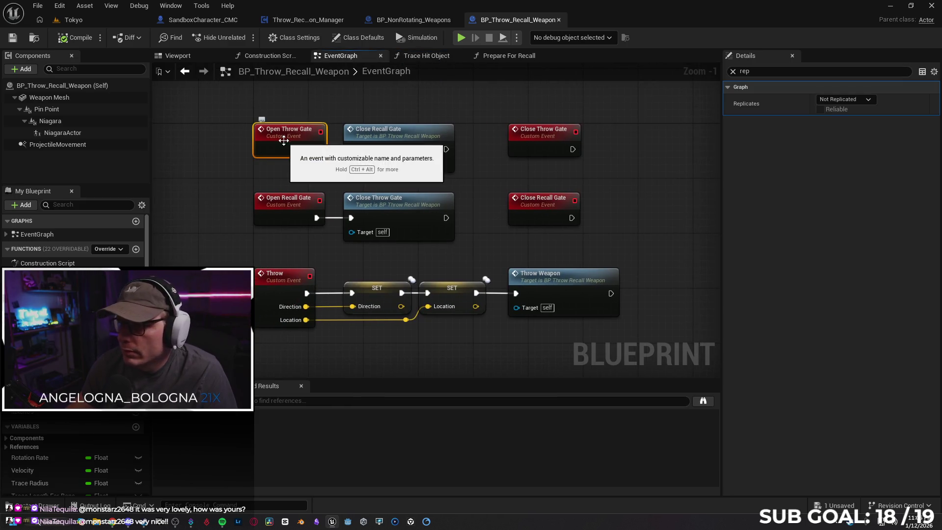
{"action": "left_click", "coordinate": [844, 99]}
{"action": "left_click", "coordinate": [848, 136]}
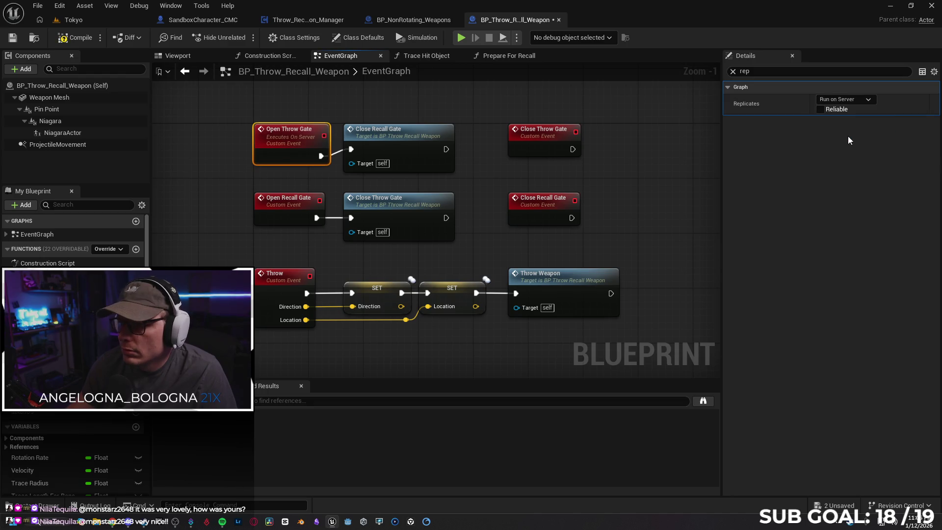
{"action": "left_click", "coordinate": [821, 109]}
Set Close Throw Gate and Open Recall Gate to reliable Run on Server replication
{"action": "left_click", "coordinate": [521, 142]}
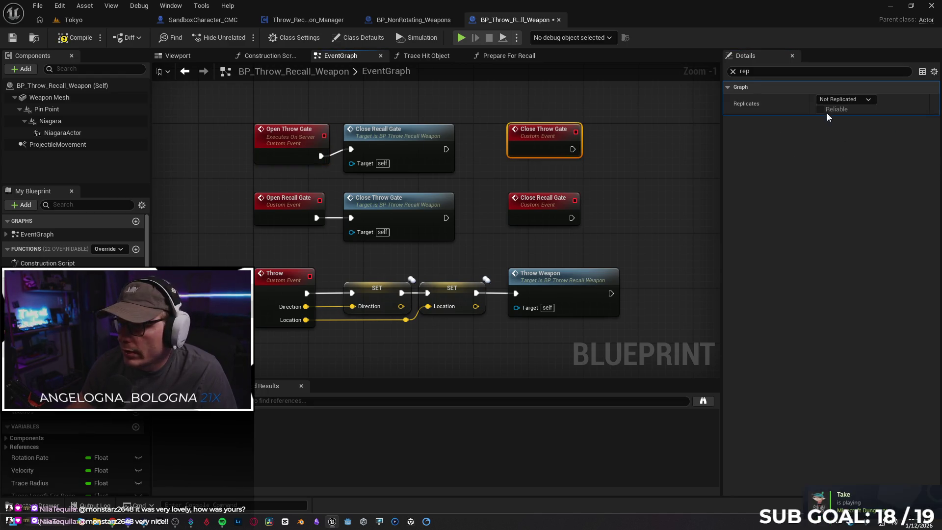
{"action": "left_click", "coordinate": [834, 101]}
{"action": "left_click", "coordinate": [840, 136]}
{"action": "left_click", "coordinate": [821, 110]}
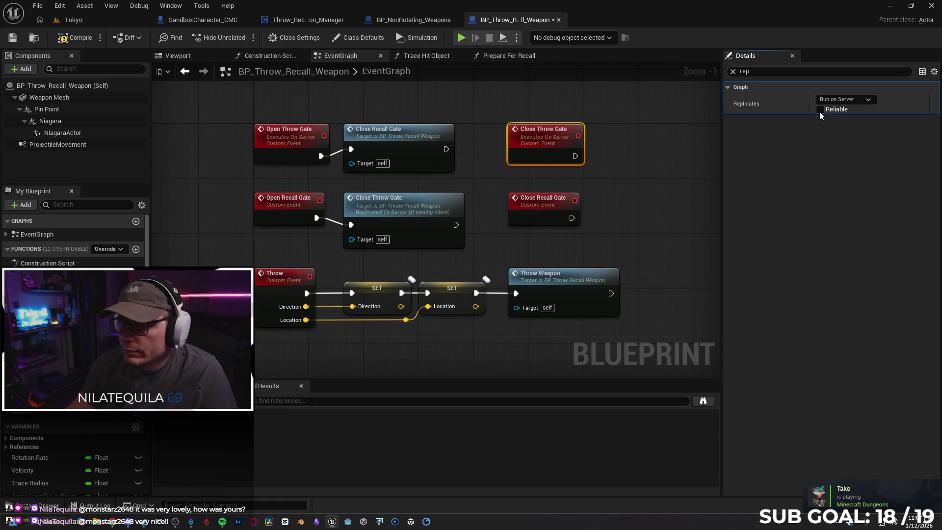
{"action": "left_click", "coordinate": [287, 204]}
{"action": "left_click", "coordinate": [838, 100]}
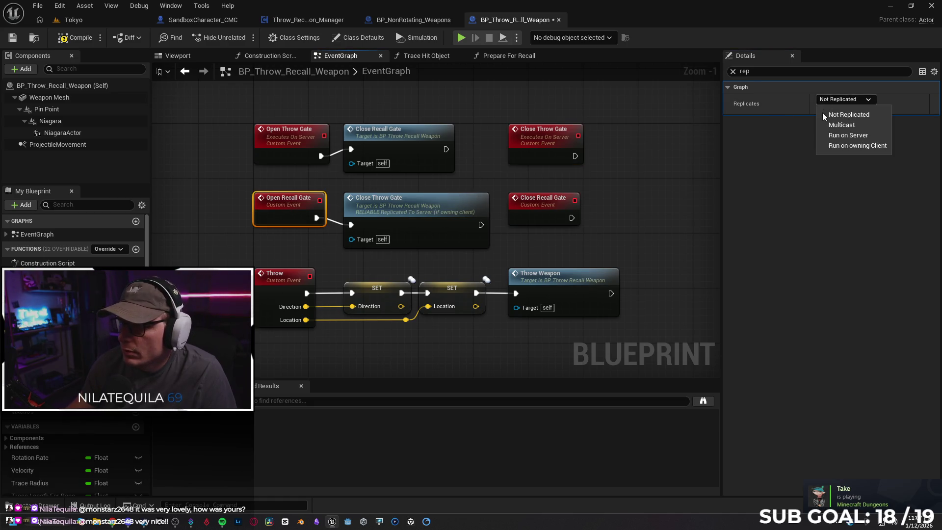
{"action": "left_click", "coordinate": [840, 137]}
{"action": "left_click", "coordinate": [821, 109]}
Set Close Recall Gate and the Throw event to reliable Run on Server replication
{"action": "left_click", "coordinate": [523, 201]}
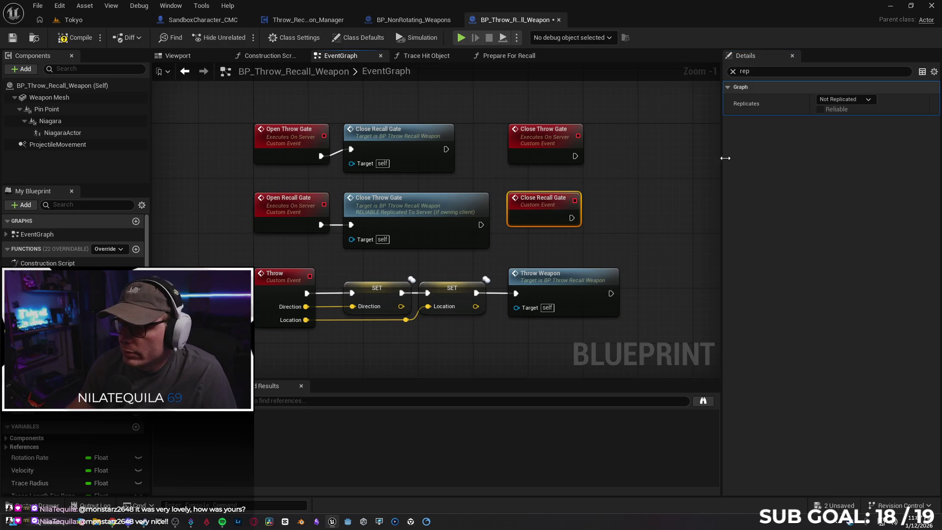
{"action": "left_click", "coordinate": [825, 101]}
{"action": "left_click", "coordinate": [829, 135]}
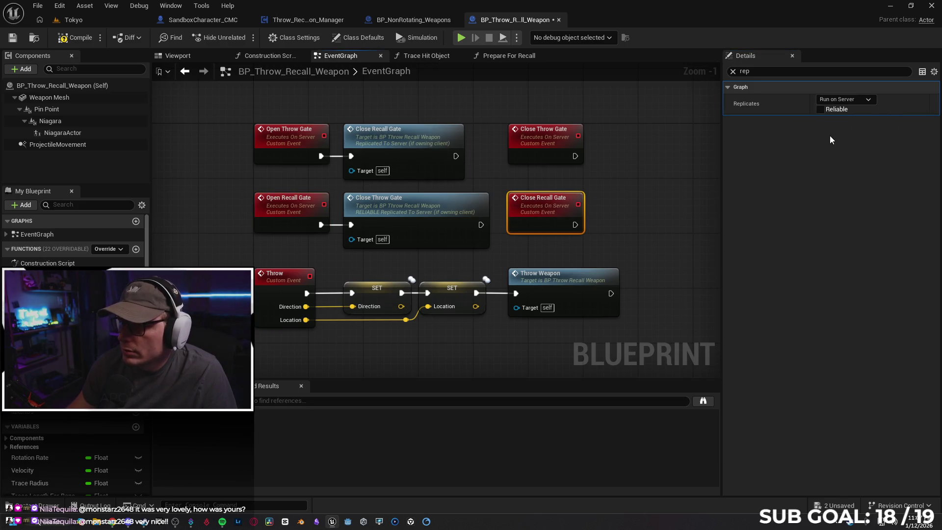
{"action": "left_click", "coordinate": [819, 110]}
{"action": "left_click", "coordinate": [289, 286]}
{"action": "left_click", "coordinate": [836, 100]}
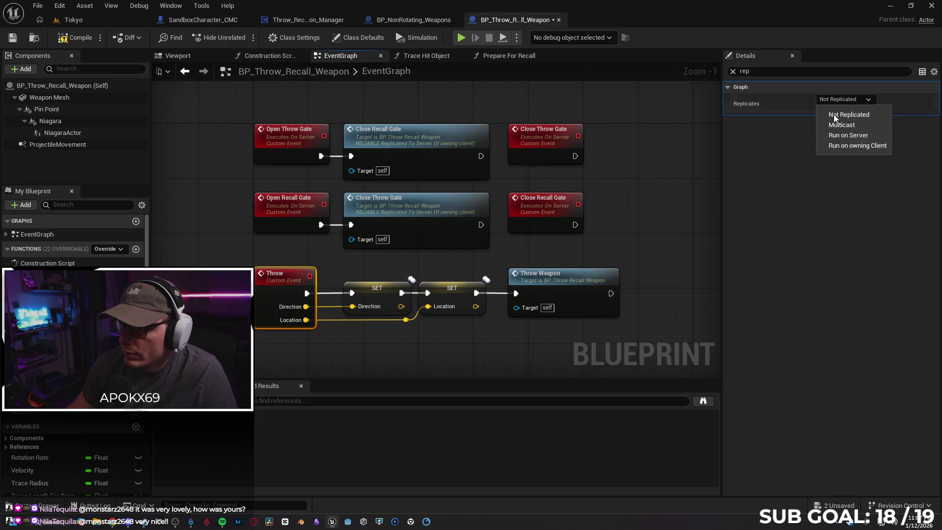
{"action": "left_click", "coordinate": [838, 137]}
{"action": "left_click", "coordinate": [818, 109]}
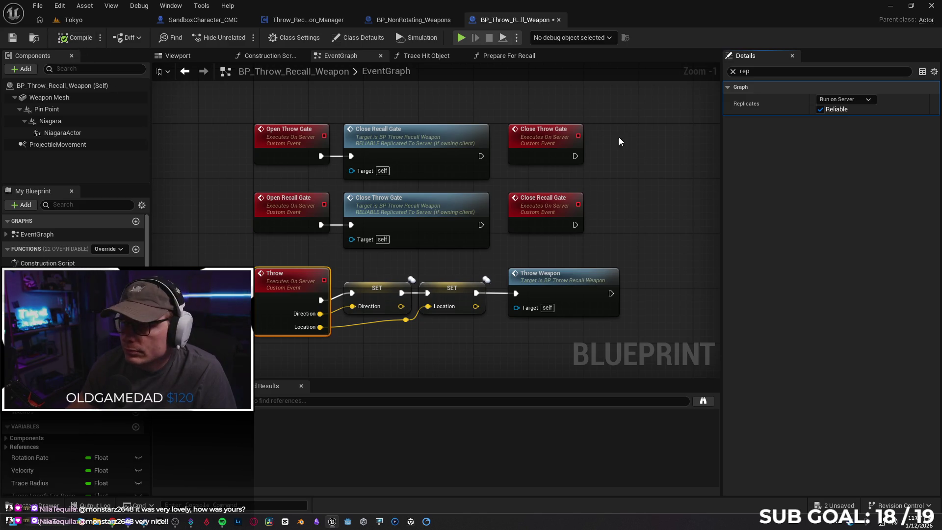
Return to the weapon's event graph and save BP_Throw_Recall_Weapon
{"action": "left_click", "coordinate": [270, 55]}
{"action": "left_click", "coordinate": [208, 55]}
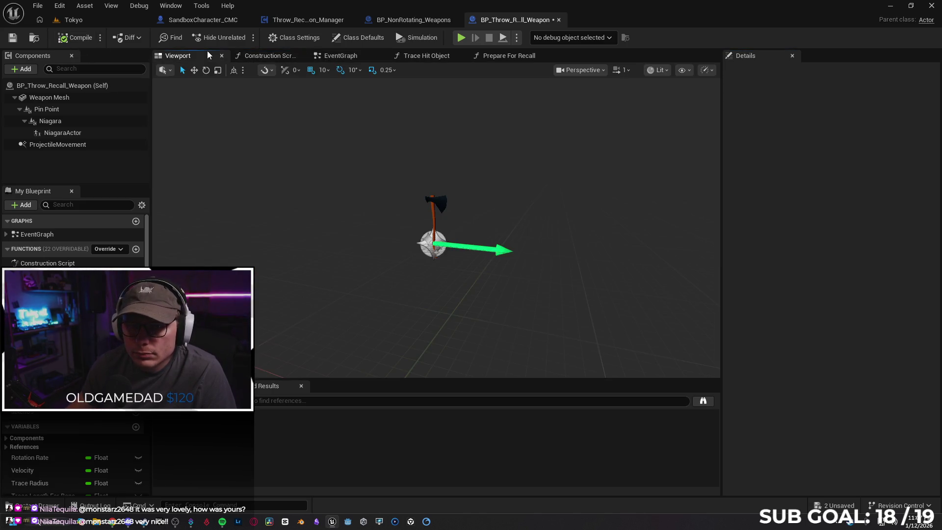
{"action": "left_click", "coordinate": [344, 57]}
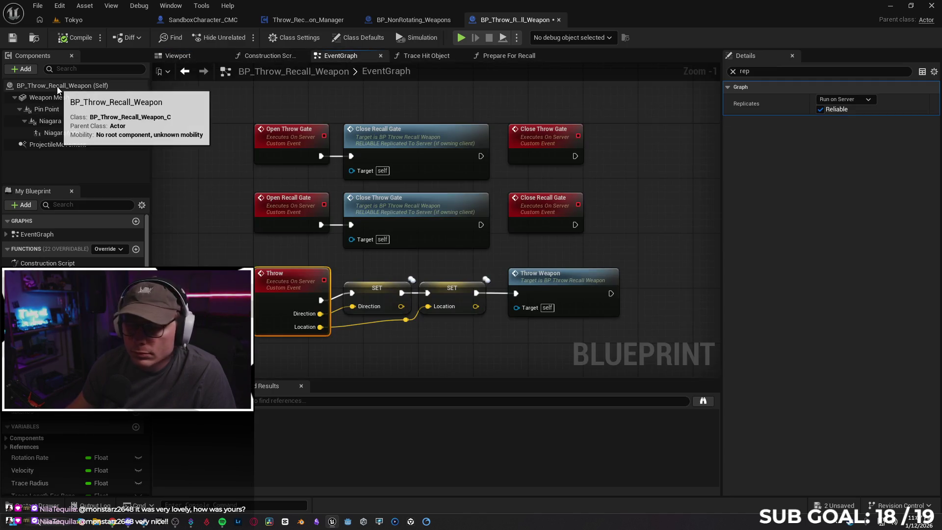
{"action": "scroll", "coordinate": [620, 183], "scroll_direction": "down", "scroll_amount": 1}
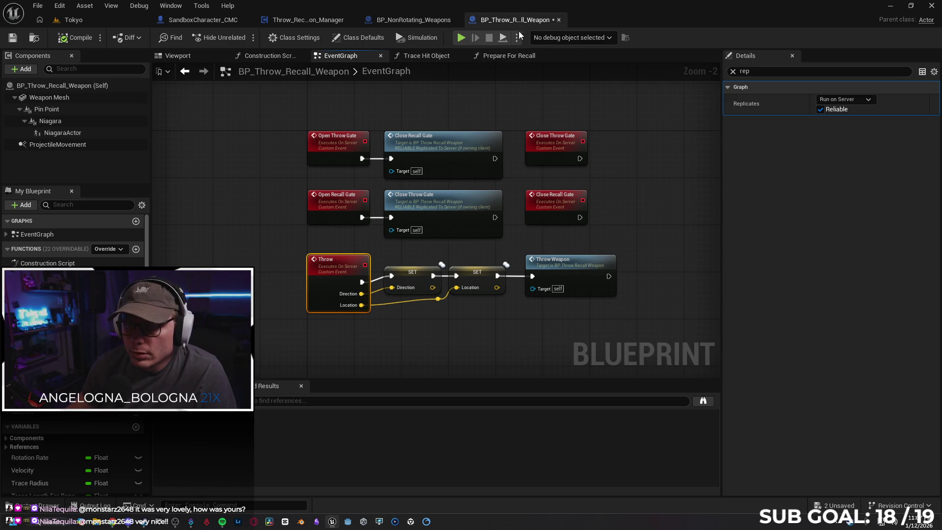
{"action": "left_click", "coordinate": [13, 37]}
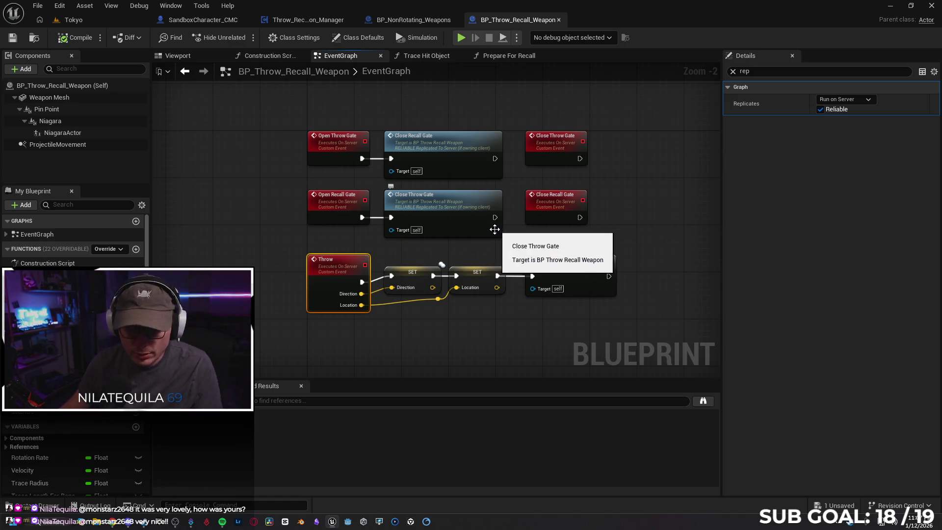
{"action": "left_click_drag", "start_coordinate": [656, 210], "coordinate": [625, 214]}
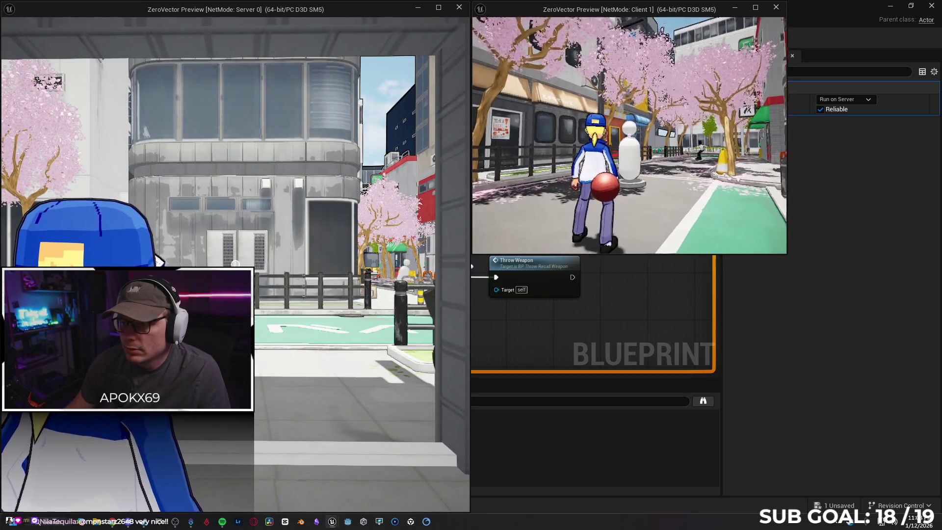
{"action": "key", "text": "Escape"}
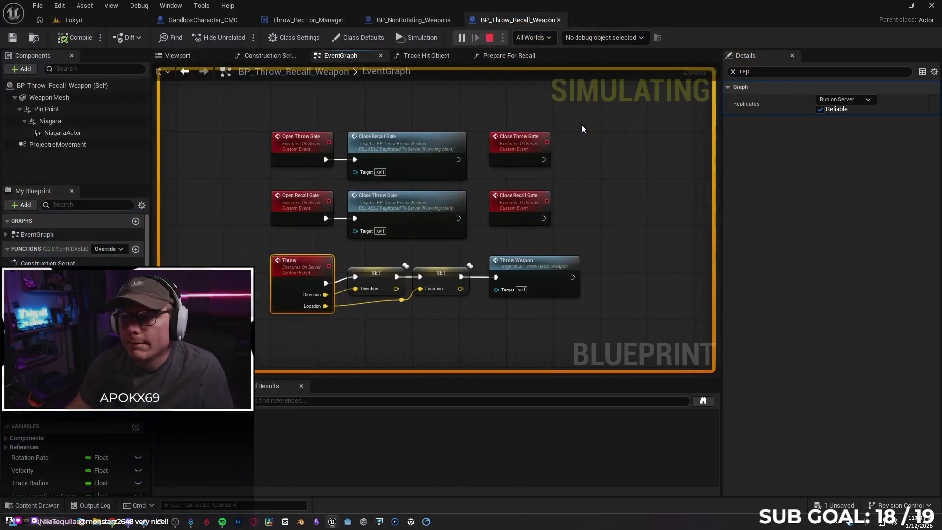
Pan through BP_NonRotating_Weapons' Trace Hit Object chain, including Set Simulate Physics and Set Physics Linear Velocity
{"action": "left_click", "coordinate": [414, 20]}
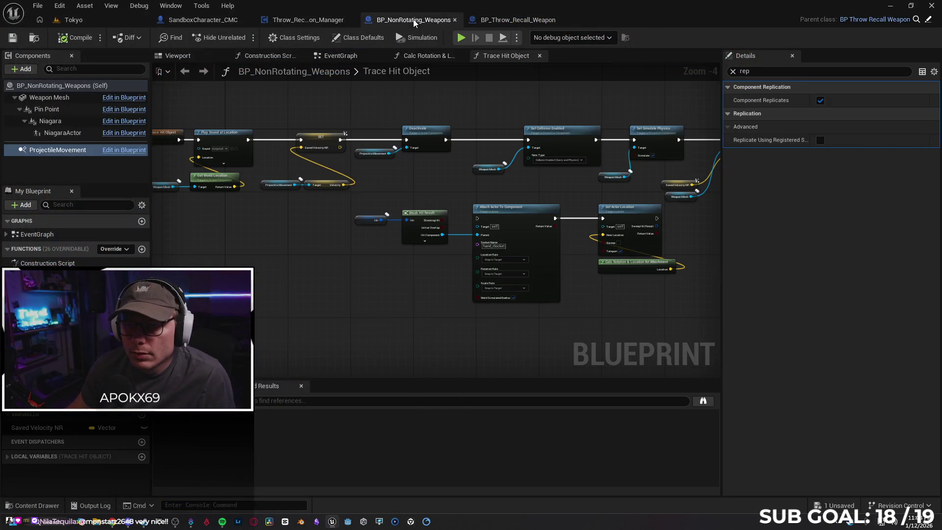
{"action": "mouse_move", "coordinate": [417, 202]}
{"action": "left_mouse_down"}
{"action": "mouse_move", "coordinate": [377, 181]}
{"action": "mouse_move", "coordinate": [475, 155]}
{"action": "mouse_move", "coordinate": [493, 167]}
{"action": "mouse_move", "coordinate": [449, 184]}
{"action": "mouse_move", "coordinate": [547, 180]}
{"action": "left_mouse_up"}
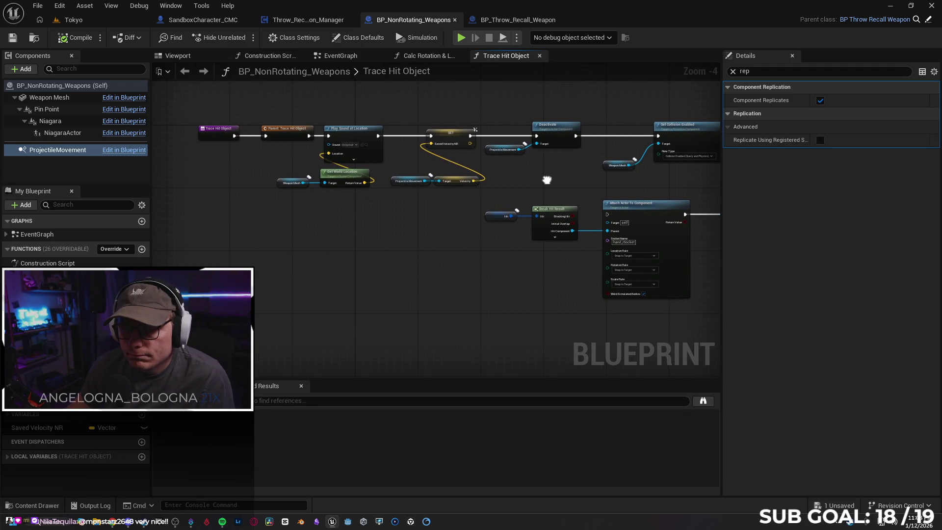
{"action": "mouse_move", "coordinate": [417, 233]}
{"action": "left_mouse_down"}
{"action": "mouse_move", "coordinate": [434, 211]}
{"action": "mouse_move", "coordinate": [427, 206]}
{"action": "mouse_move", "coordinate": [246, 217]}
{"action": "mouse_move", "coordinate": [348, 198]}
{"action": "mouse_move", "coordinate": [270, 194]}
{"action": "left_mouse_up"}
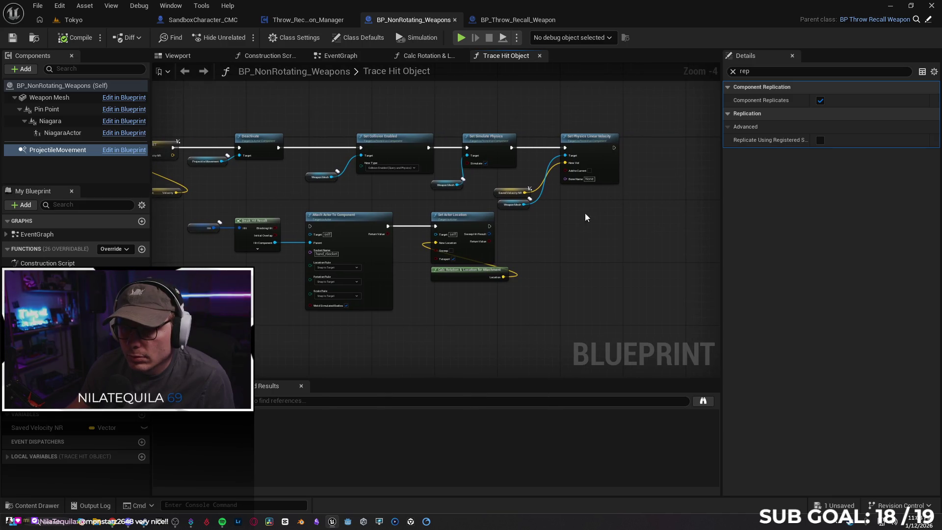
{"action": "scroll", "coordinate": [425, 175], "scroll_direction": "up", "scroll_amount": 1}
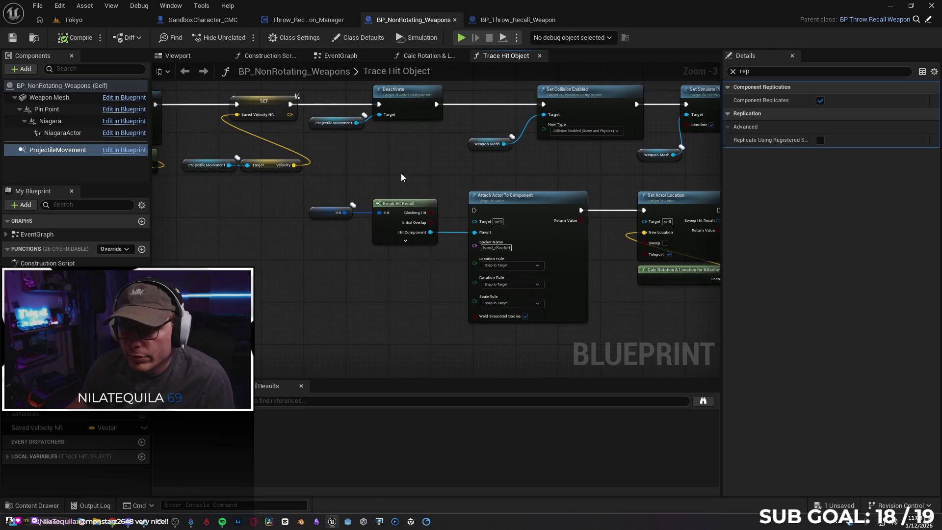
{"action": "mouse_move", "coordinate": [409, 175]}
{"action": "left_mouse_down"}
{"action": "mouse_move", "coordinate": [406, 167]}
{"action": "mouse_move", "coordinate": [336, 171]}
{"action": "mouse_move", "coordinate": [407, 225]}
{"action": "mouse_move", "coordinate": [431, 171]}
{"action": "left_mouse_up"}
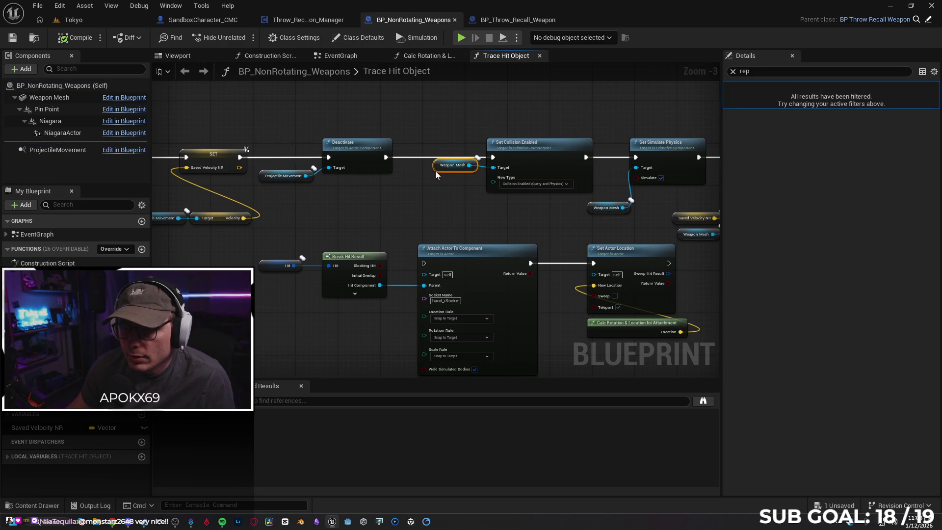
{"action": "left_click_drag", "start_coordinate": [440, 206], "coordinate": [302, 204]}
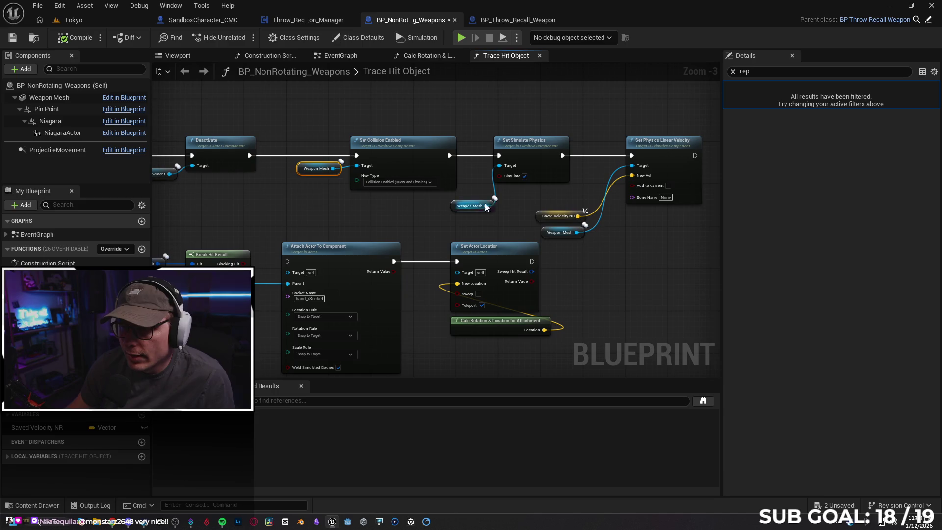
{"action": "mouse_move", "coordinate": [523, 200]}
{"action": "left_mouse_down"}
{"action": "mouse_move", "coordinate": [431, 190]}
{"action": "mouse_move", "coordinate": [432, 226]}
{"action": "mouse_move", "coordinate": [470, 202]}
{"action": "left_mouse_up"}
{"action": "left_click", "coordinate": [554, 252]}
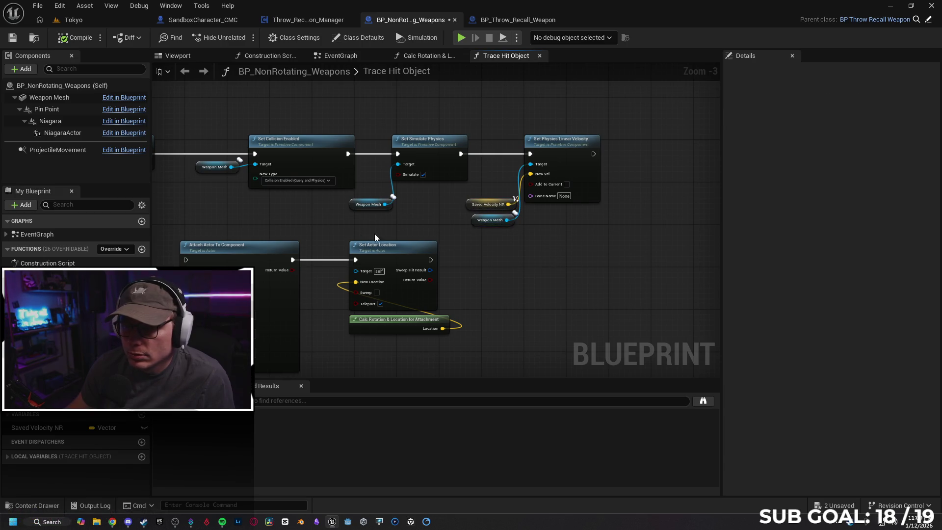
{"action": "mouse_move", "coordinate": [406, 219]}
{"action": "left_mouse_down"}
{"action": "mouse_move", "coordinate": [400, 208]}
{"action": "mouse_move", "coordinate": [422, 228]}
{"action": "left_mouse_up"}
View the Throw_Recall_Weapon_Manager's Weapon Recall / Attachment / Trace section and its Branch and interpolation nodes
{"action": "left_click", "coordinate": [300, 22]}
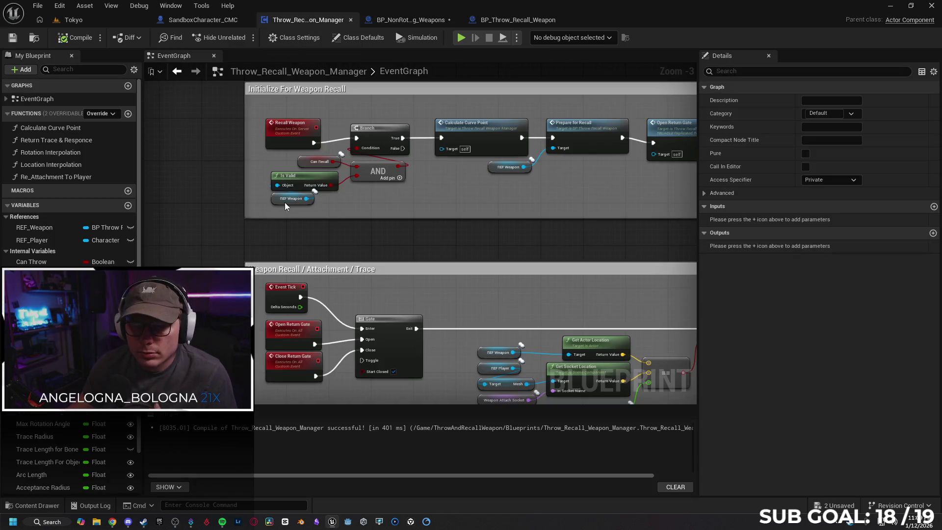
{"action": "left_click_drag", "start_coordinate": [223, 239], "coordinate": [194, 180]}
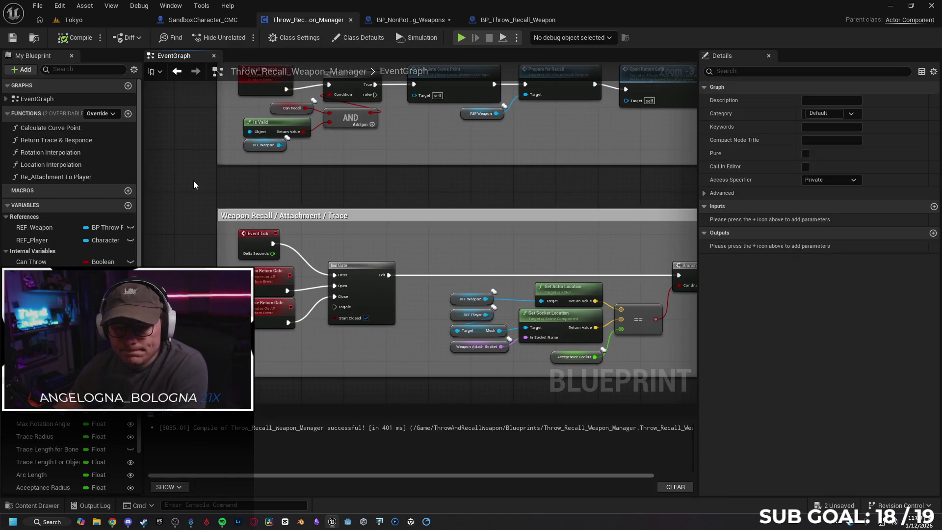
{"action": "mouse_move", "coordinate": [343, 223]}
{"action": "left_mouse_down"}
{"action": "mouse_move", "coordinate": [263, 149]}
{"action": "mouse_move", "coordinate": [210, 170]}
{"action": "mouse_move", "coordinate": [440, 150]}
{"action": "left_mouse_up"}
Inspect the Weapon Mesh getter's variable properties in BP_NonRotating_Weapons, then return to the manager
{"action": "left_click", "coordinate": [410, 19]}
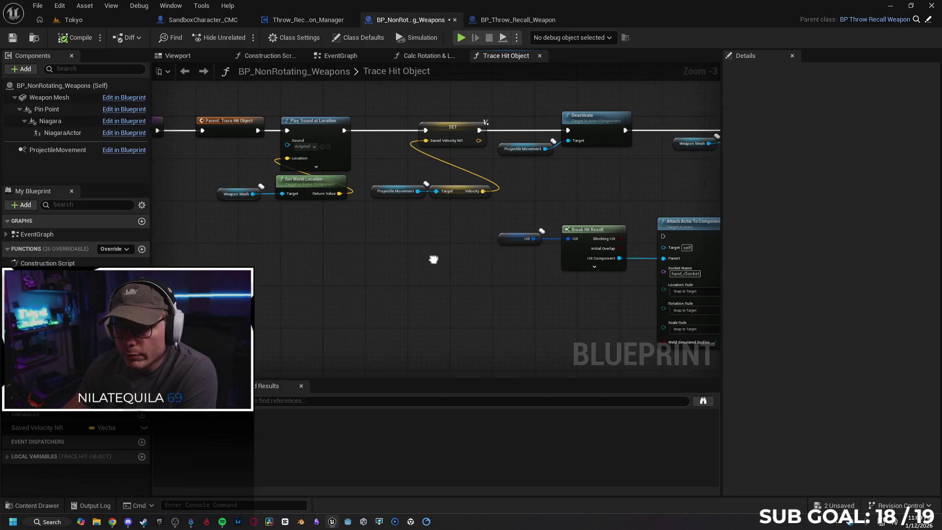
{"action": "left_click", "coordinate": [312, 130]}
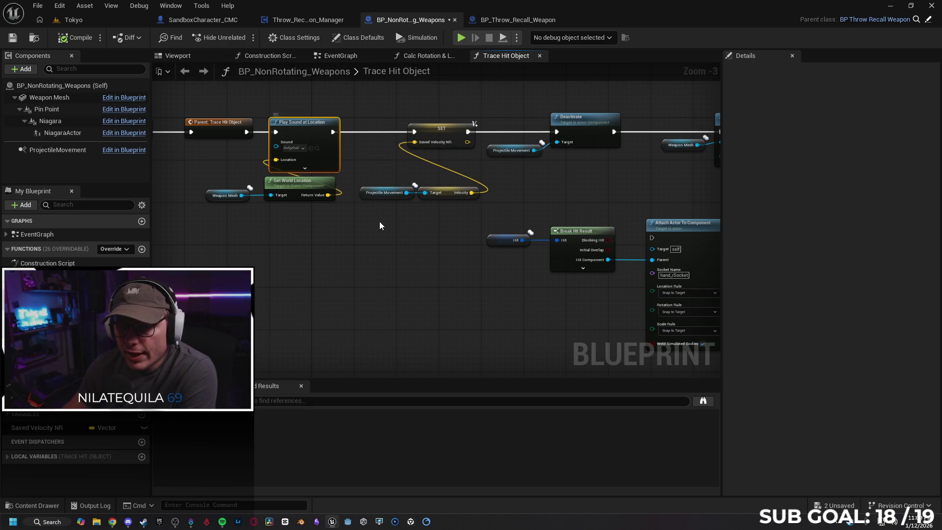
{"action": "left_click", "coordinate": [209, 195]}
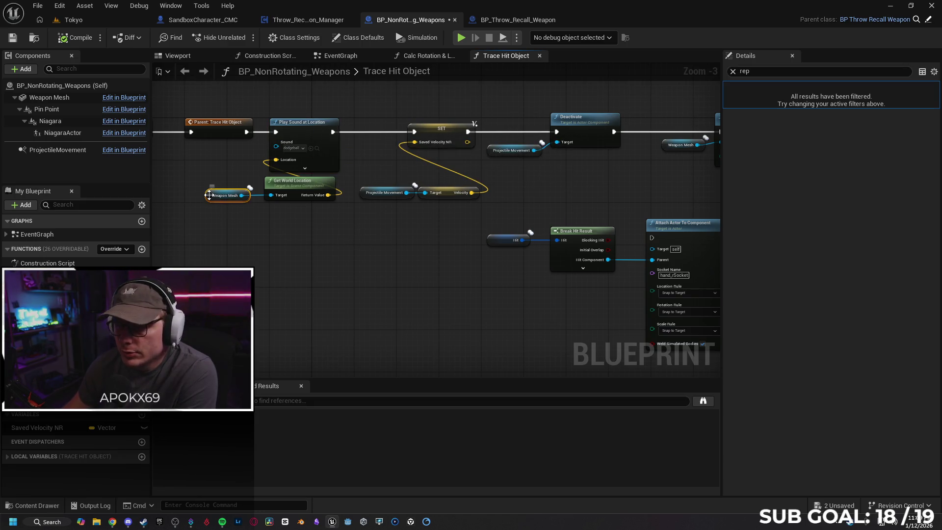
{"action": "left_click", "coordinate": [732, 71]}
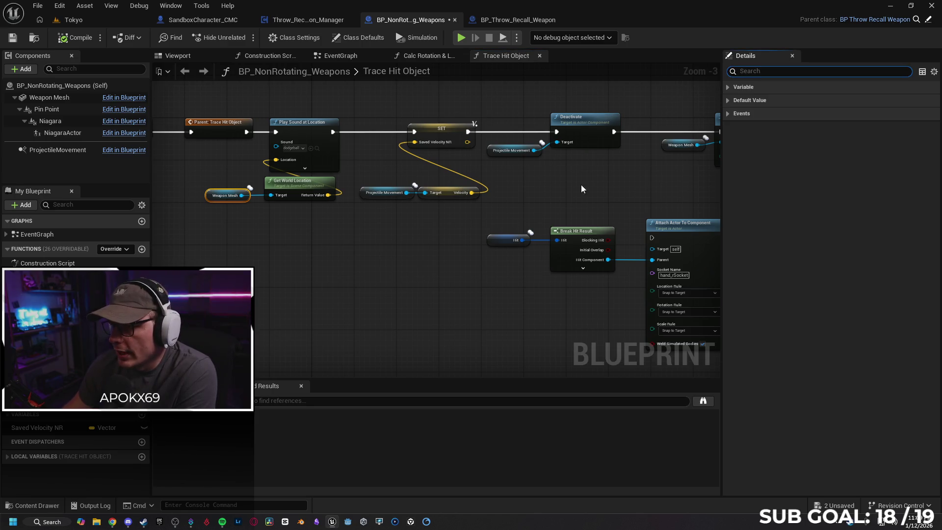
{"action": "left_click", "coordinate": [728, 88]}
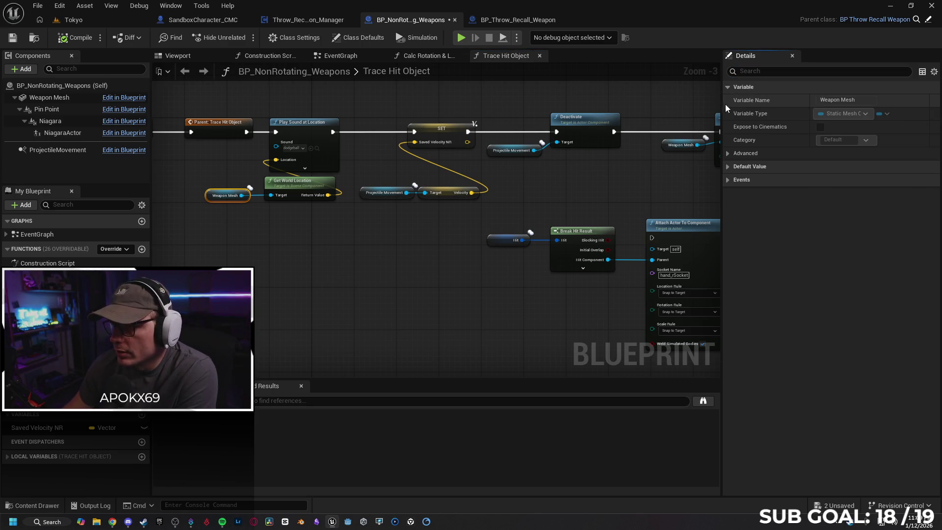
{"action": "left_click", "coordinate": [728, 154]}
{"action": "left_click", "coordinate": [728, 154]}
{"action": "left_click", "coordinate": [726, 166]}
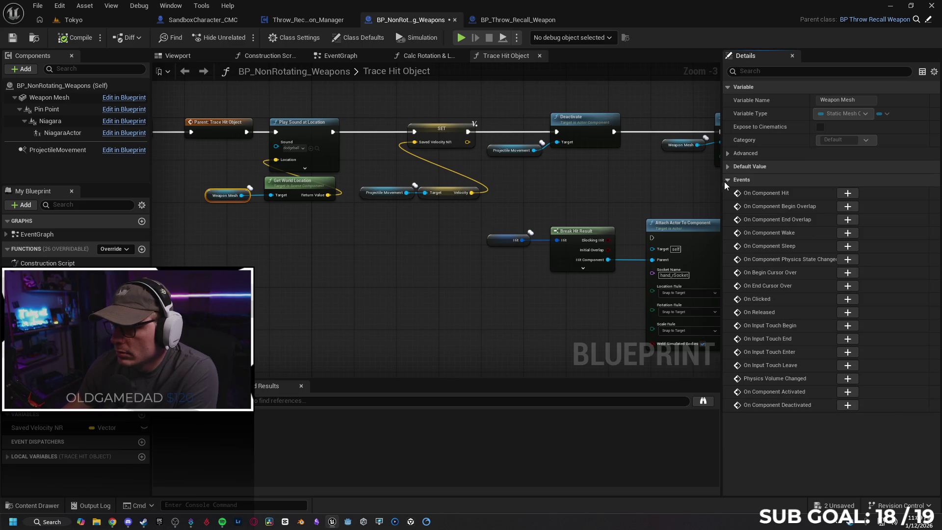
{"action": "left_click", "coordinate": [285, 23]}
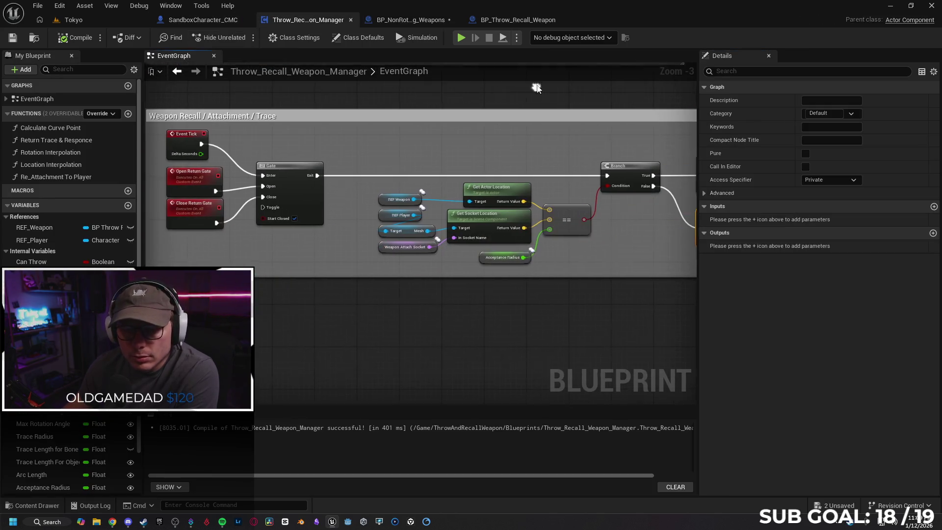
Set Open Return Gate and Close Return Gate to Run on Server and compile the manager
{"action": "left_click", "coordinate": [265, 168]}
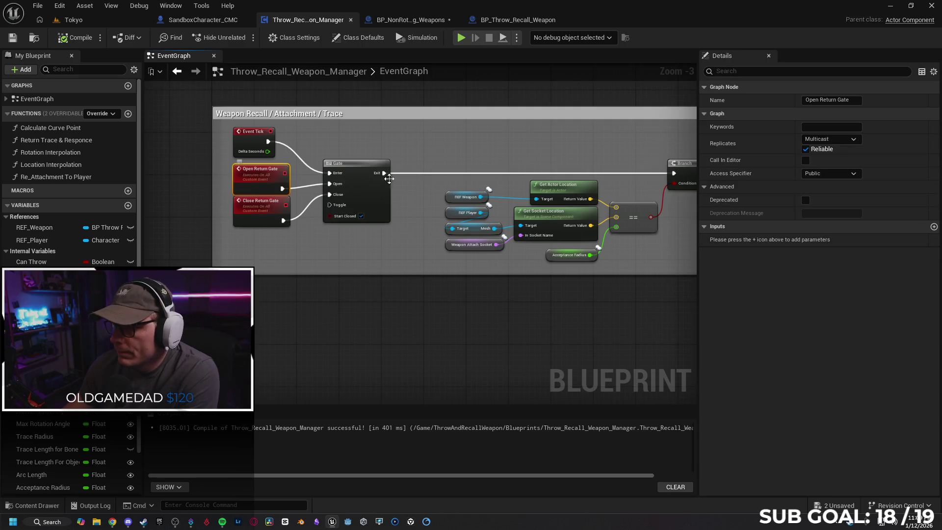
{"action": "left_click", "coordinate": [829, 139]}
{"action": "left_click", "coordinate": [834, 175]}
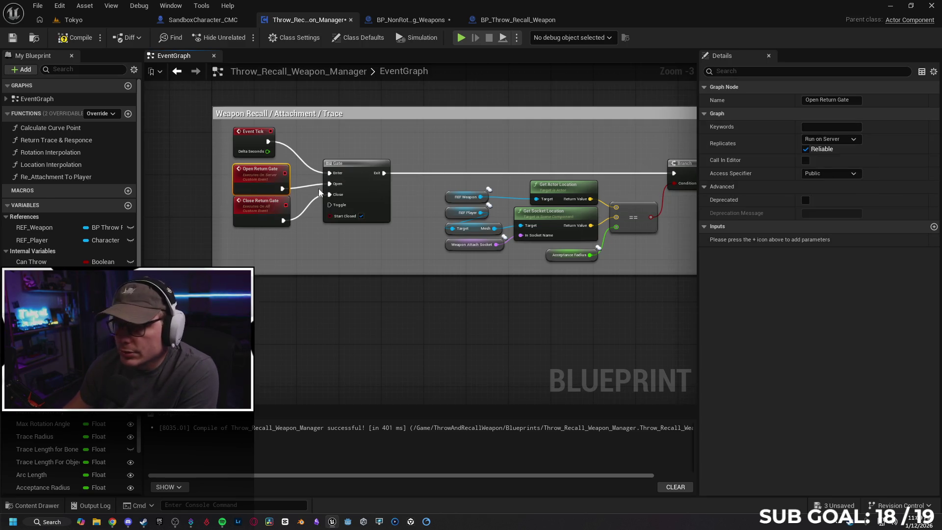
{"action": "left_click", "coordinate": [263, 209]}
{"action": "left_click", "coordinate": [830, 140]}
{"action": "left_click", "coordinate": [825, 174]}
{"action": "left_click_drag", "start_coordinate": [221, 196], "coordinate": [290, 202]}
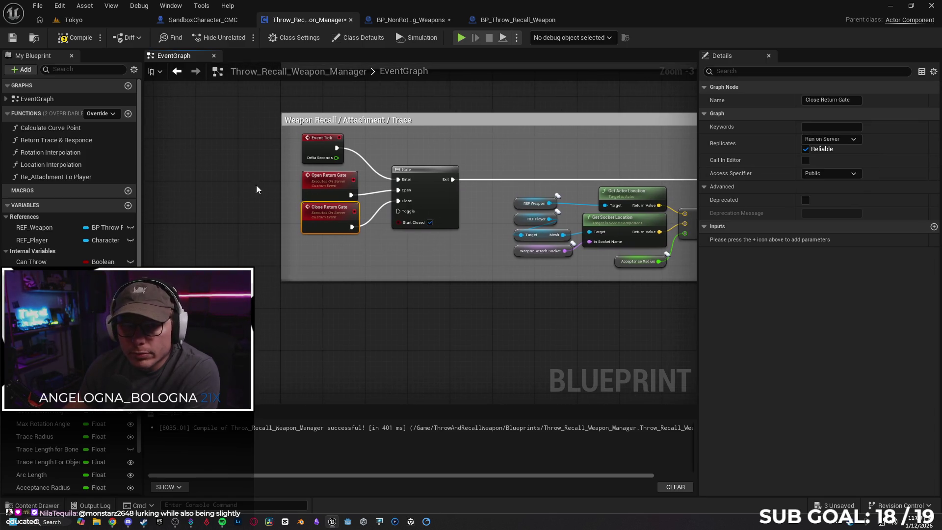
{"action": "key", "text": "F7"}
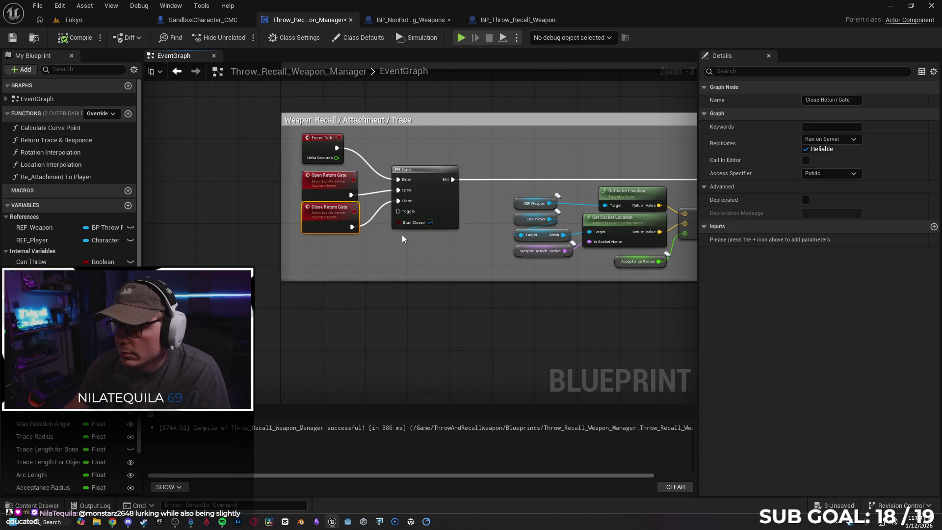
{"action": "left_click", "coordinate": [828, 140]}
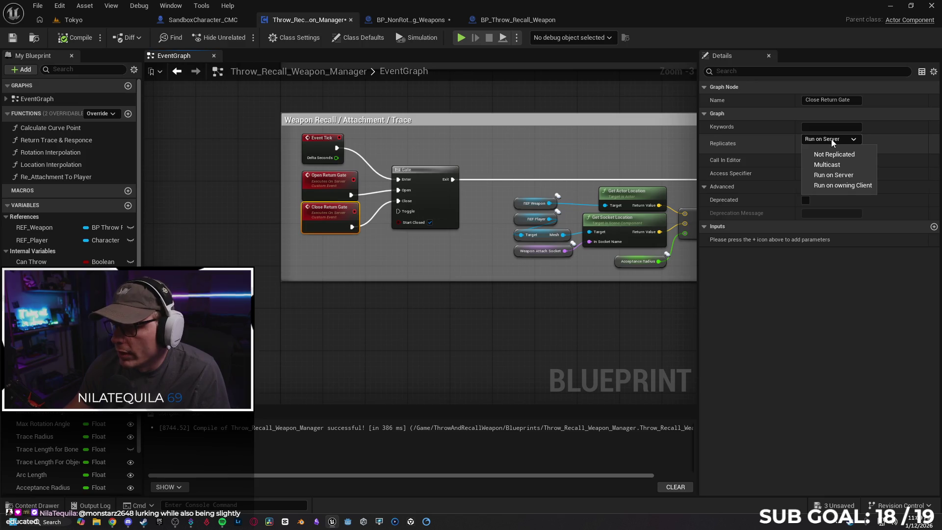
{"action": "left_click", "coordinate": [831, 140]}
Confirm the REF_Weapon variable is set to Replicated
{"action": "left_click_drag", "start_coordinate": [514, 140], "coordinate": [386, 141]}
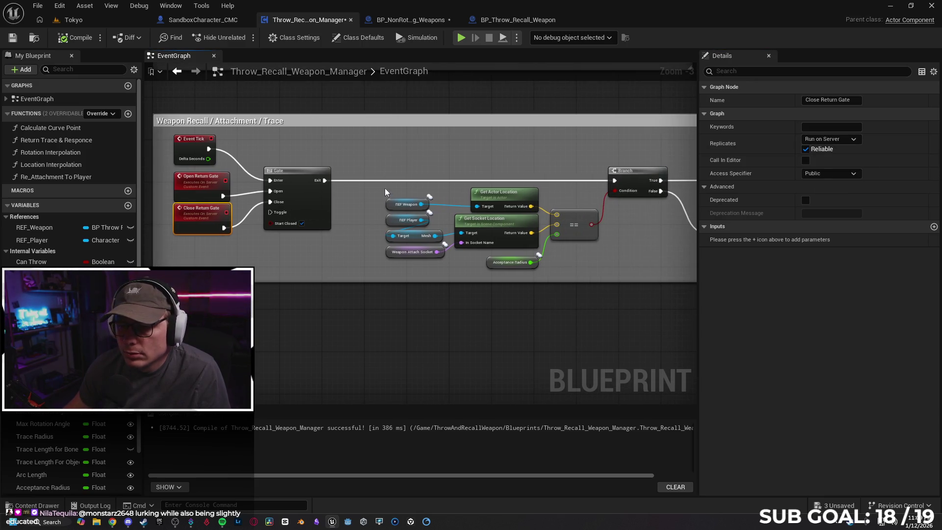
{"action": "left_click", "coordinate": [391, 204]}
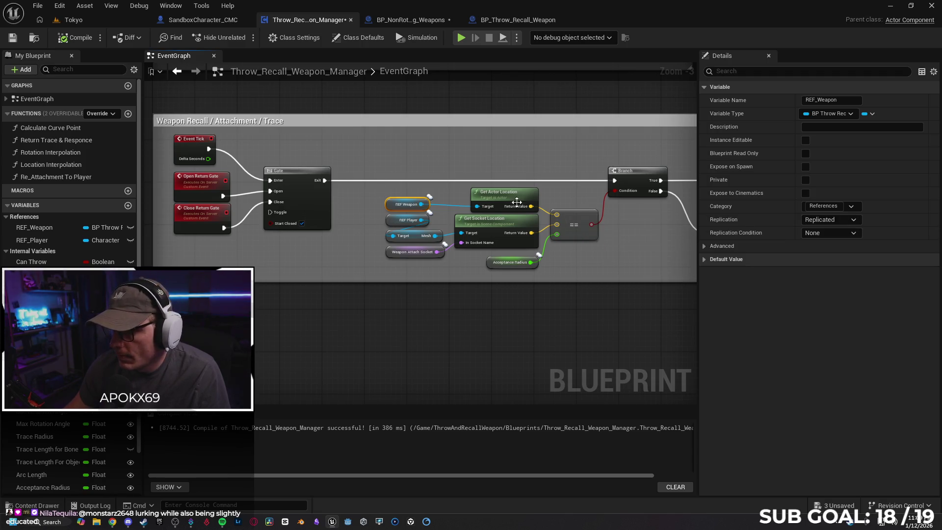
{"action": "left_click", "coordinate": [859, 219]}
{"action": "left_click", "coordinate": [824, 240]}
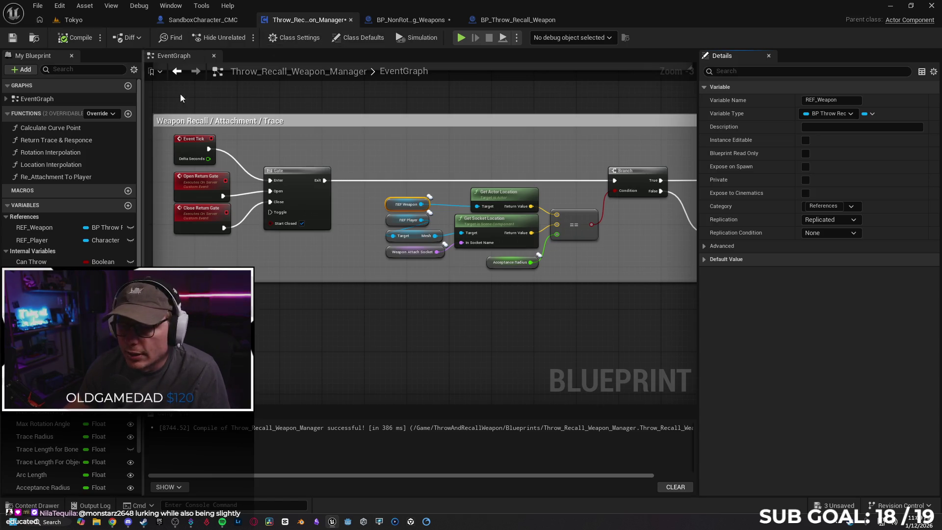
Check the Throw Weapon event and Can Throw variable settings, then save Throw_Recall_Weapon_Manager
{"action": "mouse_move", "coordinate": [477, 267]}
{"action": "left_mouse_down"}
{"action": "mouse_move", "coordinate": [411, 287]}
{"action": "mouse_move", "coordinate": [344, 280]}
{"action": "mouse_move", "coordinate": [632, 290]}
{"action": "left_mouse_up"}
{"action": "scroll", "coordinate": [426, 211], "scroll_direction": "down", "scroll_amount": 1}
{"action": "mouse_move", "coordinate": [426, 211]}
{"action": "left_mouse_down"}
{"action": "mouse_move", "coordinate": [406, 209]}
{"action": "mouse_move", "coordinate": [390, 381]}
{"action": "mouse_move", "coordinate": [371, 369]}
{"action": "left_mouse_up"}
{"action": "left_click", "coordinate": [258, 142]}
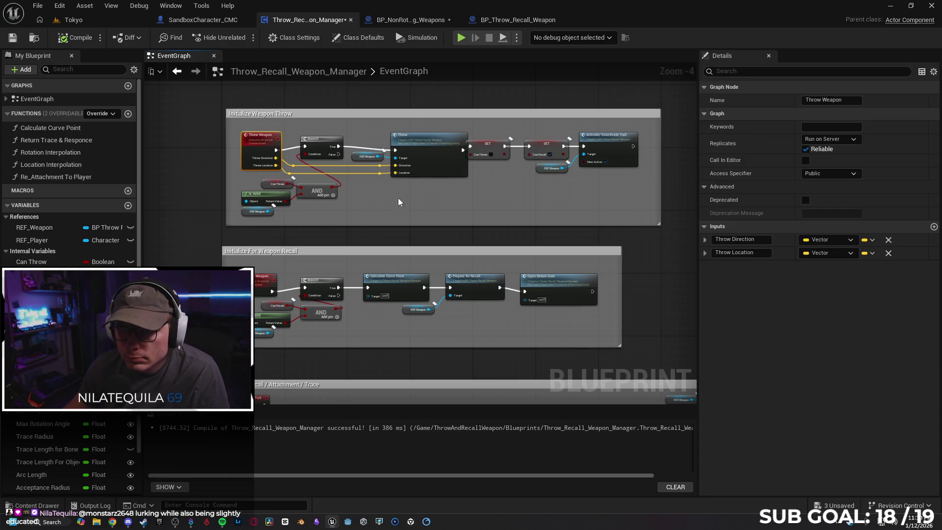
{"action": "left_click", "coordinate": [495, 142]}
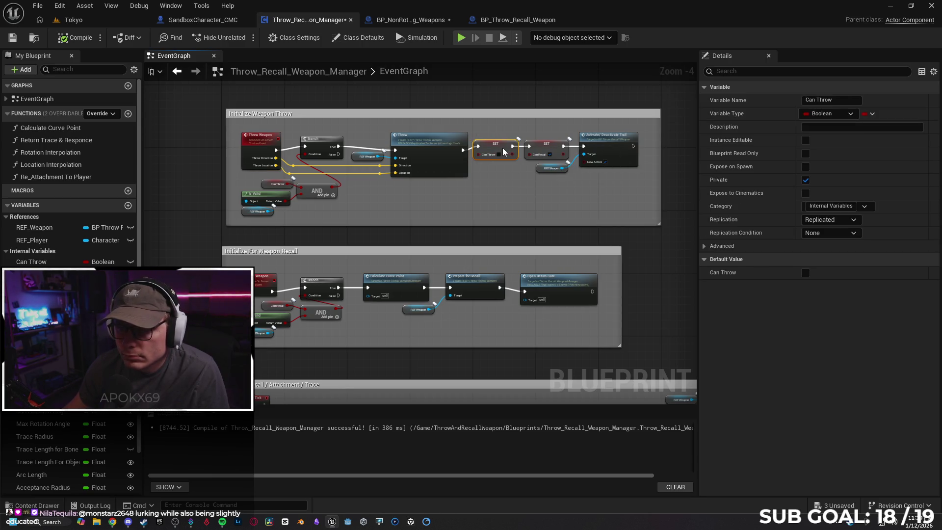
{"action": "left_click", "coordinate": [490, 199]}
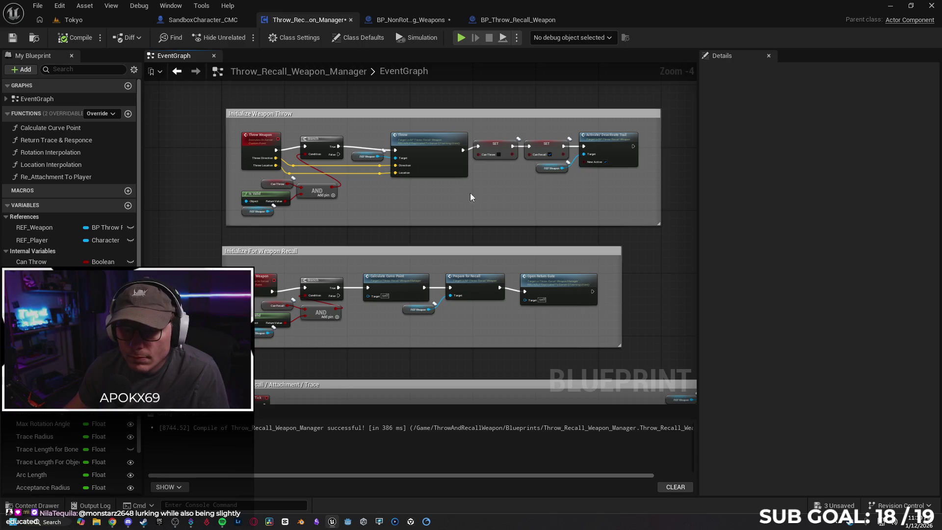
{"action": "left_click", "coordinate": [267, 183]}
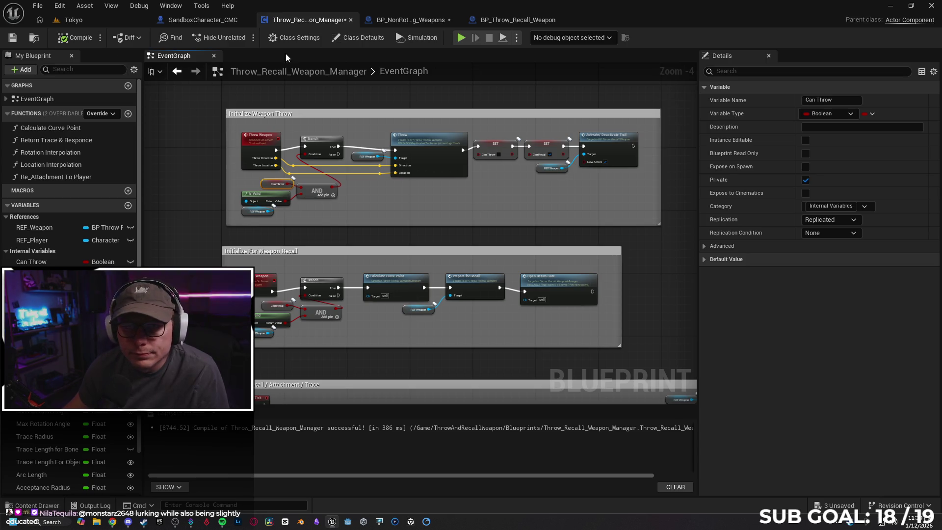
{"action": "left_click", "coordinate": [12, 37]}
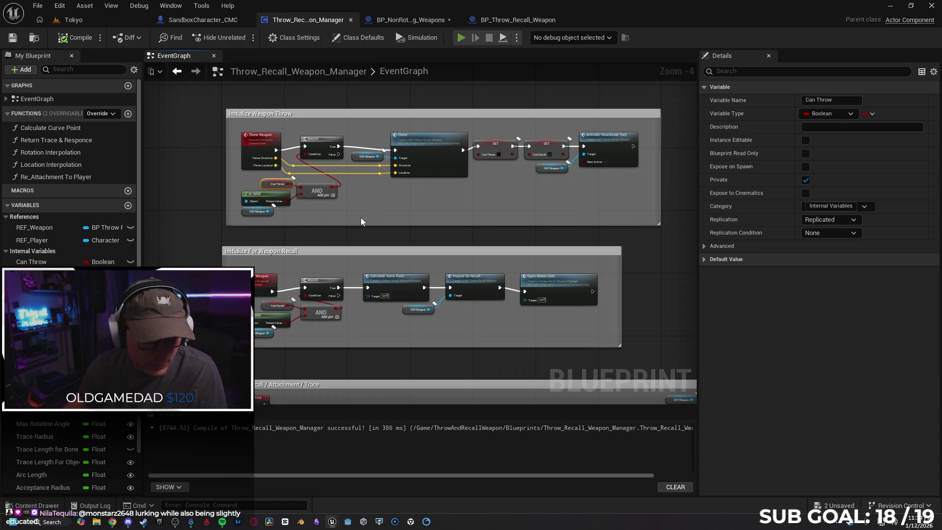
Run a server-and-client session, throw and recall the ball as the client, then stop
{"action": "key", "text": "alt+p"}
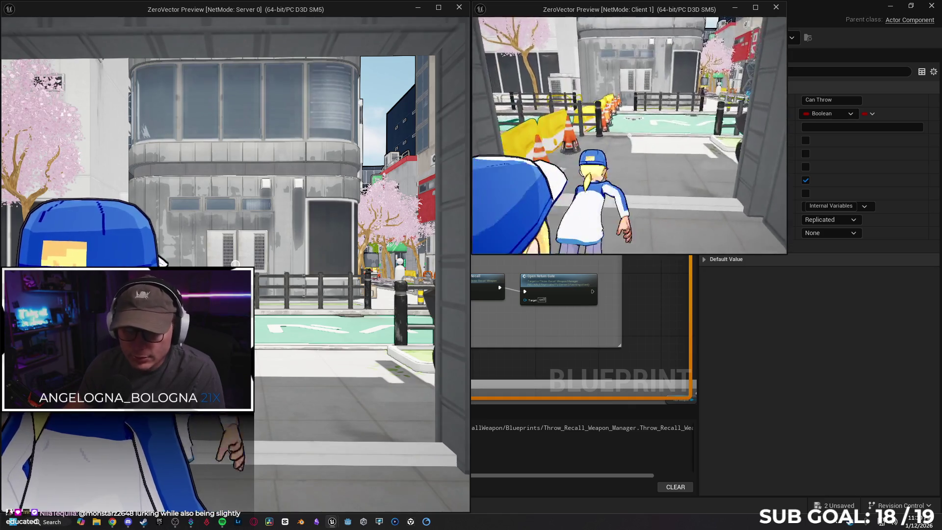
{"action": "key", "text": "w"}
{"action": "key", "text": "w"}
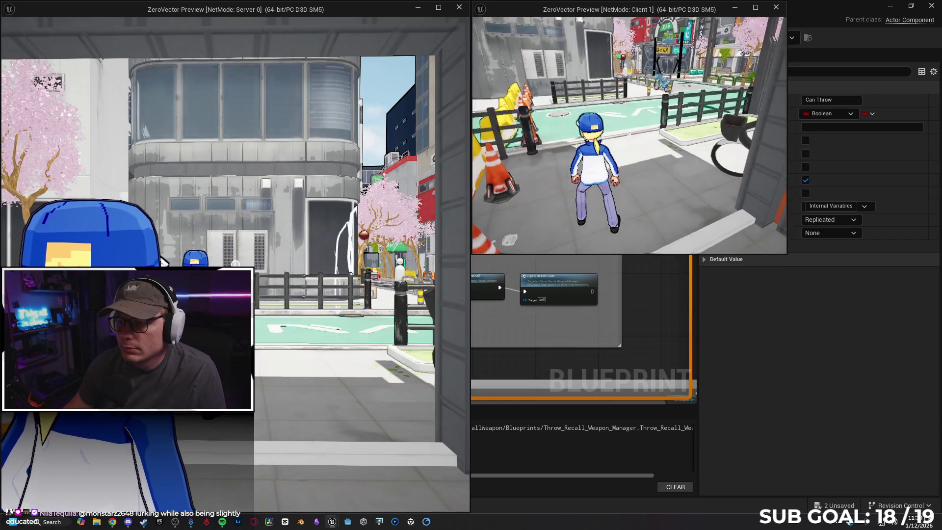
{"action": "key", "text": "w"}
{"action": "left_click", "coordinate": [629, 135]}
{"action": "left_click", "coordinate": [629, 138]}
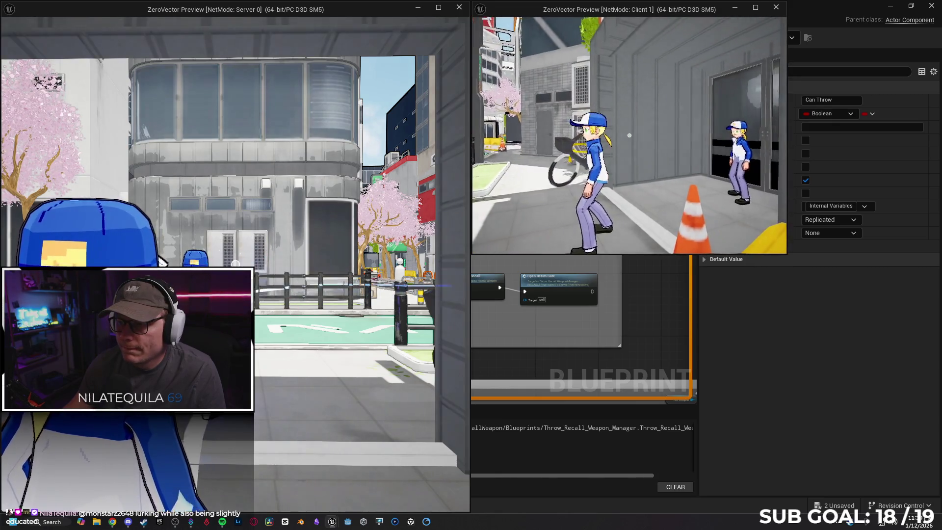
{"action": "left_click", "coordinate": [629, 138]}
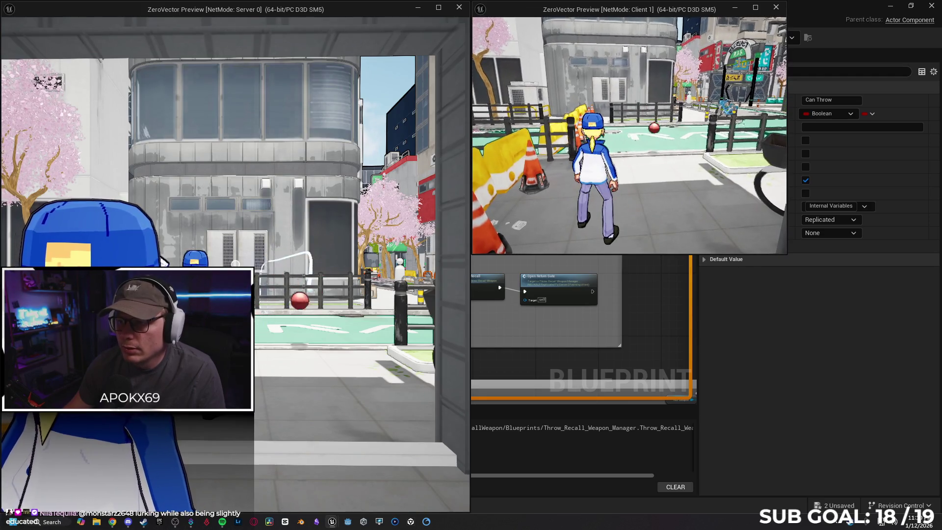
{"action": "key", "text": "Escape"}
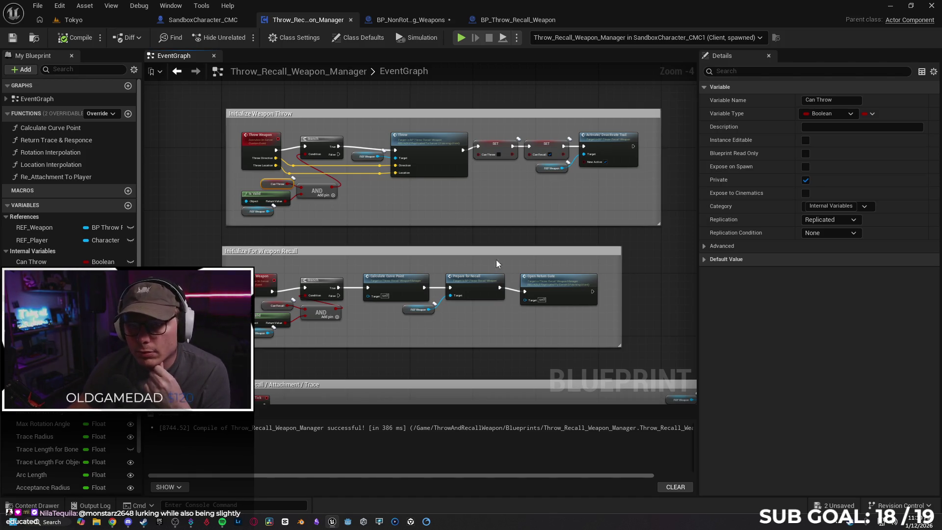
Start a new play session, run the client character forward, then end it
{"action": "left_click", "coordinate": [461, 39]}
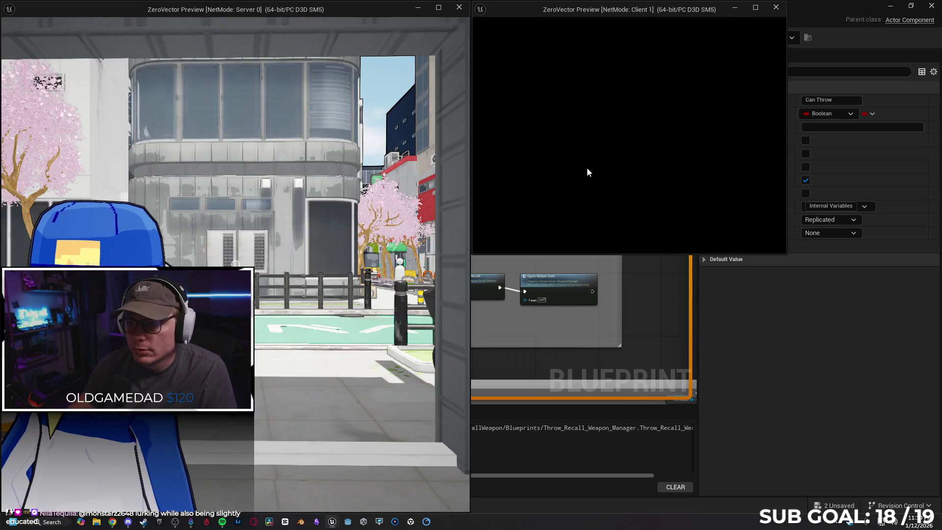
{"action": "left_click", "coordinate": [631, 162]}
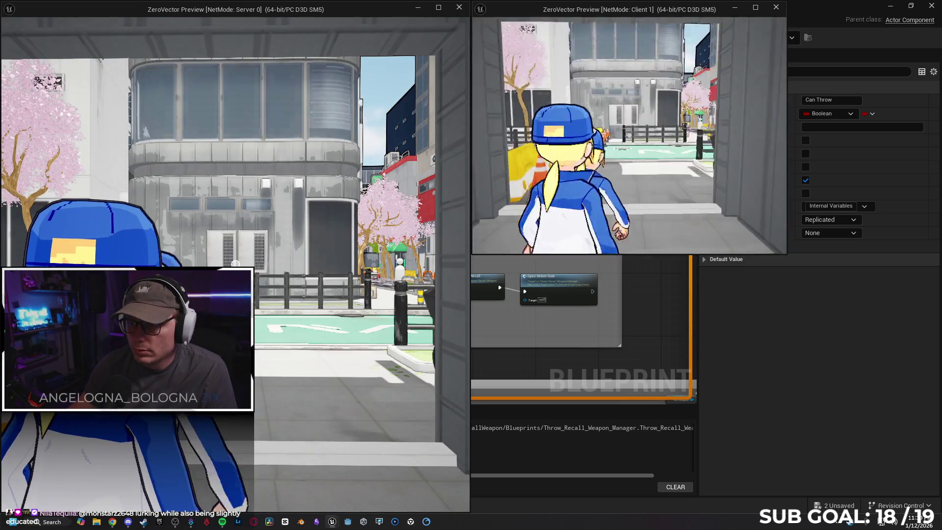
{"action": "key", "text": "w"}
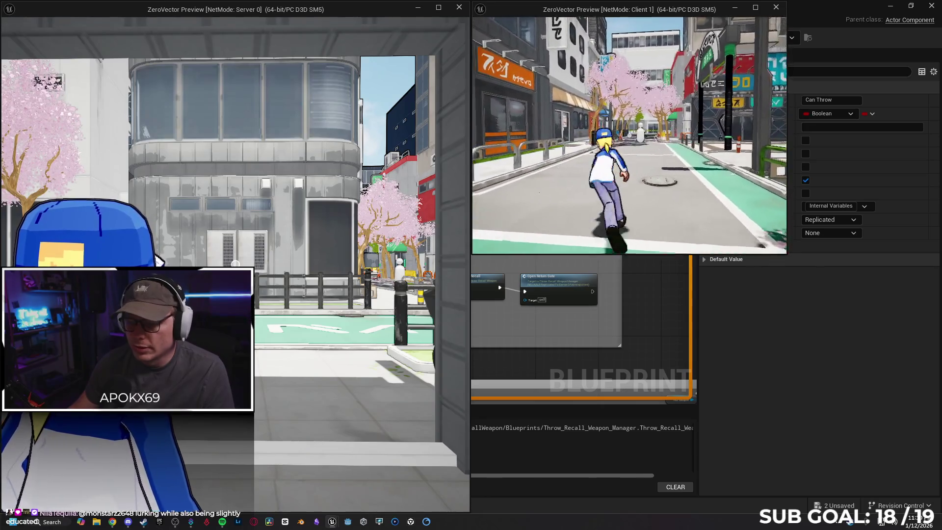
{"action": "key", "text": "Escape"}
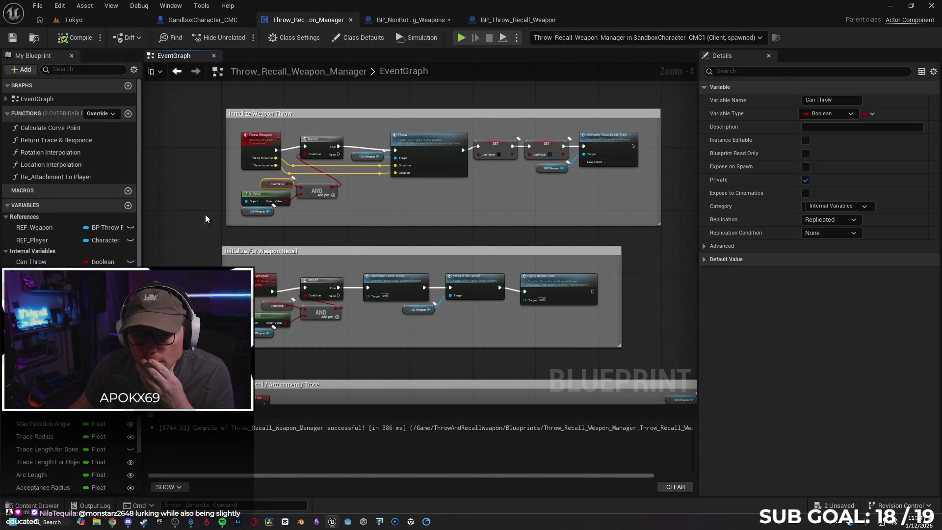
Pan to the Weapon Recall / Attachment / Trace group and check Open Return Gate's Replicates setting
{"action": "left_click_drag", "start_coordinate": [190, 218], "coordinate": [197, 125]}
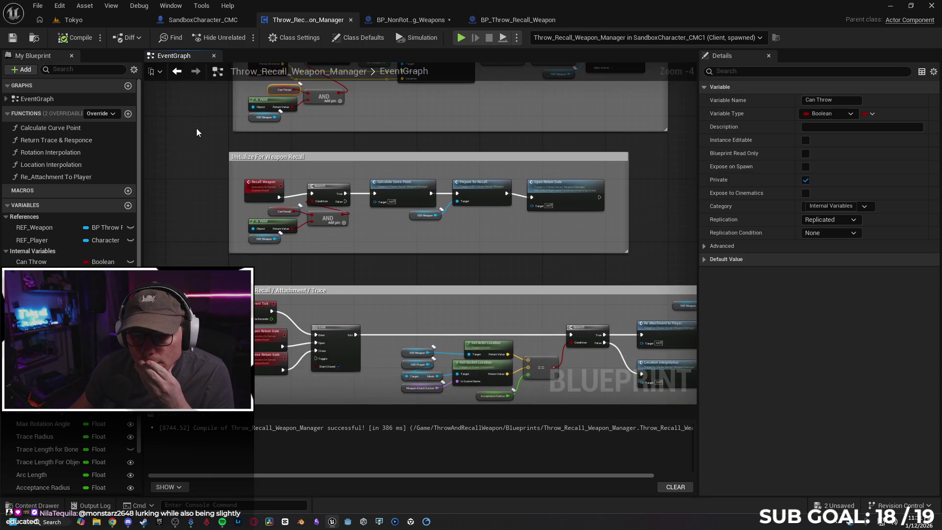
{"action": "mouse_move", "coordinate": [191, 196]}
{"action": "left_mouse_down"}
{"action": "mouse_move", "coordinate": [196, 167]}
{"action": "mouse_move", "coordinate": [208, 158]}
{"action": "left_mouse_up"}
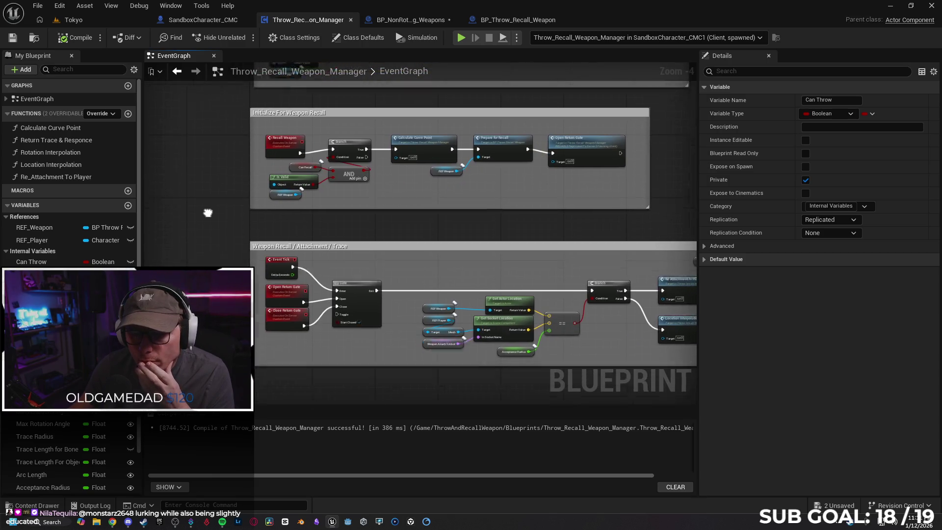
{"action": "left_click_drag", "start_coordinate": [208, 212], "coordinate": [186, 176]}
{"action": "left_click", "coordinate": [267, 253]}
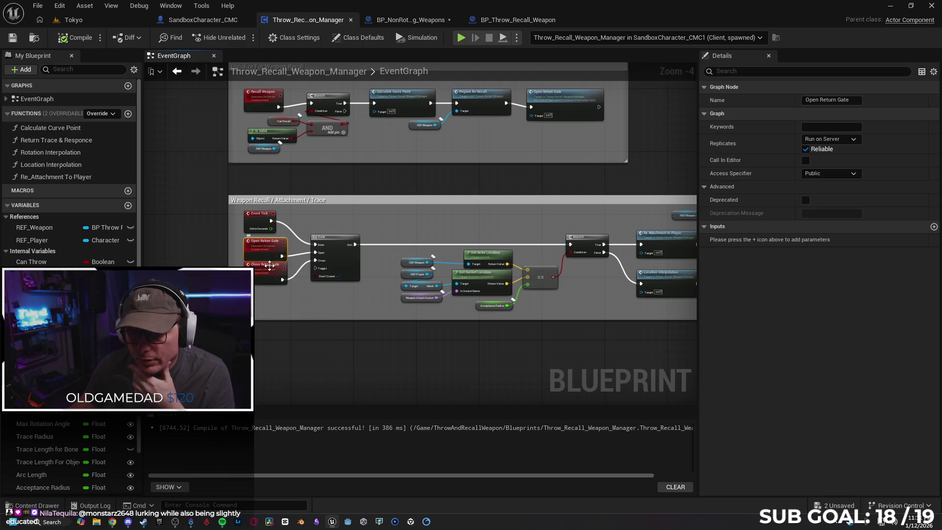
{"action": "left_click_drag", "start_coordinate": [225, 219], "coordinate": [257, 320]}
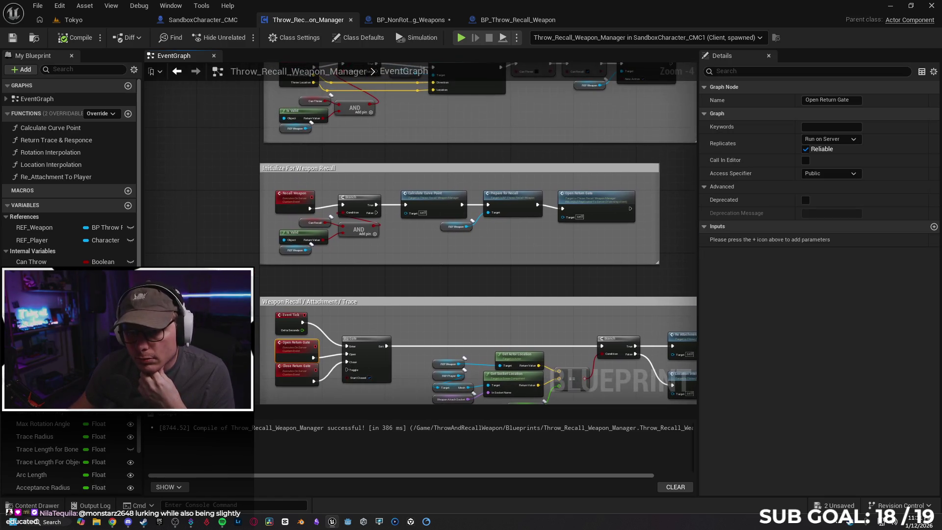
{"action": "left_click_drag", "start_coordinate": [235, 217], "coordinate": [244, 287]}
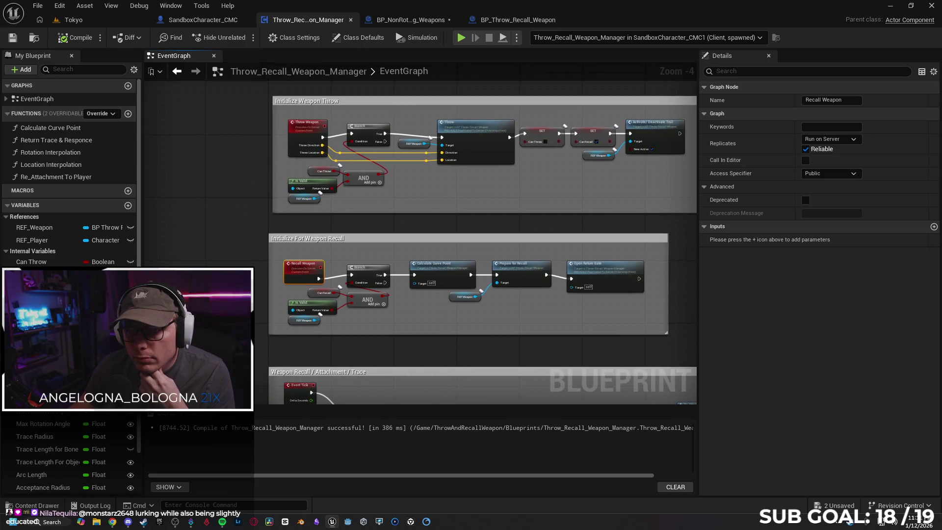
Set the Recall Weapon event's Replicates to Multicast
{"action": "left_click_drag", "start_coordinate": [638, 295], "coordinate": [625, 252]}
{"action": "left_click", "coordinate": [831, 139]}
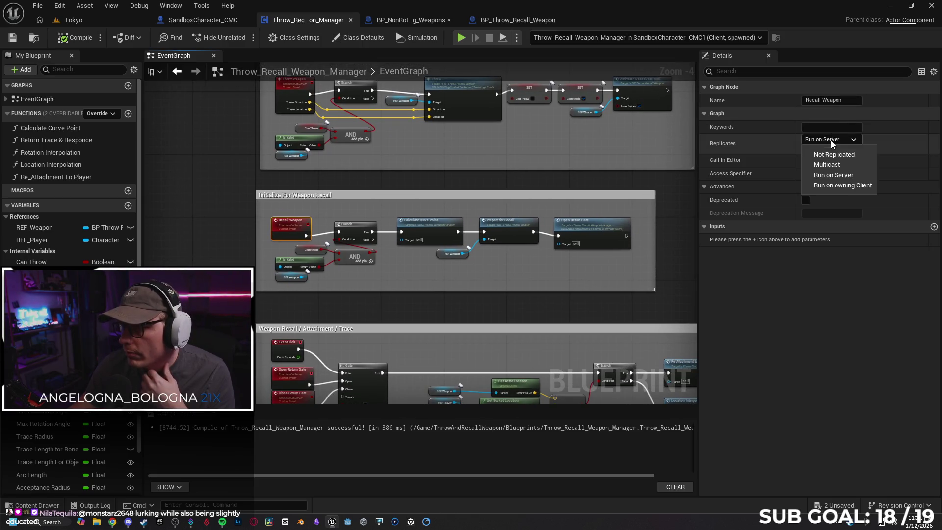
{"action": "left_click", "coordinate": [840, 175]}
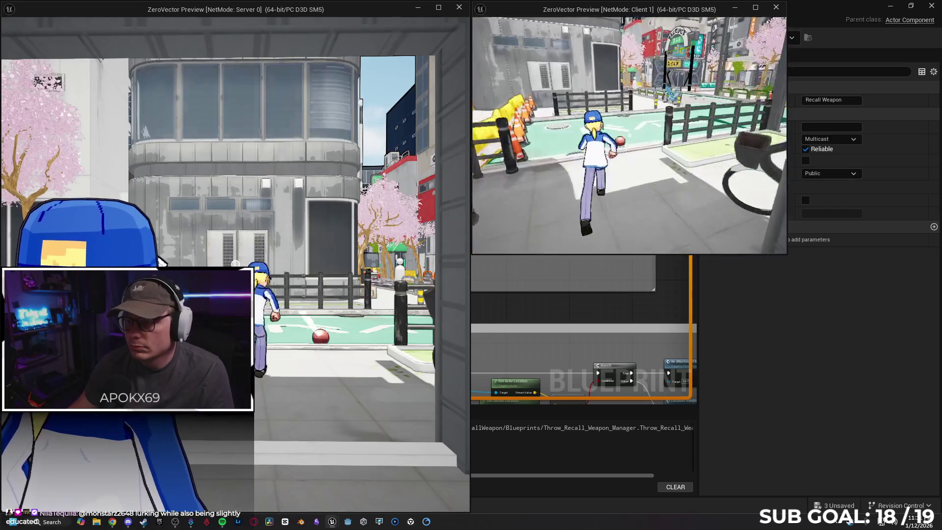
Playtest as the client: run forward, throw the ball, run to it, then stop
{"action": "key", "text": "w"}
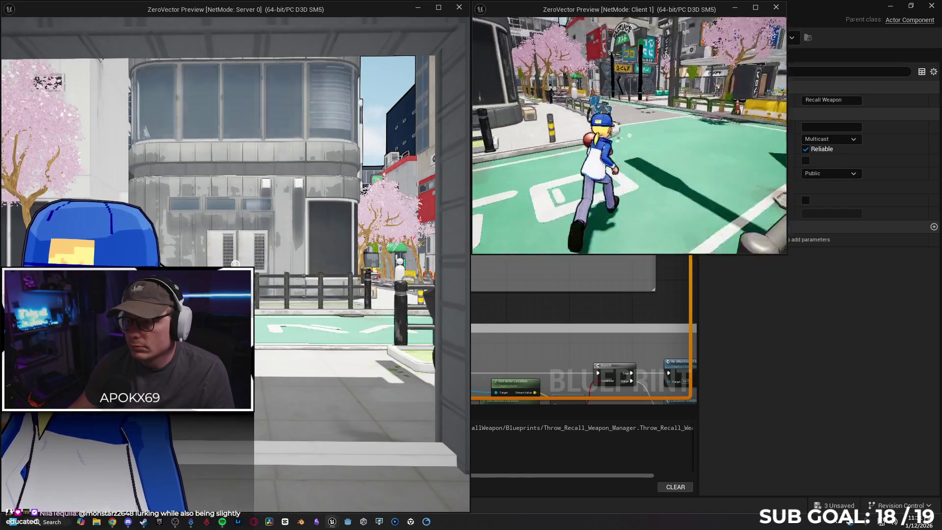
{"action": "key", "text": "w"}
{"action": "key", "text": "w"}
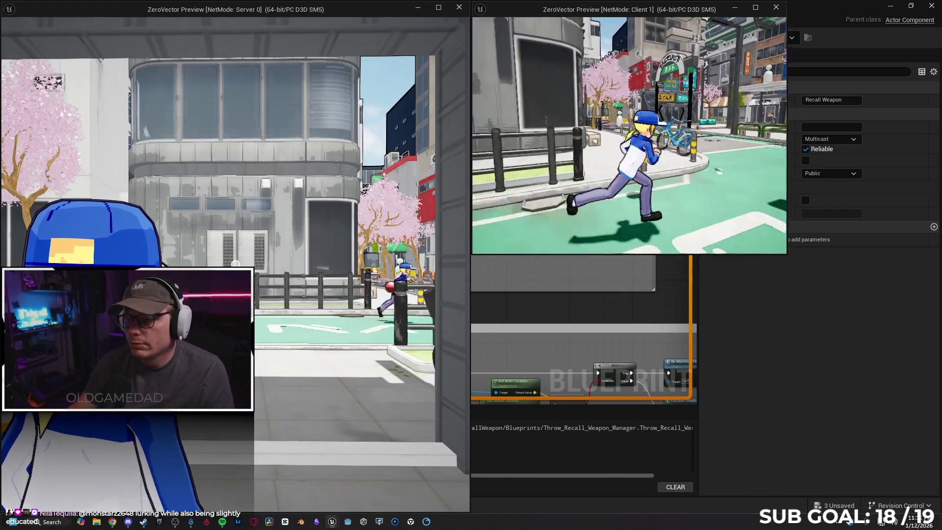
{"action": "key", "text": "w"}
{"action": "key", "text": "w"}
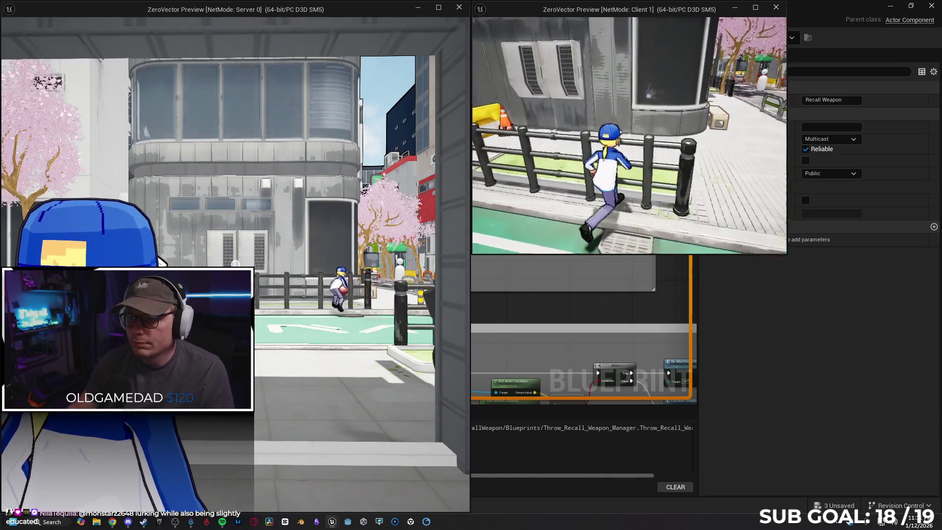
{"action": "key", "text": "w"}
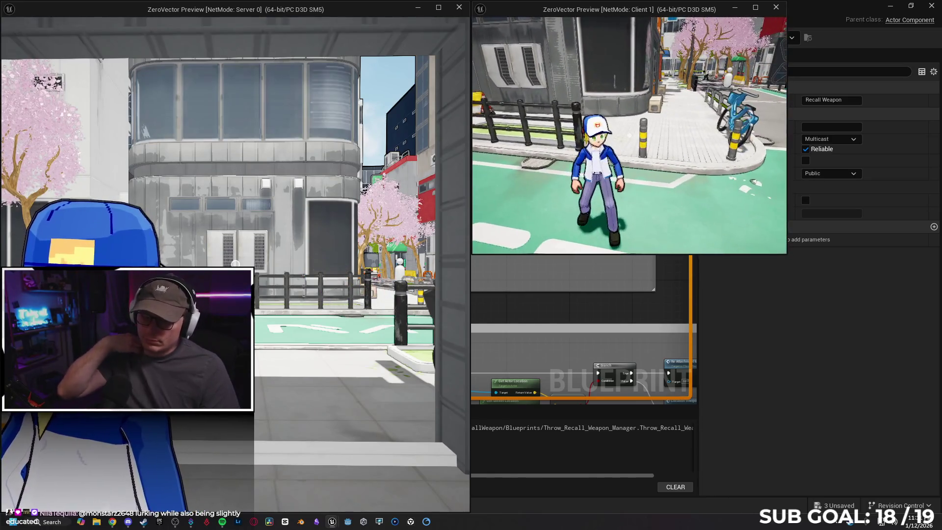
{"action": "key", "text": "Escape"}
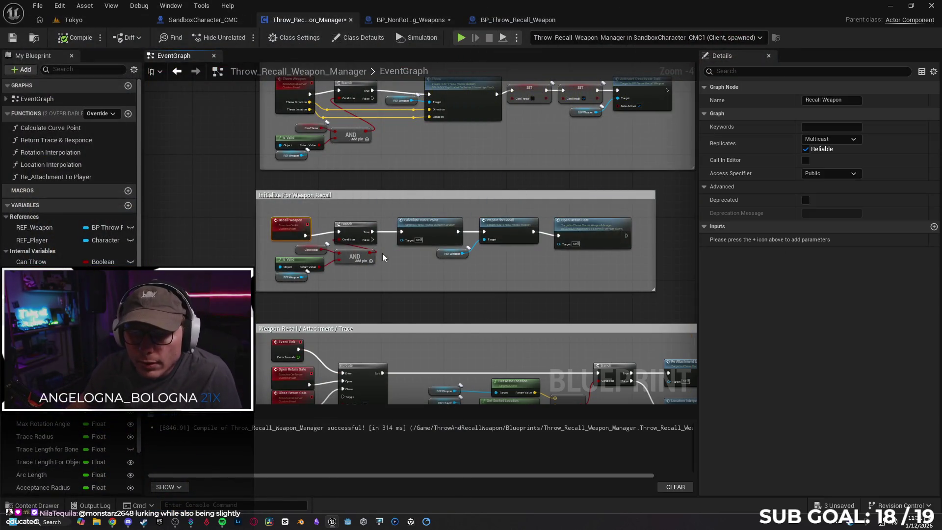
Set both Open Return Gate and Close Return Gate to replicate as Multicast
{"action": "left_click_drag", "start_coordinate": [183, 333], "coordinate": [187, 269]}
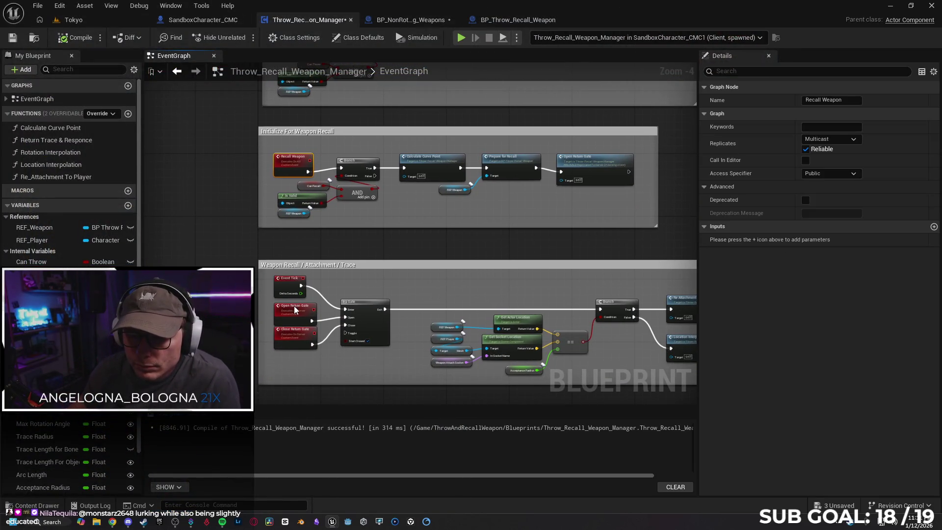
{"action": "left_click", "coordinate": [829, 139]}
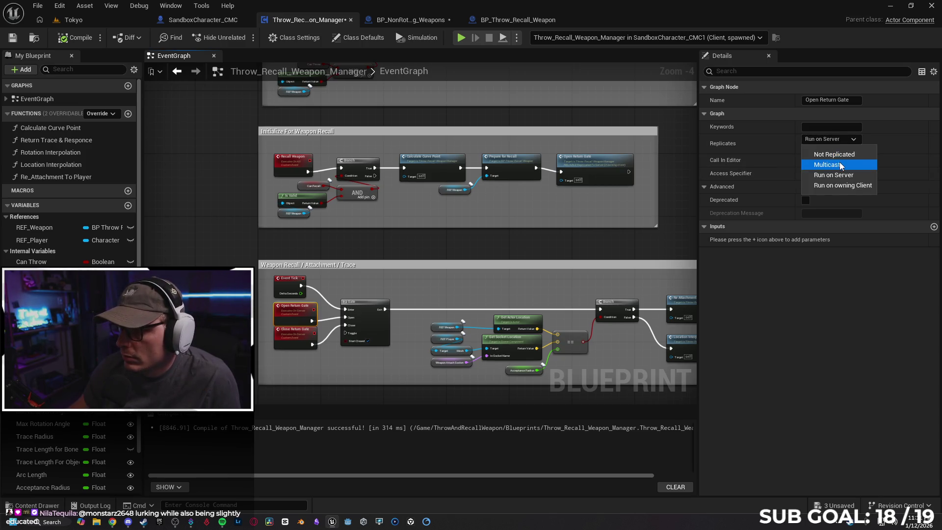
{"action": "left_click", "coordinate": [839, 161]}
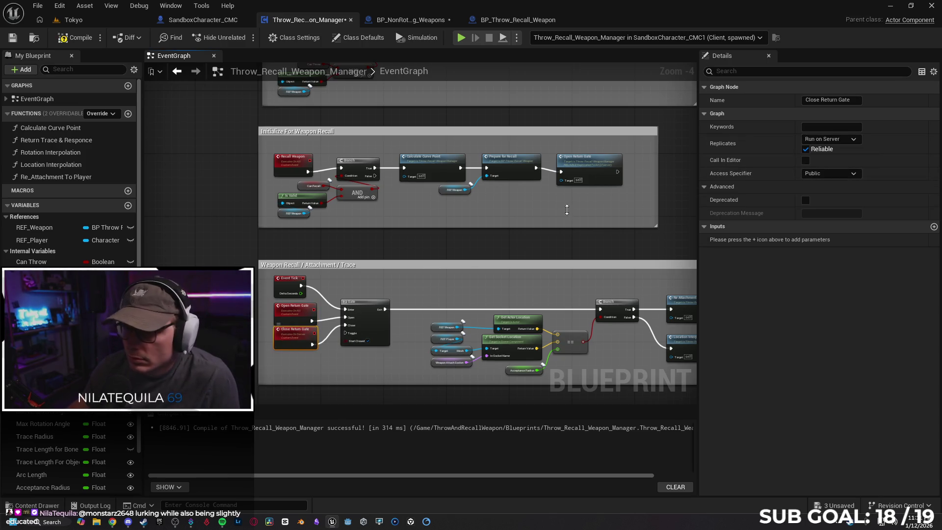
{"action": "left_click", "coordinate": [829, 139]}
{"action": "left_click", "coordinate": [826, 163]}
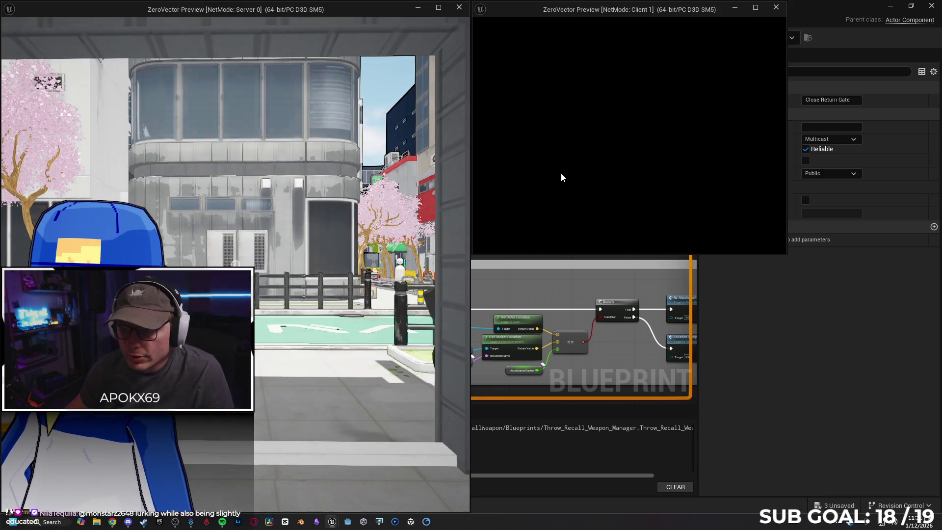
Playtest the ball throw in the client window, then stop the session
{"action": "left_click", "coordinate": [576, 164]}
{"action": "key", "text": "w"}
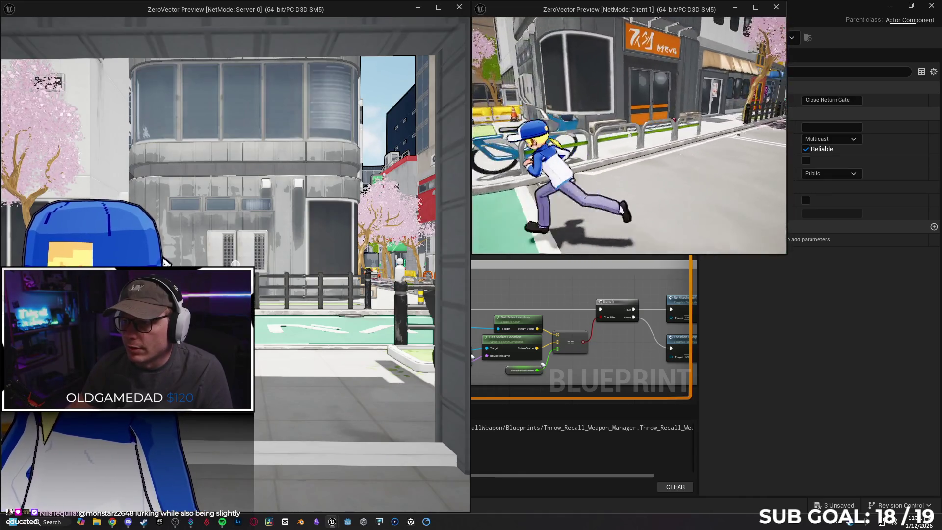
{"action": "key", "text": "e"}
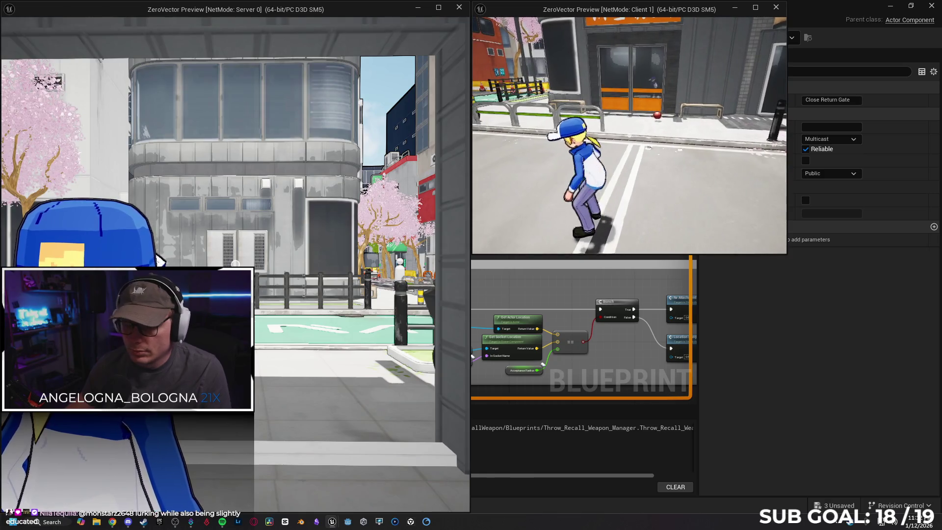
{"action": "key", "text": "alt+Tab"}
{"action": "key", "text": "Escape"}
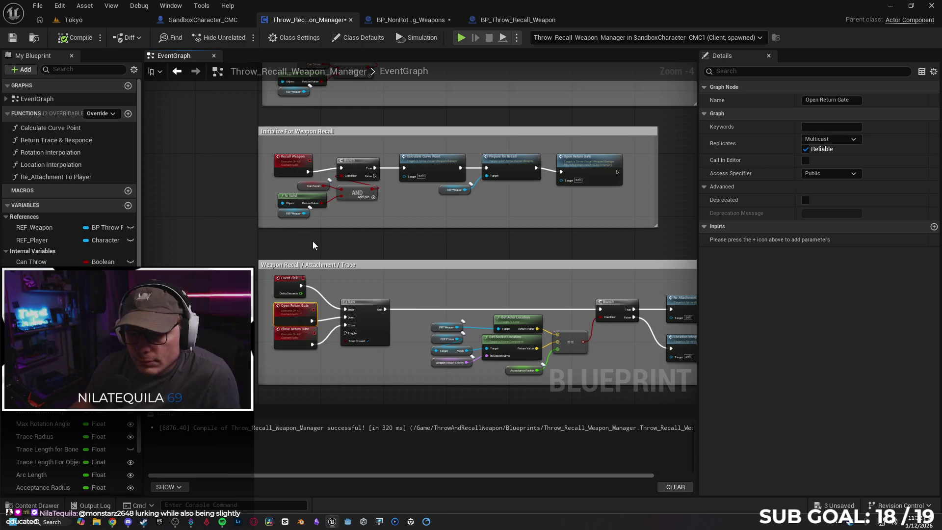
In BP_Throw_Recall_Weapon, set Open Throw Gate and Open Recall Gate to Multicast
{"action": "left_click", "coordinate": [411, 19]}
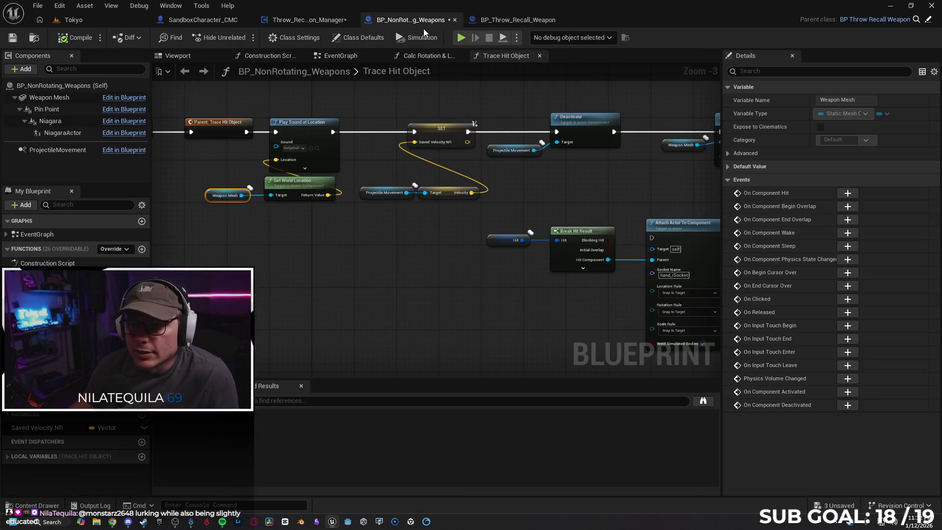
{"action": "left_click", "coordinate": [516, 19]}
{"action": "left_click", "coordinate": [285, 152]}
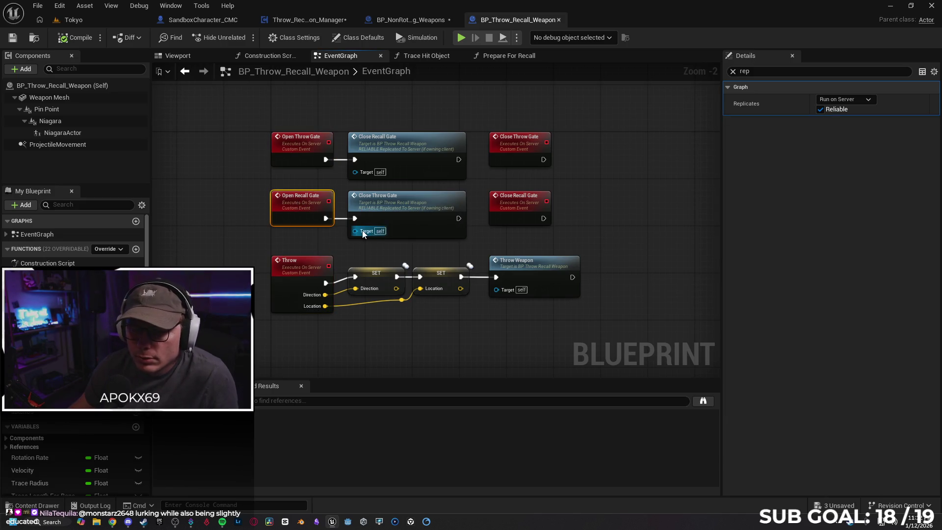
{"action": "left_click", "coordinate": [312, 285]}
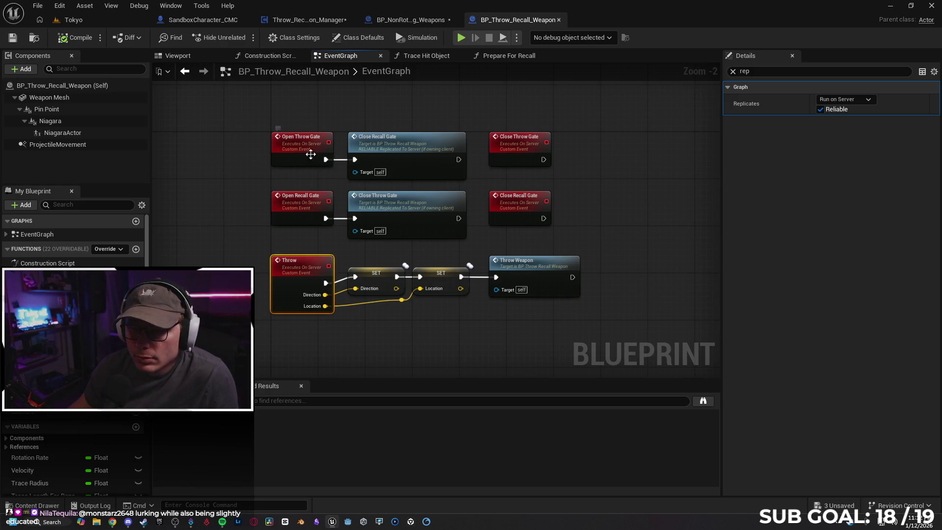
{"action": "left_click", "coordinate": [840, 99]}
{"action": "left_click", "coordinate": [839, 122]}
{"action": "left_click", "coordinate": [308, 195]}
{"action": "left_click", "coordinate": [855, 99]}
{"action": "left_click", "coordinate": [837, 136]}
Set Throw, Close Throw Gate and Close Recall Gate to Multicast, then launch a server-client play test
{"action": "left_click", "coordinate": [308, 265]}
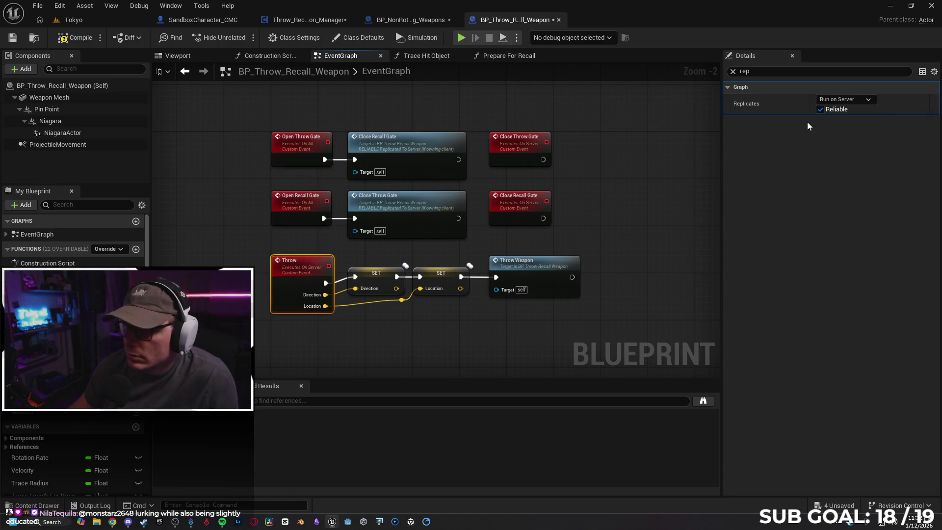
{"action": "left_click", "coordinate": [844, 99]}
{"action": "left_click", "coordinate": [841, 127]}
{"action": "left_click", "coordinate": [526, 150]}
{"action": "left_click", "coordinate": [834, 100]}
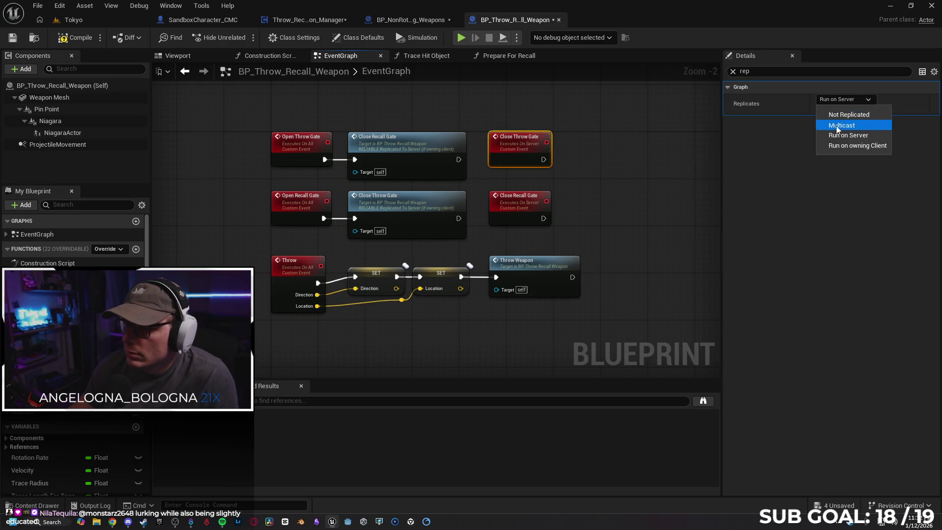
{"action": "left_click", "coordinate": [840, 126]}
{"action": "left_click", "coordinate": [521, 205]}
{"action": "left_click", "coordinate": [833, 100]}
{"action": "left_click", "coordinate": [836, 126]}
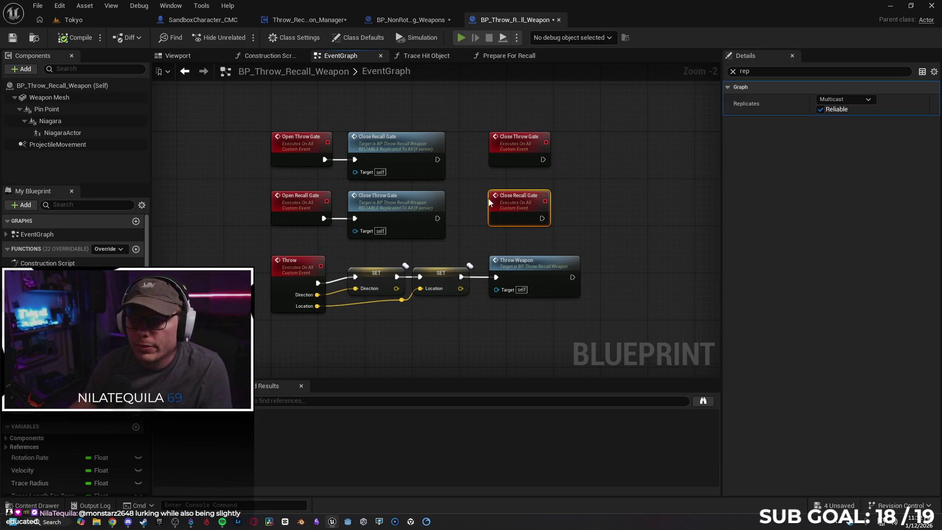
{"action": "key", "text": "alt+p"}
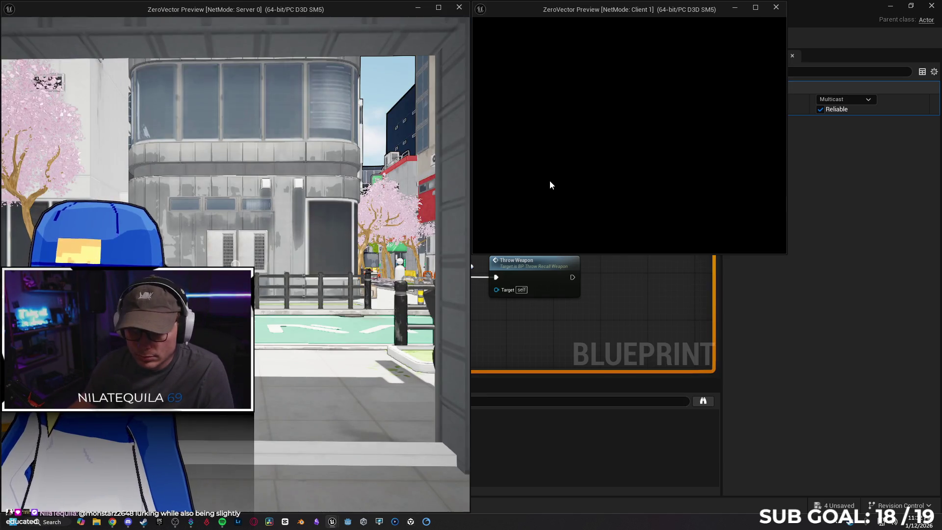
Stop the play test and inspect the manager's Recall Weapon and Close Return Gate replication
{"action": "key", "text": "Escape"}
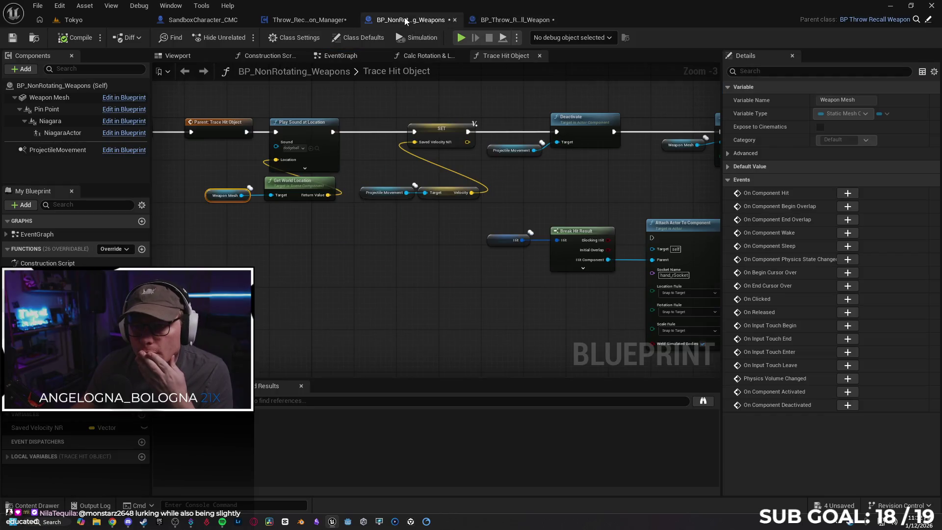
{"action": "mouse_move", "coordinate": [474, 268]}
{"action": "left_mouse_down"}
{"action": "mouse_move", "coordinate": [358, 249]}
{"action": "mouse_move", "coordinate": [230, 263]}
{"action": "left_mouse_up"}
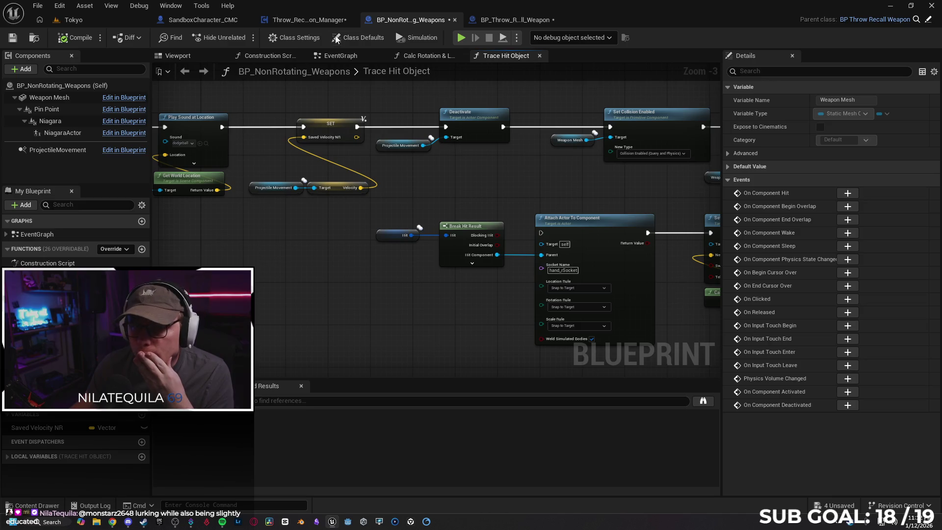
{"action": "left_click", "coordinate": [295, 19]}
{"action": "left_click", "coordinate": [276, 169]}
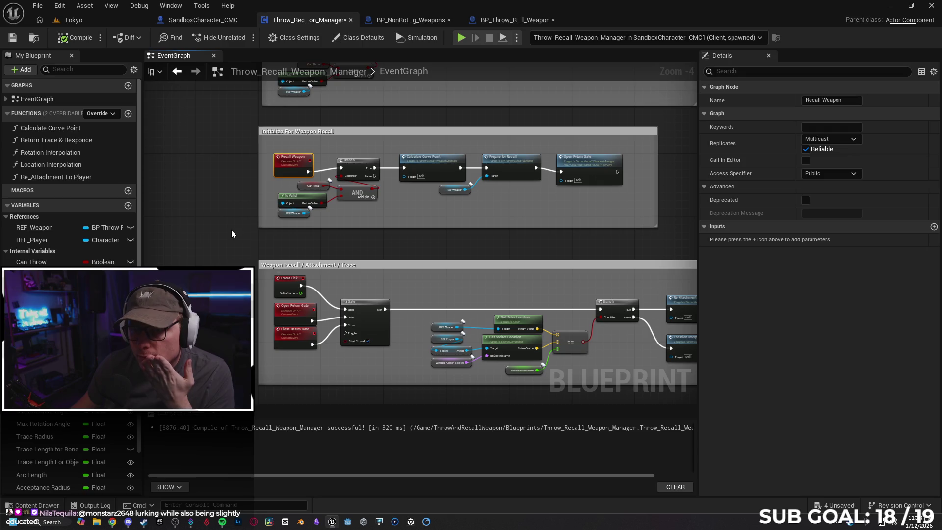
{"action": "left_click", "coordinate": [292, 282]}
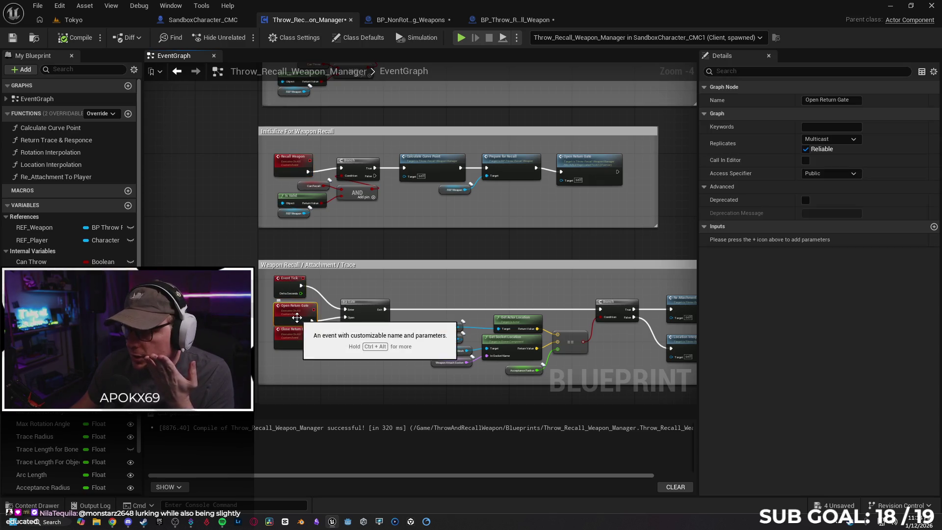
{"action": "left_click", "coordinate": [291, 335]}
Check Throw Weapon and Recall Weapon replication, then open the Calculate Curve Point function graph
{"action": "left_click_drag", "start_coordinate": [318, 250], "coordinate": [167, 219]}
{"action": "mouse_move", "coordinate": [319, 201]}
{"action": "left_mouse_down"}
{"action": "mouse_move", "coordinate": [370, 320]}
{"action": "mouse_move", "coordinate": [451, 342]}
{"action": "left_mouse_up"}
{"action": "left_click", "coordinate": [283, 131]}
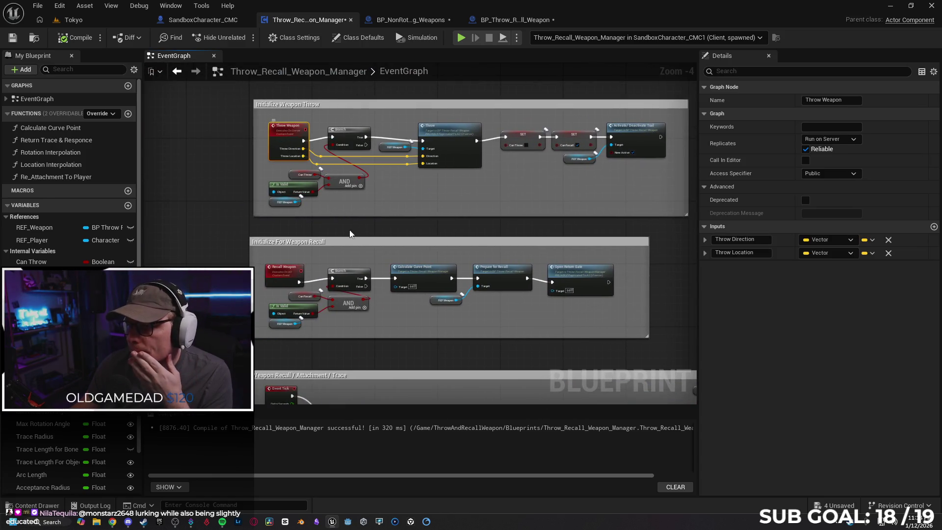
{"action": "left_click_drag", "start_coordinate": [359, 226], "coordinate": [349, 177]}
{"action": "left_click", "coordinate": [279, 226]}
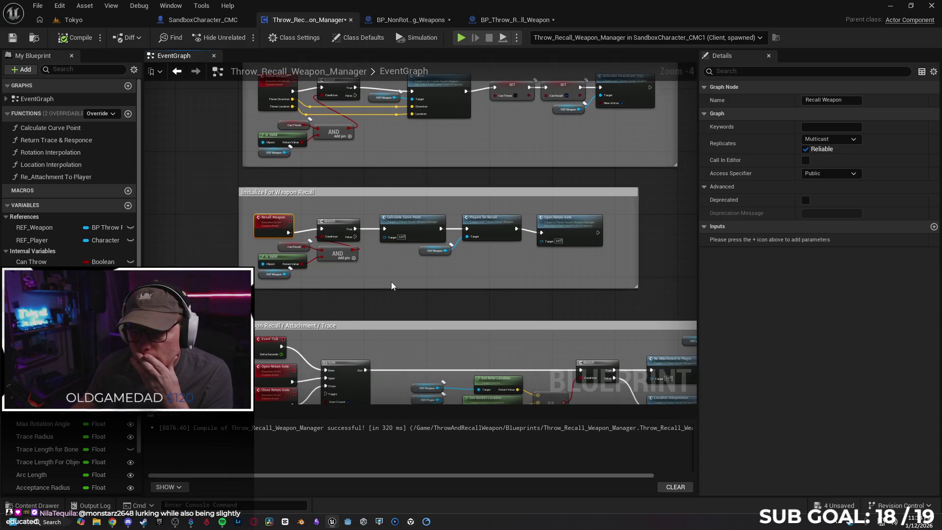
{"action": "double_click", "coordinate": [414, 221]}
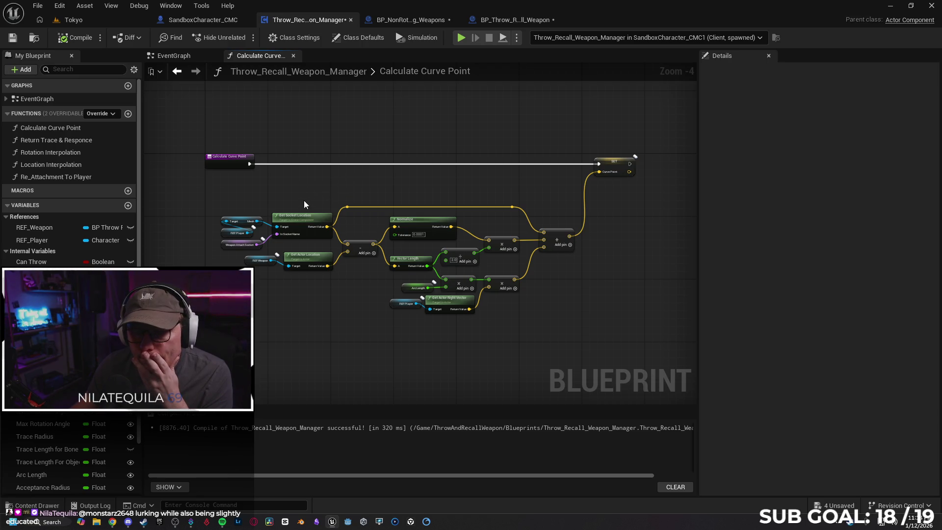
Inspect the Mesh variable's settings, including its advanced section
{"action": "left_click", "coordinate": [312, 218]}
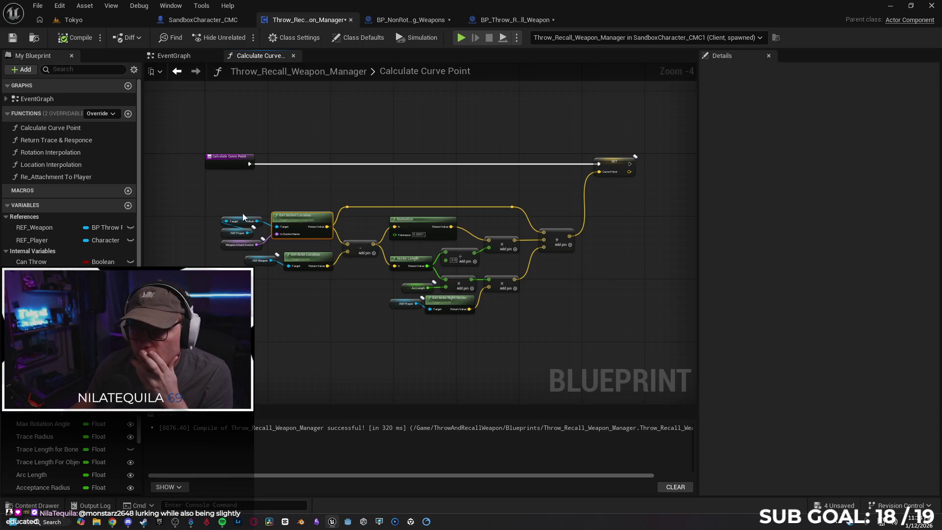
{"action": "left_click", "coordinate": [255, 222]}
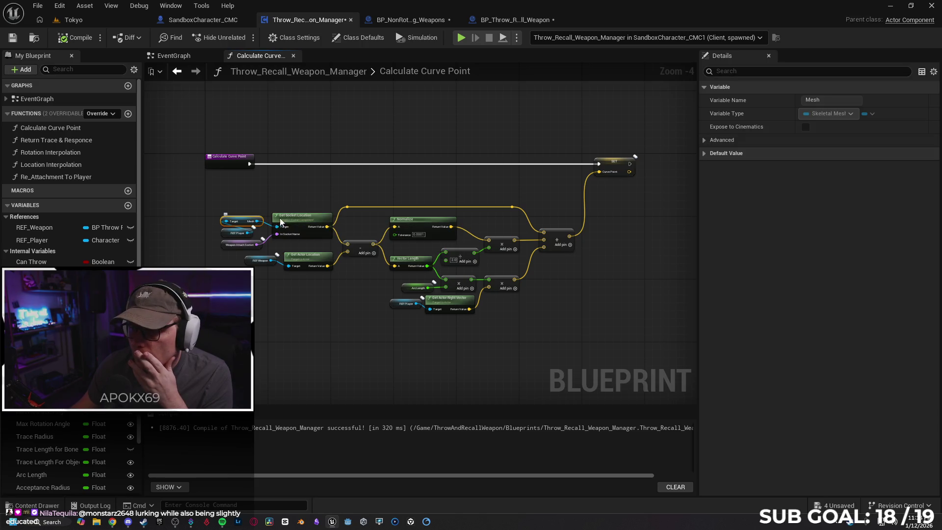
{"action": "left_click", "coordinate": [704, 140]}
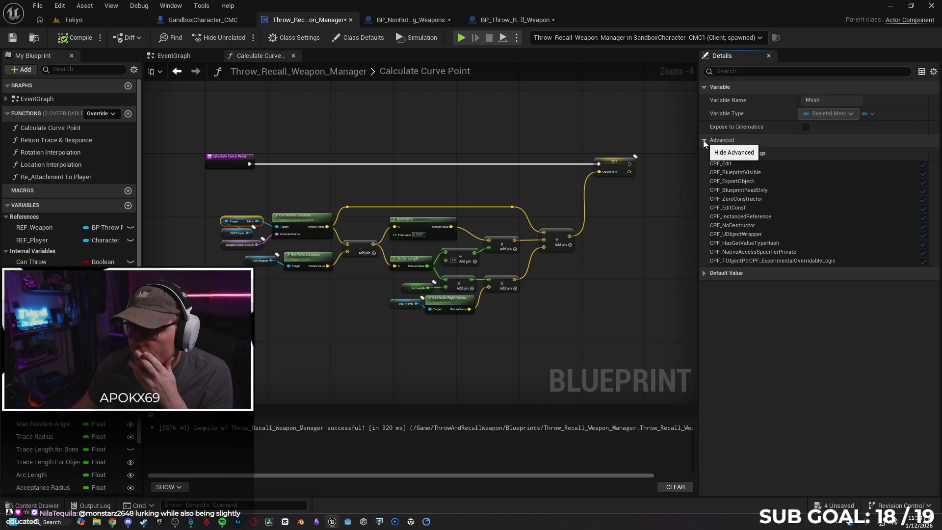
{"action": "left_click", "coordinate": [704, 141]}
Check REF_Player's replication, then close the Throw_Recall_Weapon_Manager tab
{"action": "left_click", "coordinate": [225, 233]}
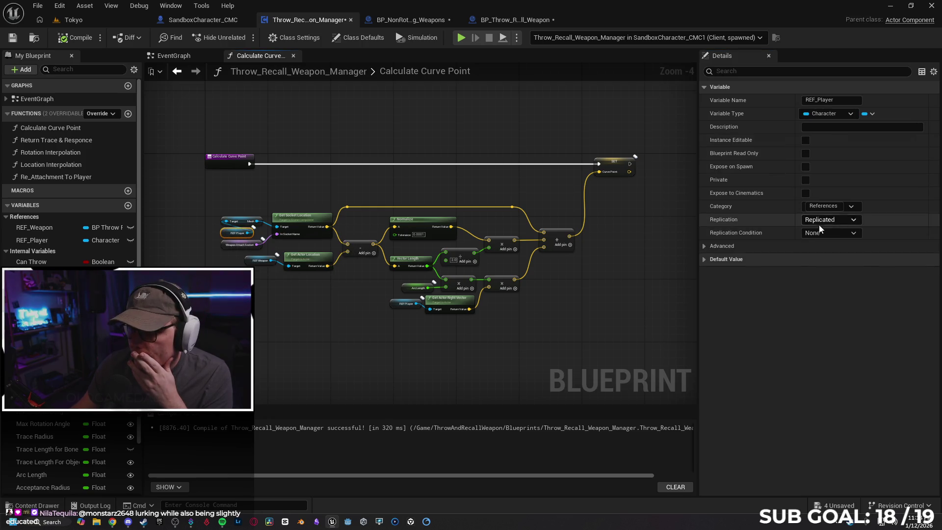
{"action": "scroll", "coordinate": [287, 295], "scroll_direction": "up", "scroll_amount": 1}
{"action": "mouse_move", "coordinate": [344, 288]}
{"action": "left_mouse_down"}
{"action": "mouse_move", "coordinate": [277, 294]}
{"action": "mouse_move", "coordinate": [327, 304]}
{"action": "left_mouse_up"}
{"action": "scroll", "coordinate": [278, 300], "scroll_direction": "down", "scroll_amount": 1}
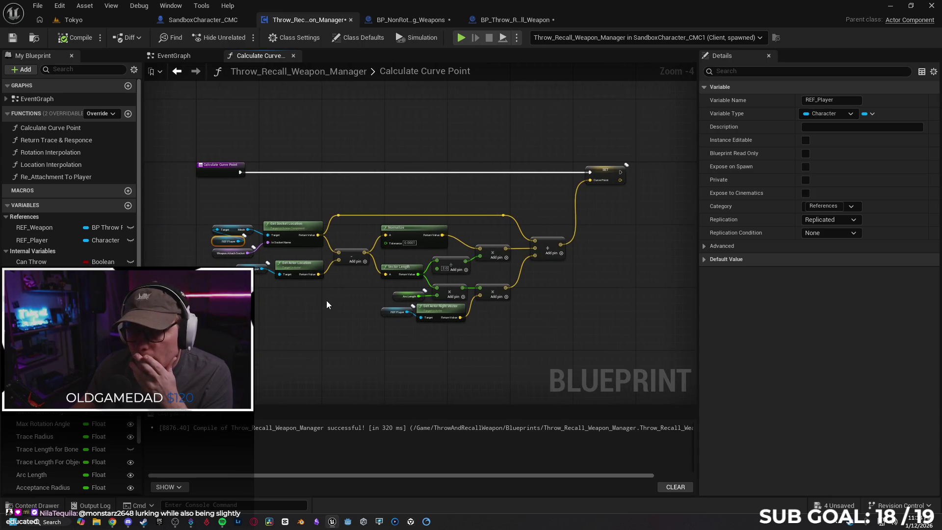
{"action": "left_click", "coordinate": [351, 20]}
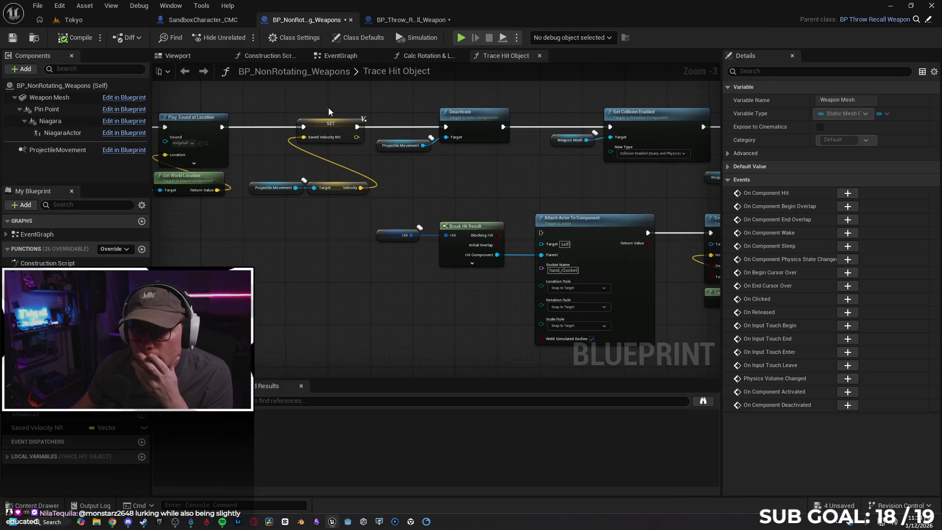
Save all four modified weapon blueprints with Save Selected
{"action": "left_click_drag", "start_coordinate": [486, 188], "coordinate": [368, 190]}
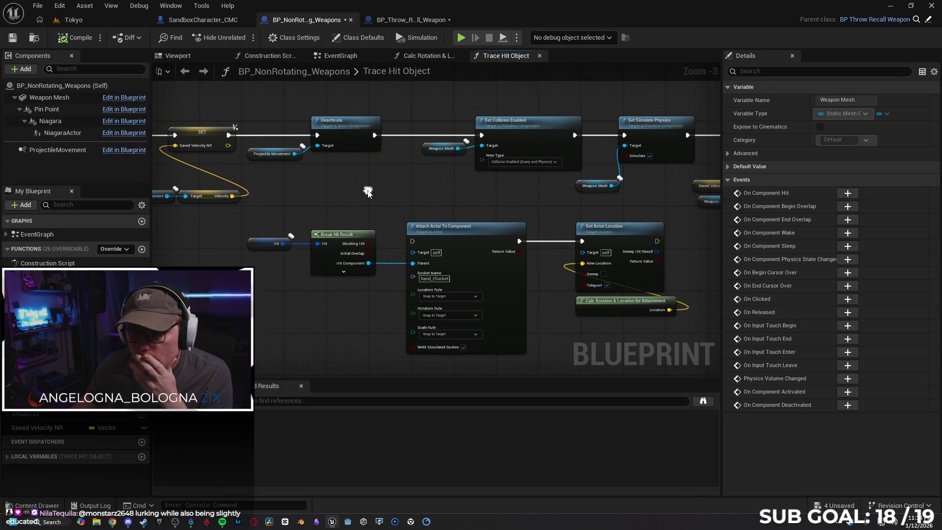
{"action": "left_click", "coordinate": [536, 126]}
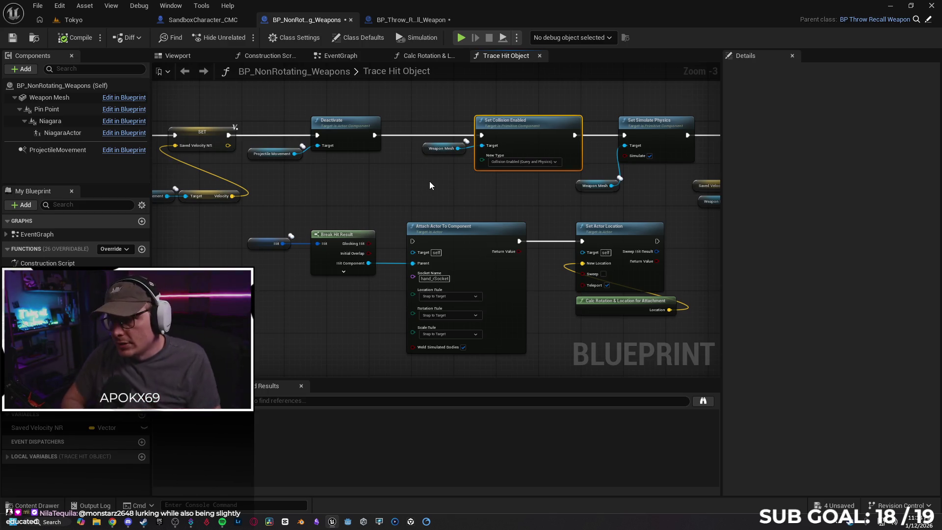
{"action": "left_click", "coordinate": [814, 504]}
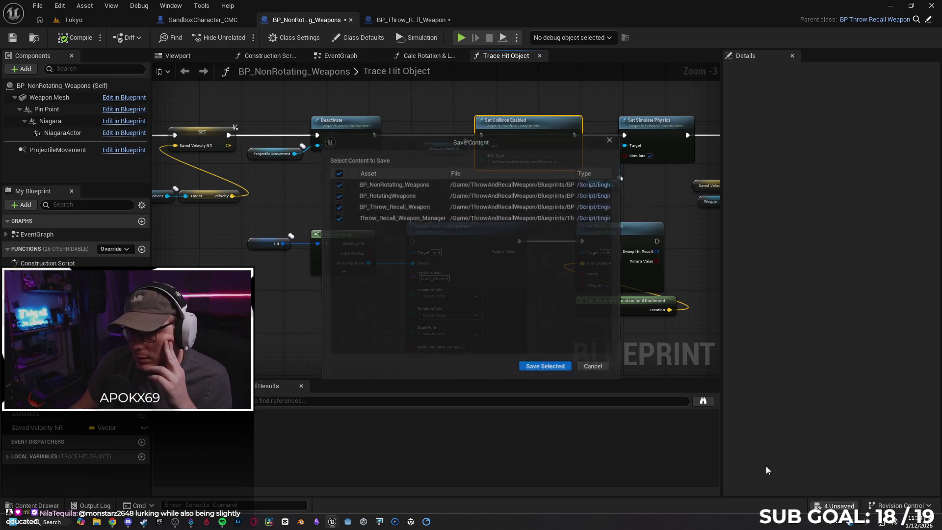
{"action": "left_click", "coordinate": [539, 374]}
Switch to BP_Throw_Recall_Weapon, select the Open Throw Gate event, and bring up the Gemini chat
{"action": "left_click_drag", "start_coordinate": [366, 227], "coordinate": [386, 203]}
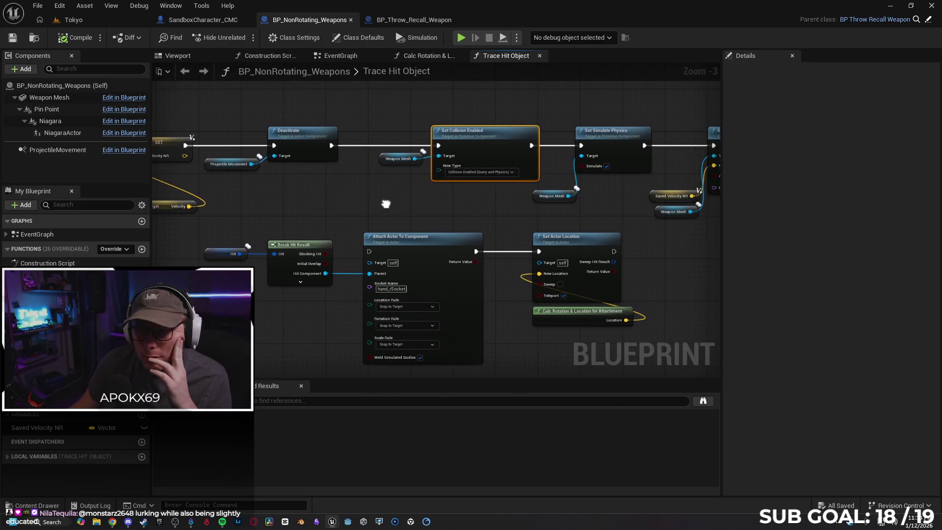
{"action": "left_click", "coordinate": [419, 20]}
{"action": "left_click", "coordinate": [288, 146]}
{"action": "left_click", "coordinate": [733, 71]}
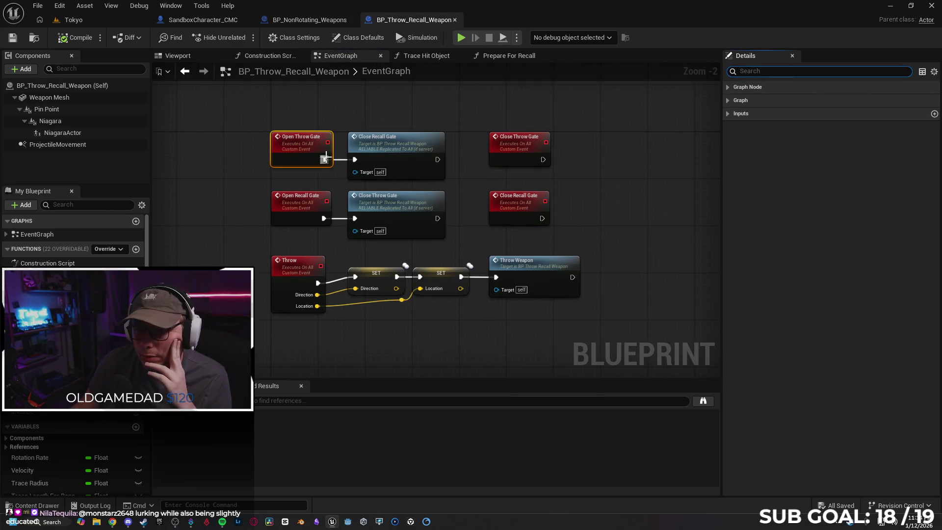
{"action": "left_click", "coordinate": [112, 525]}
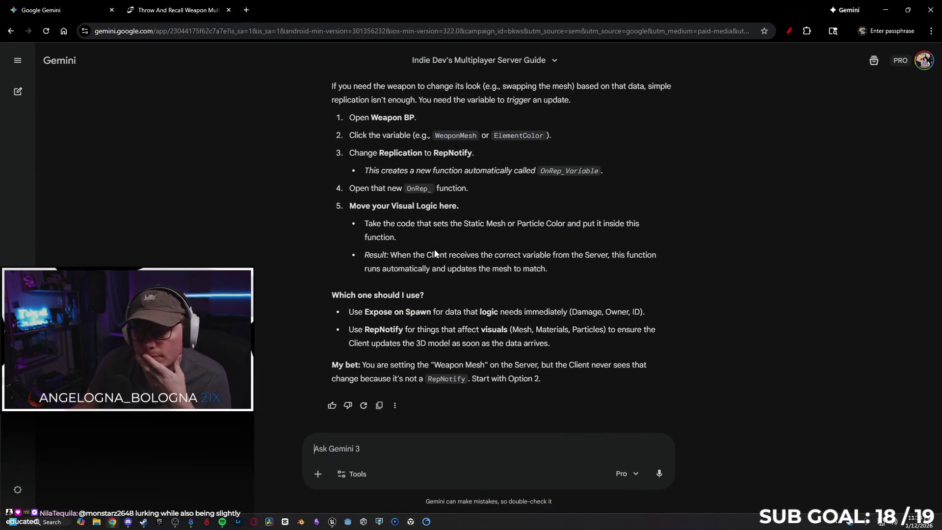
Scroll through Gemini's replication advice to the end of the answer
{"action": "scroll", "coordinate": [439, 247], "scroll_direction": "up", "scroll_amount": 3}
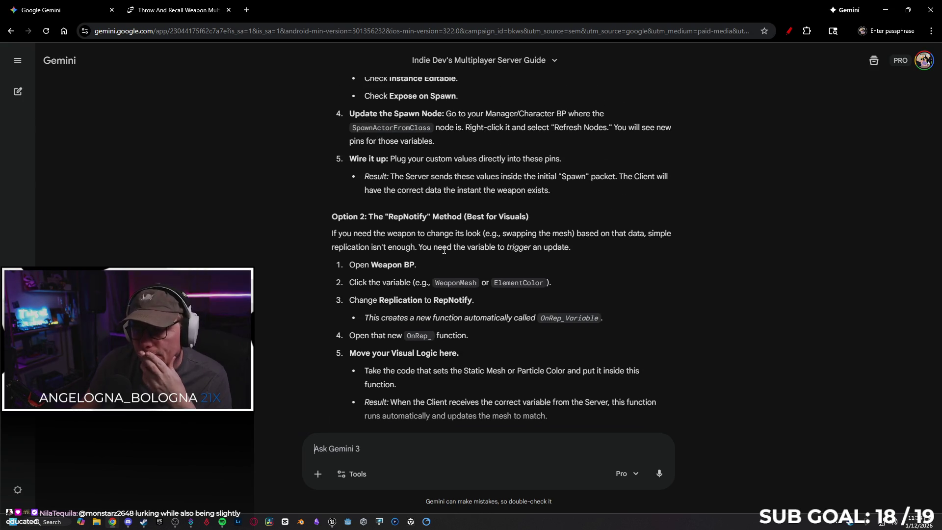
{"action": "scroll", "coordinate": [444, 250], "scroll_direction": "up", "scroll_amount": 2}
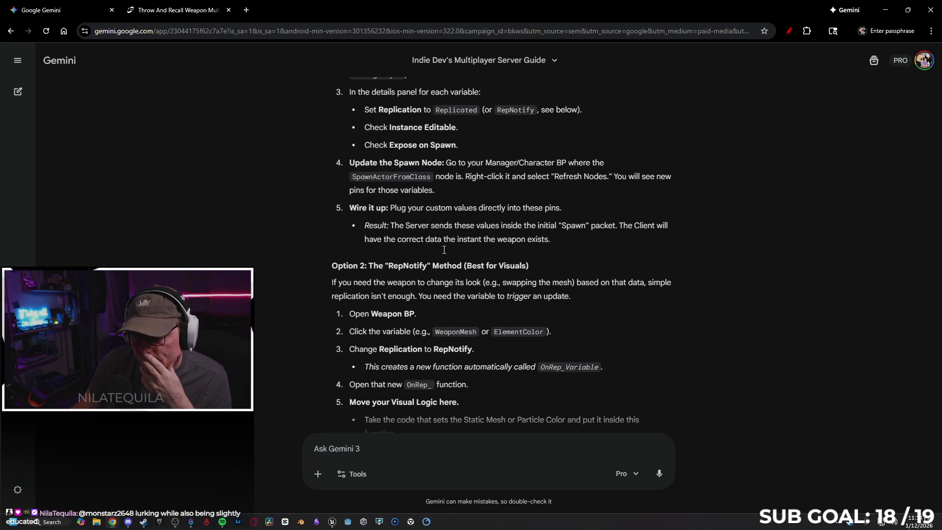
{"action": "scroll", "coordinate": [449, 249], "scroll_direction": "up", "scroll_amount": 1}
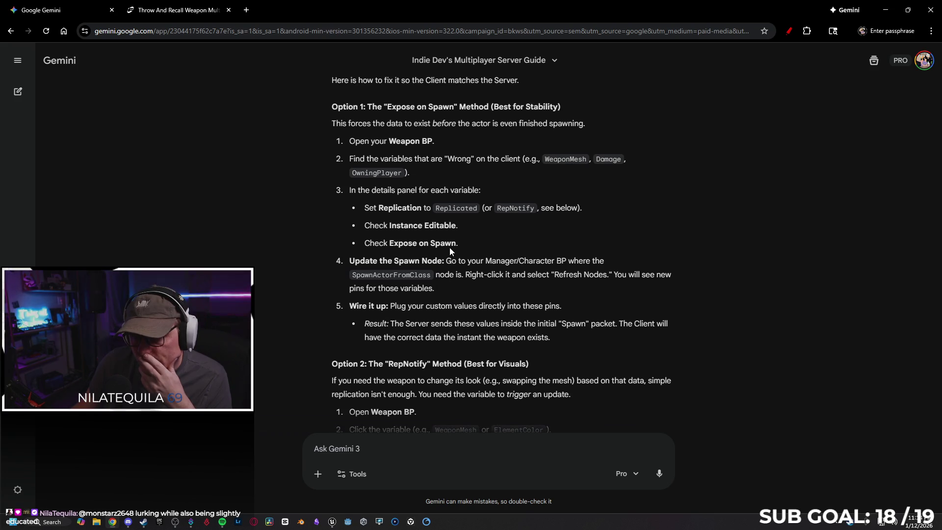
{"action": "scroll", "coordinate": [474, 259], "scroll_direction": "up", "scroll_amount": 4}
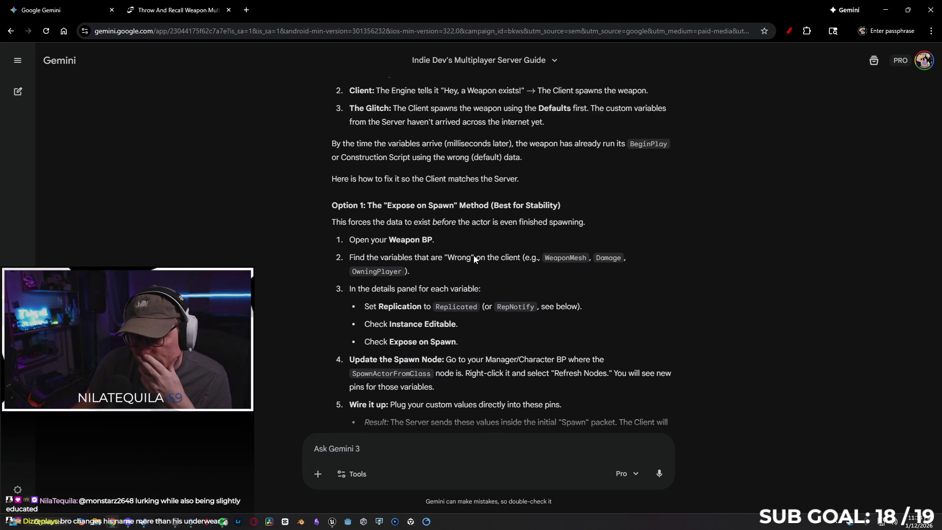
{"action": "scroll", "coordinate": [464, 266], "scroll_direction": "down", "scroll_amount": 10}
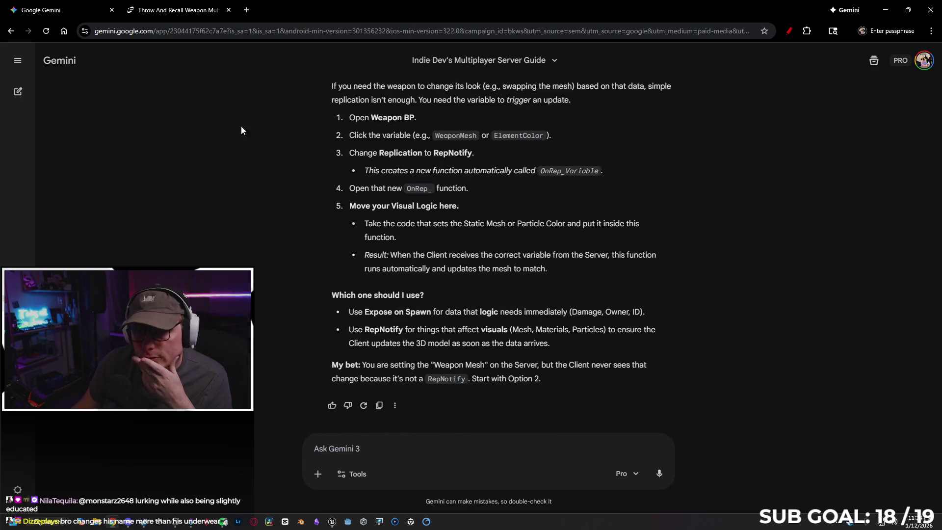
Return to the editor and view the Open Throw Gate event's graph settings in Details
{"action": "left_click", "coordinate": [907, 10]}
{"action": "left_click", "coordinate": [779, 79]}
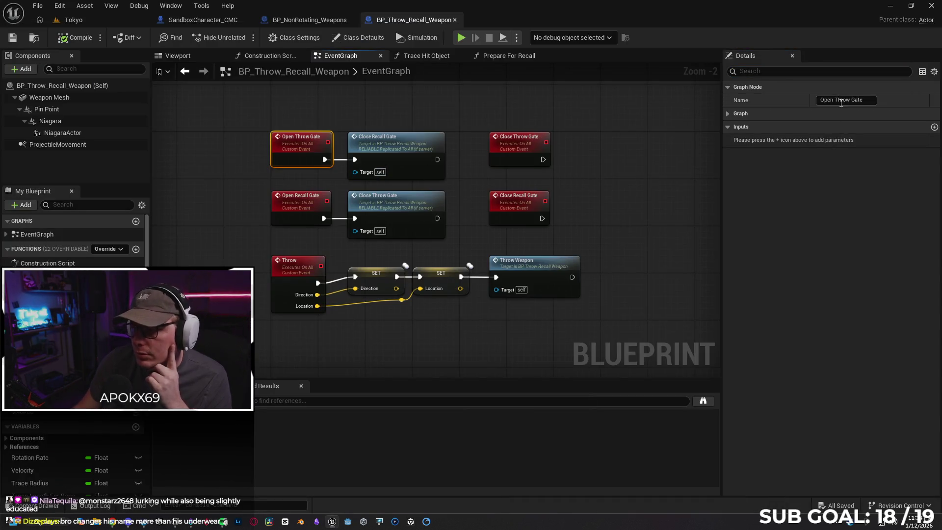
{"action": "left_click", "coordinate": [729, 114]}
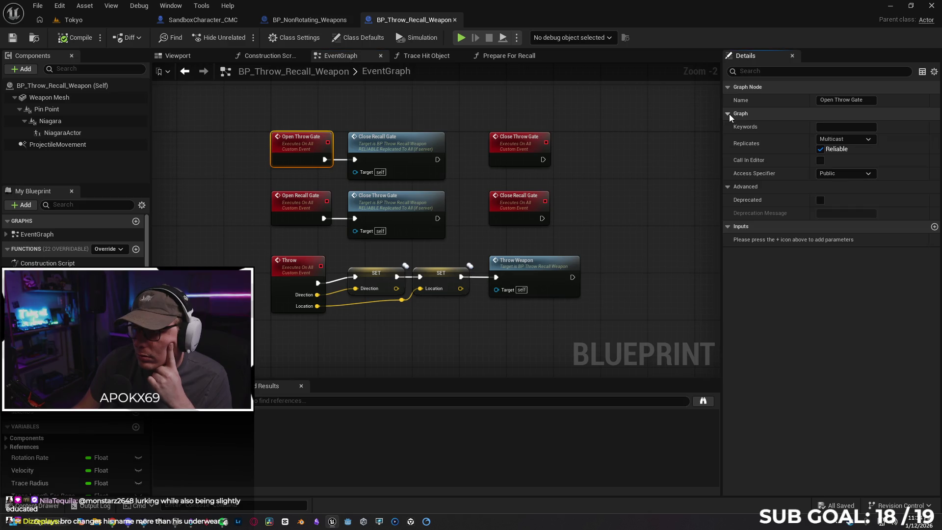
Set Open Throw Gate, Open Recall Gate and Throw to replicate as Run on Server
{"action": "left_click", "coordinate": [851, 140]}
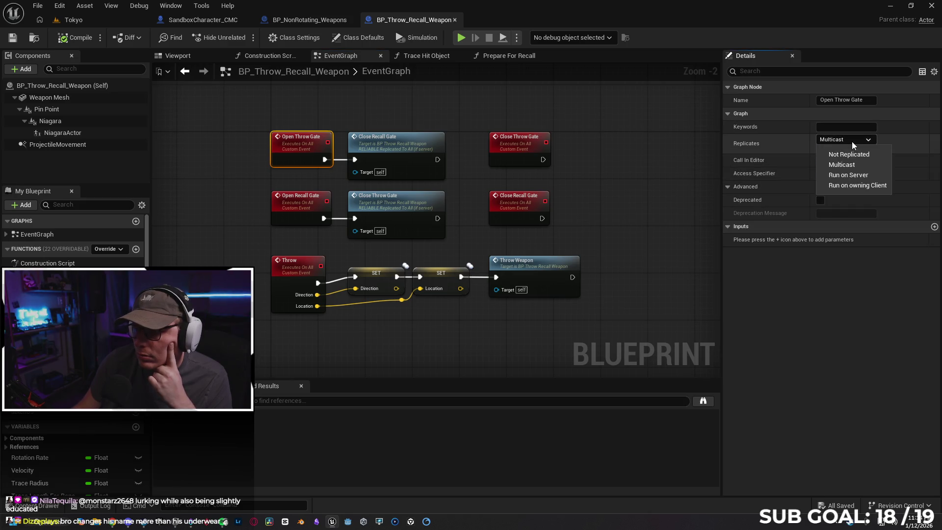
{"action": "left_click", "coordinate": [854, 174]}
{"action": "left_click", "coordinate": [291, 207]}
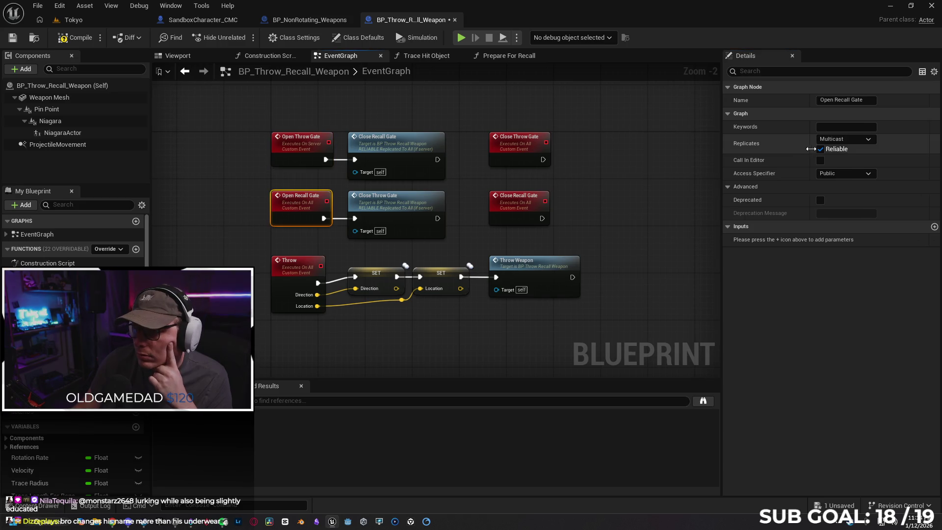
{"action": "left_click", "coordinate": [835, 143]}
{"action": "left_click", "coordinate": [844, 175]}
{"action": "left_click", "coordinate": [304, 263]}
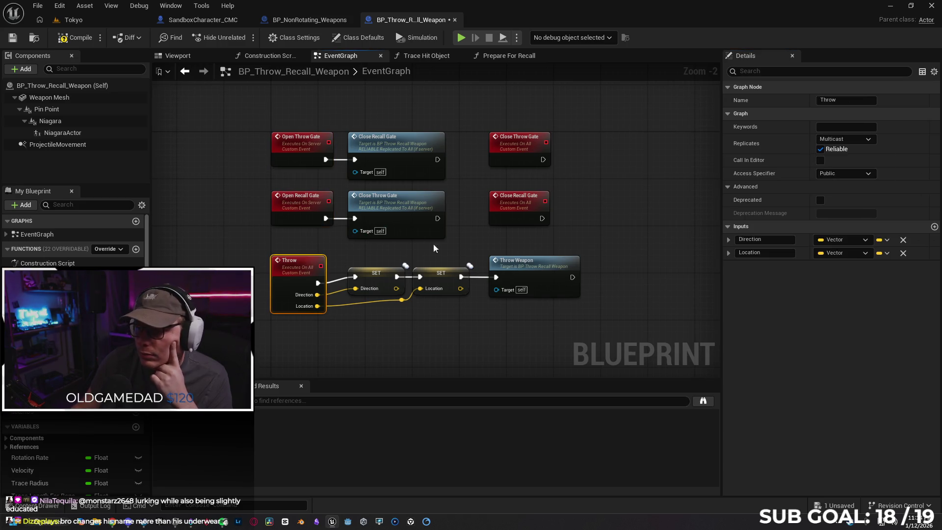
{"action": "left_click", "coordinate": [854, 140]}
{"action": "left_click", "coordinate": [854, 175]}
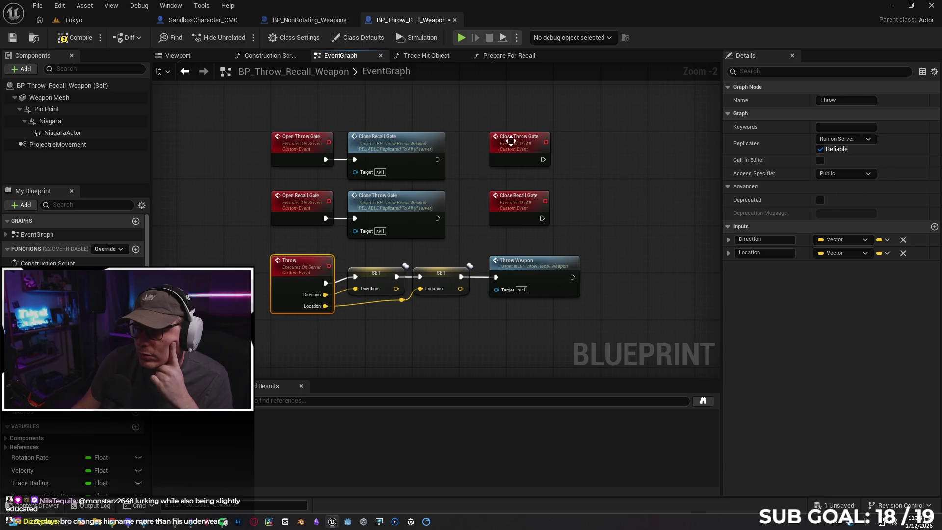
Set Close Throw Gate and Close Recall Gate to Run on Server
{"action": "left_click", "coordinate": [519, 142]}
{"action": "left_click", "coordinate": [849, 139]}
{"action": "left_click", "coordinate": [849, 180]}
{"action": "left_click", "coordinate": [520, 205]}
{"action": "left_click", "coordinate": [852, 140]}
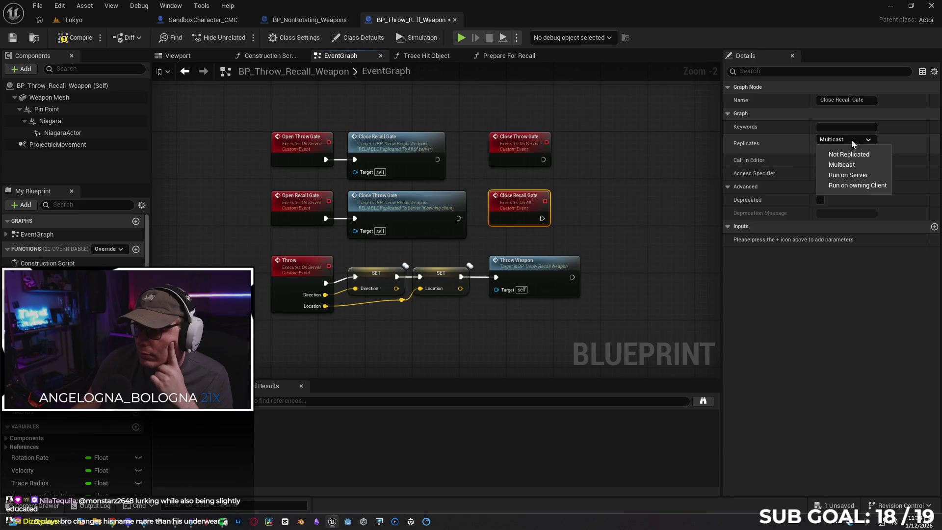
{"action": "left_click", "coordinate": [854, 177]}
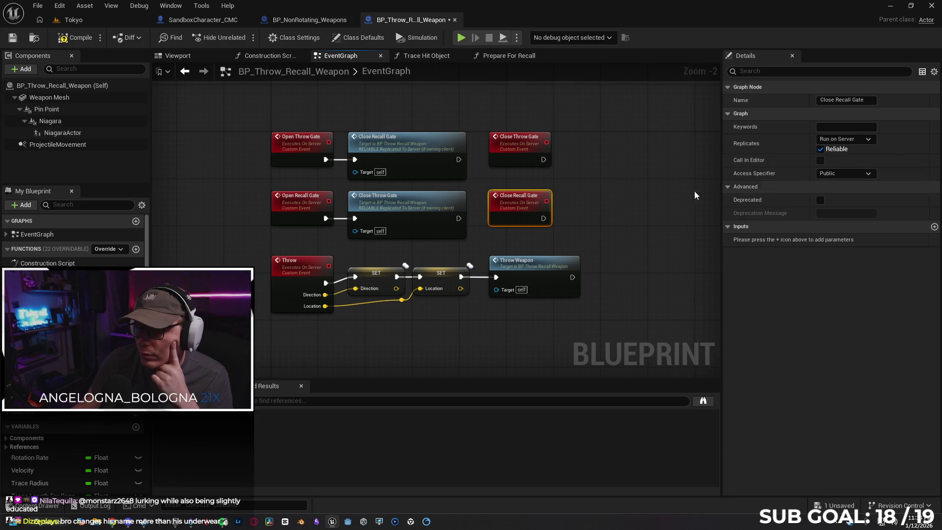
{"action": "left_click", "coordinate": [548, 259]}
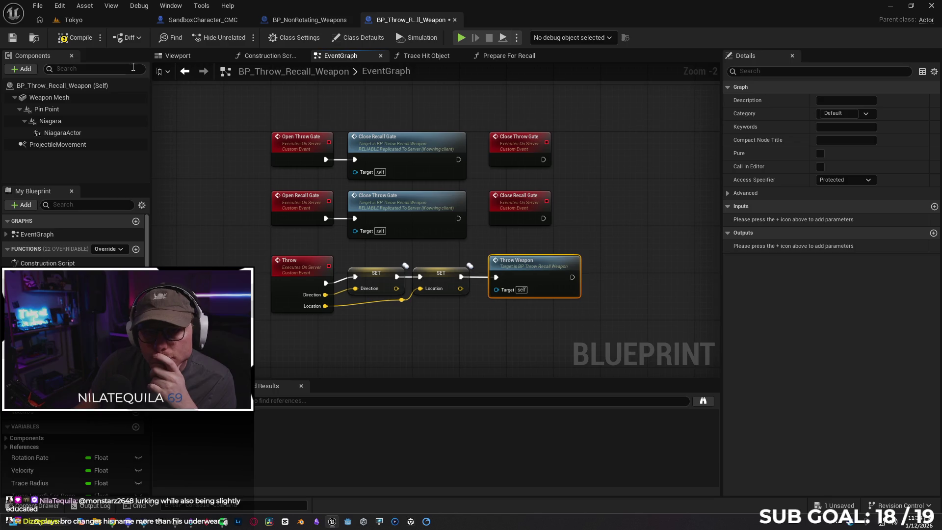
Compile the weapon Blueprint and review its Construction Script, Trace Hit Object and Prepare For Recall graphs
{"action": "left_click", "coordinate": [77, 47]}
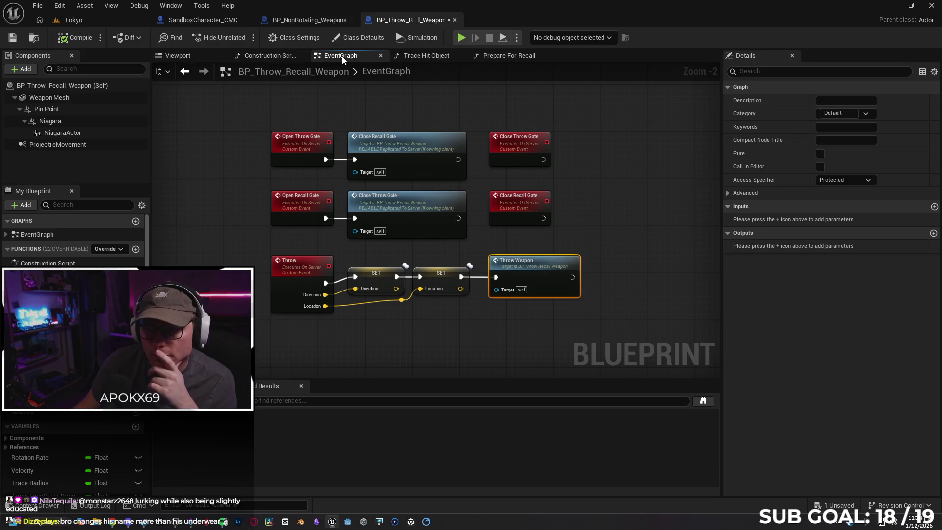
{"action": "left_click", "coordinate": [264, 60]}
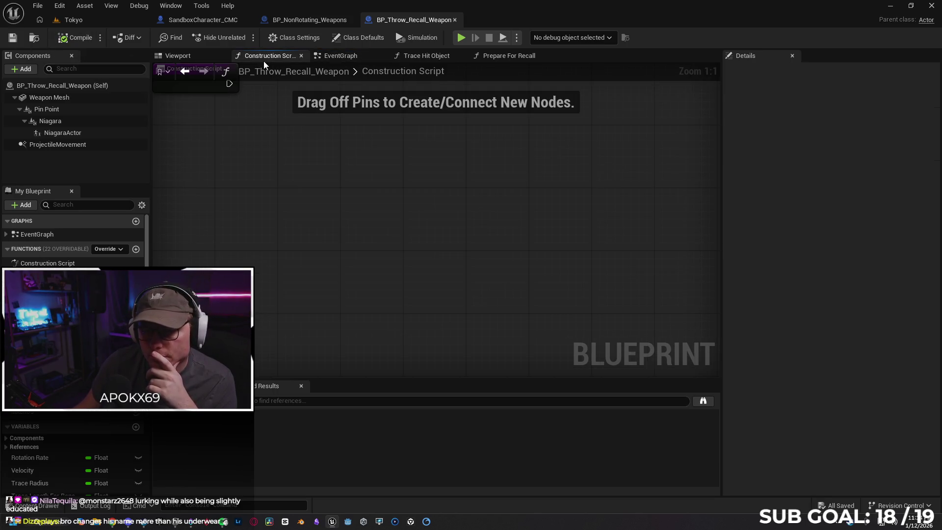
{"action": "left_click", "coordinate": [337, 57]}
{"action": "left_click", "coordinate": [426, 55]}
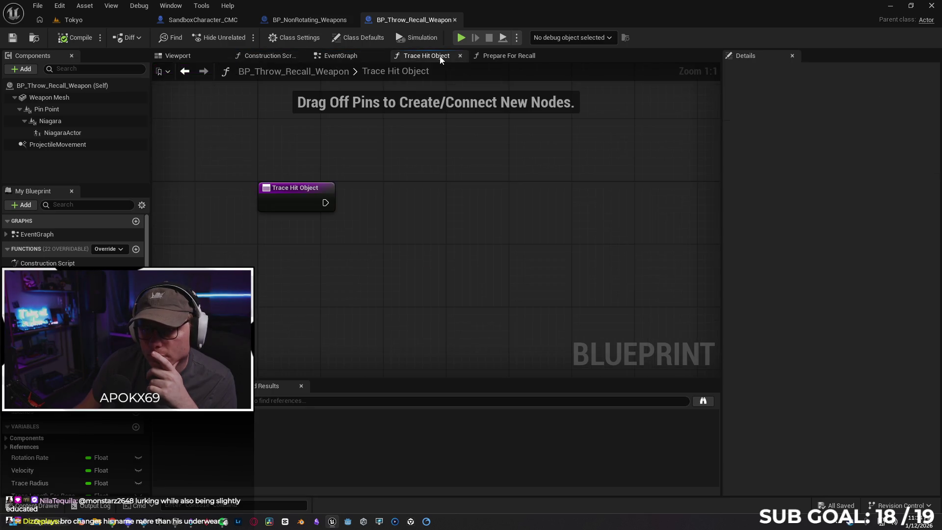
{"action": "left_click", "coordinate": [501, 55]}
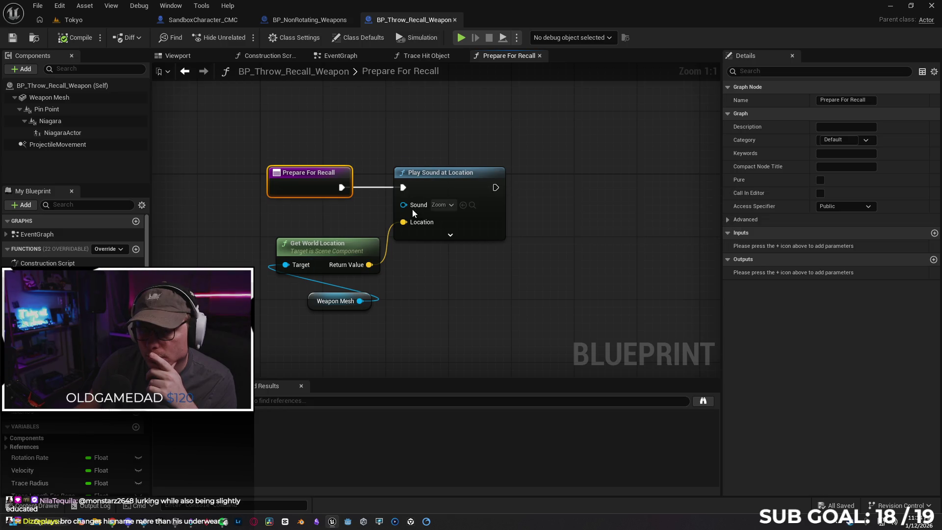
{"action": "left_click", "coordinate": [728, 219]}
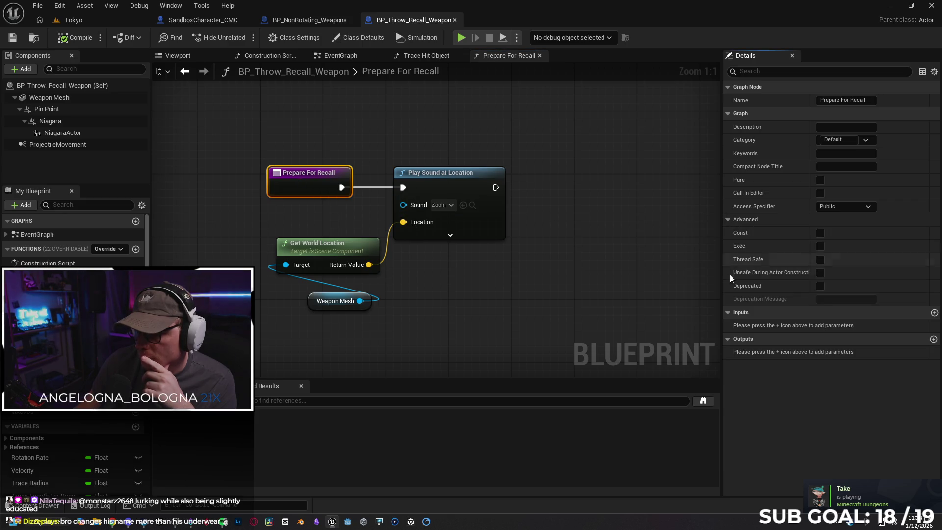
{"action": "left_click", "coordinate": [728, 222]}
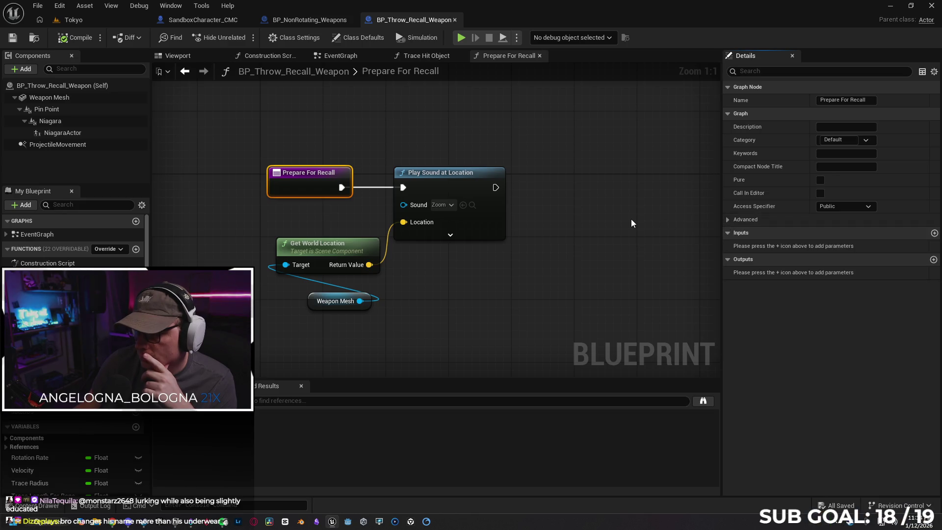
{"action": "left_click", "coordinate": [427, 56]}
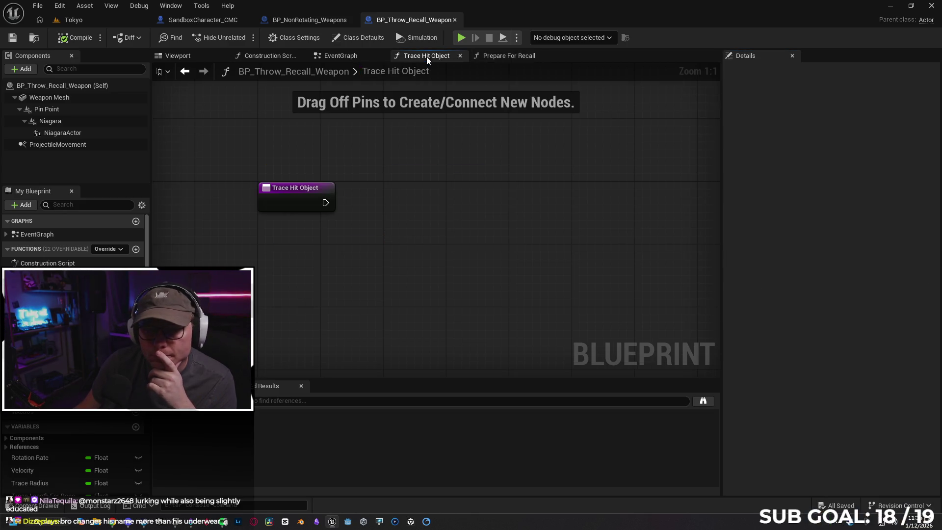
{"action": "left_click", "coordinate": [336, 57]}
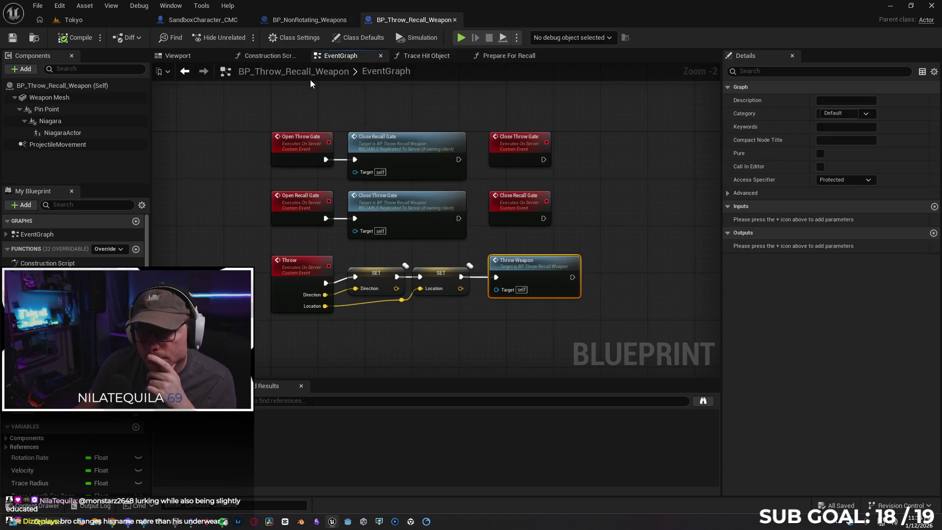
{"action": "left_click", "coordinate": [278, 57]}
{"action": "left_click", "coordinate": [200, 55]}
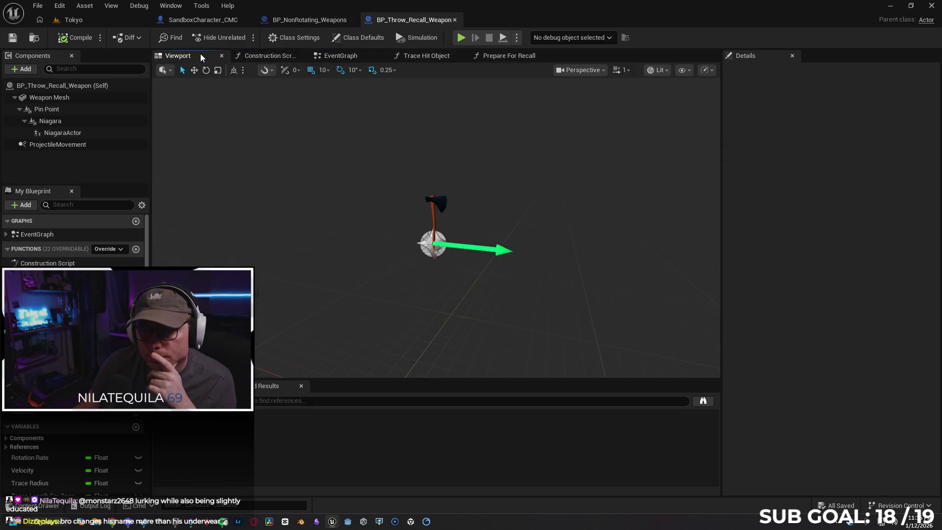
{"action": "left_click", "coordinate": [343, 58]}
In BP_NonRotating_Weapons, inspect the ProjectileMovement variable's settings, then go to SandboxCharacter_CMC
{"action": "left_click", "coordinate": [322, 20]}
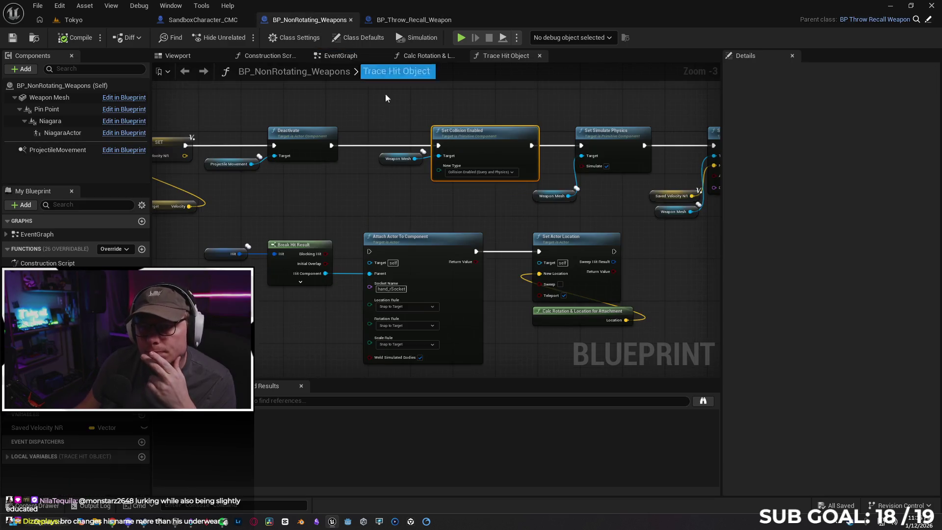
{"action": "scroll", "coordinate": [378, 204], "scroll_direction": "down", "scroll_amount": 1}
{"action": "left_click_drag", "start_coordinate": [378, 204], "coordinate": [541, 199]}
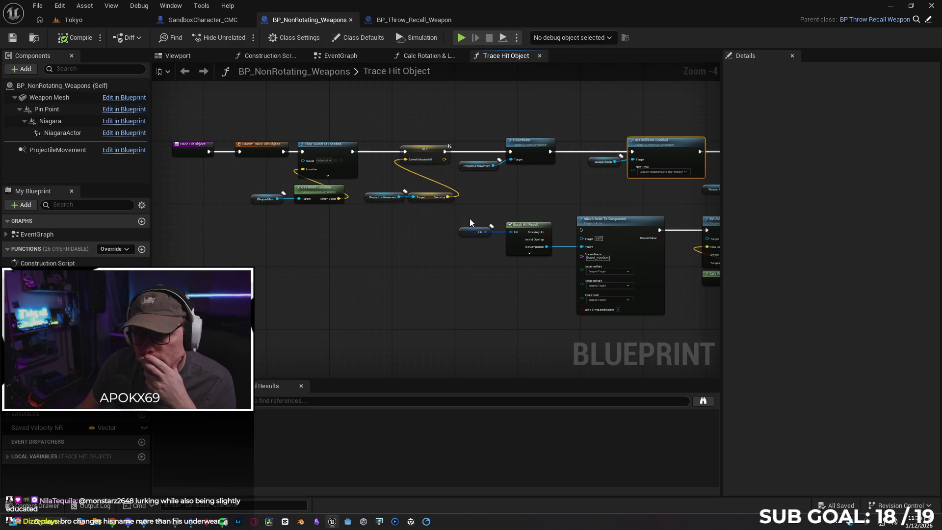
{"action": "left_click", "coordinate": [467, 166]}
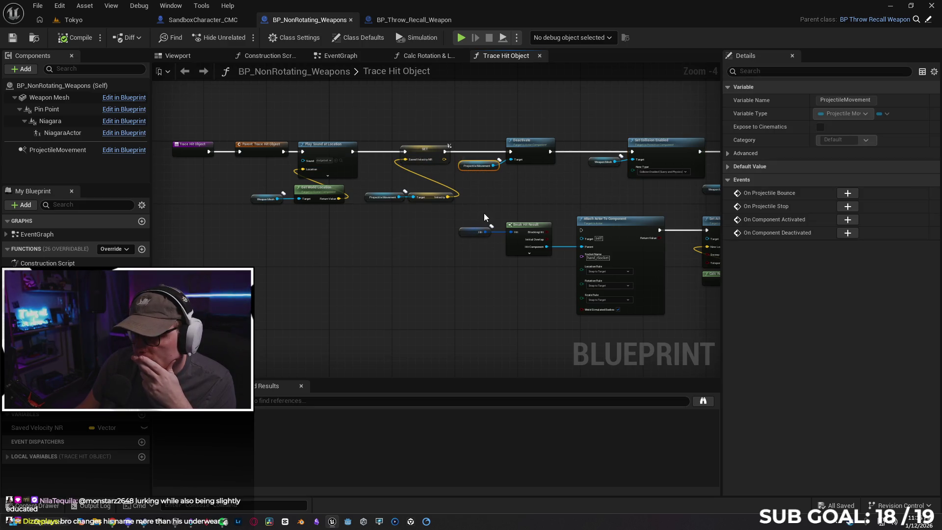
{"action": "left_click", "coordinate": [729, 153]}
{"action": "left_click", "coordinate": [729, 154]}
{"action": "left_click", "coordinate": [728, 166]}
{"action": "left_click", "coordinate": [728, 166]}
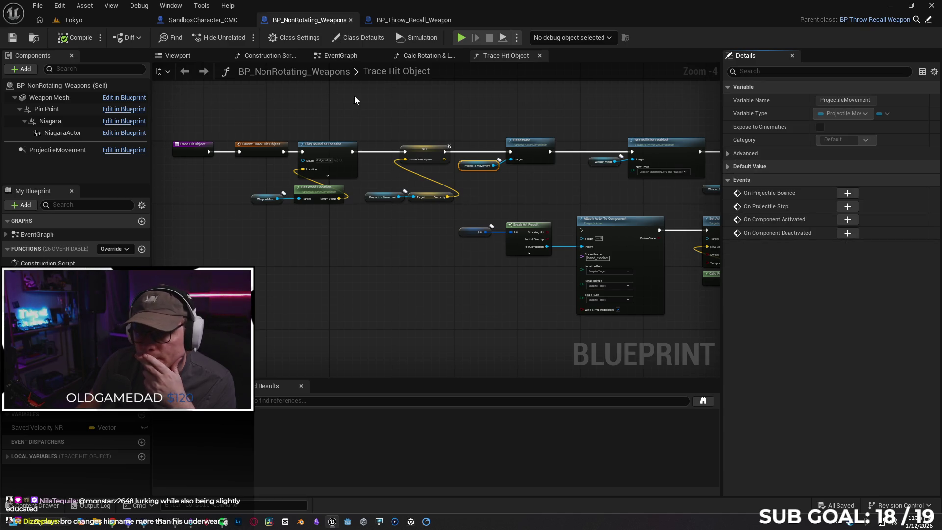
{"action": "left_click", "coordinate": [202, 20]}
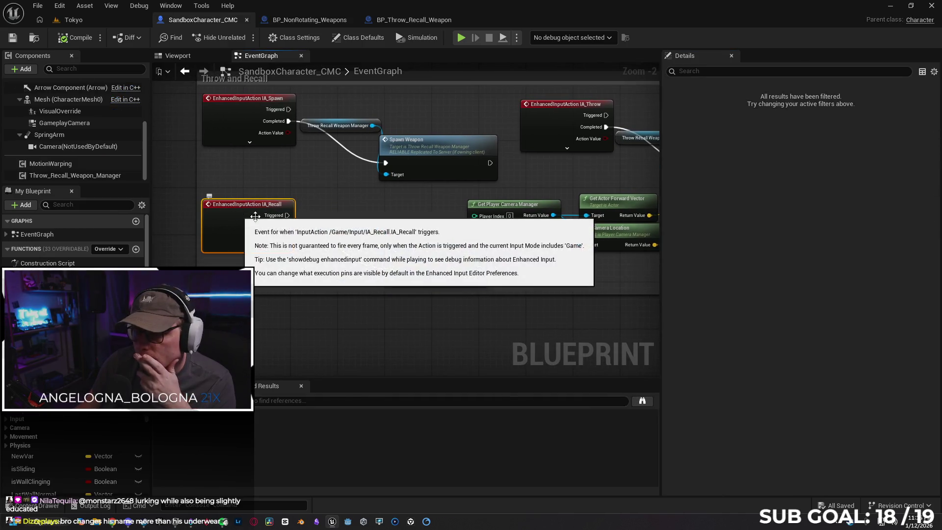
Set Recall Weapon and Open Return Gate to Run on Server, leaving Close Return Gate multicast
{"action": "double_click", "coordinate": [435, 254]}
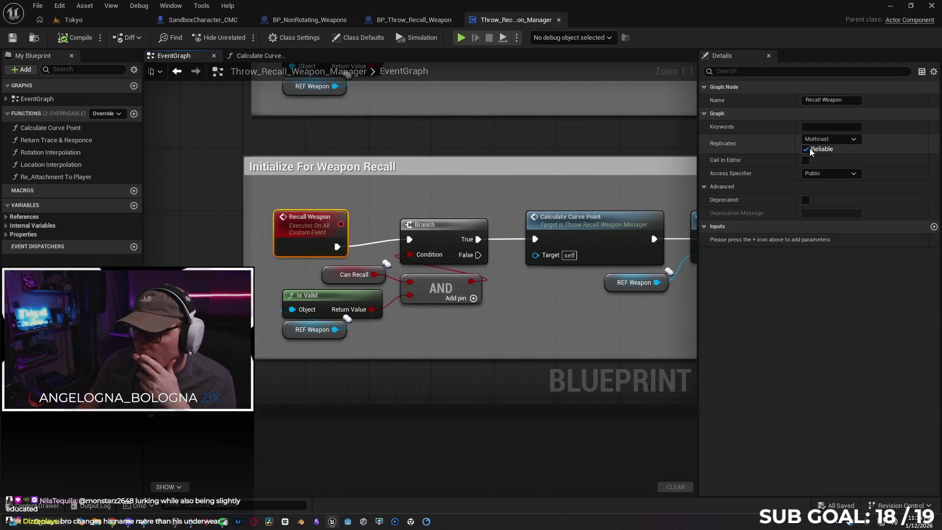
{"action": "left_click", "coordinate": [829, 138]}
{"action": "left_click", "coordinate": [824, 175]}
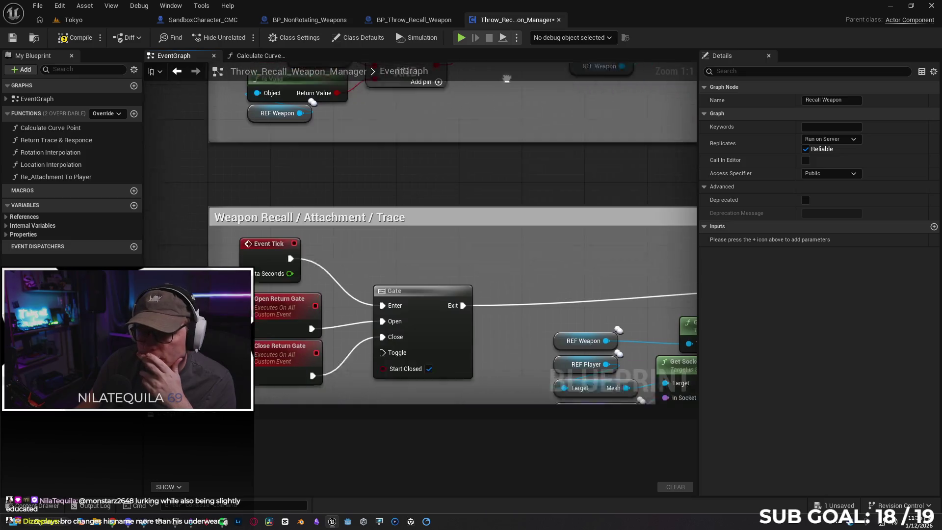
{"action": "left_click", "coordinate": [285, 294]}
{"action": "left_click", "coordinate": [829, 139]}
{"action": "key", "text": "Escape"}
{"action": "left_click", "coordinate": [264, 340]}
{"action": "left_click", "coordinate": [830, 139]}
{"action": "left_click", "coordinate": [758, 186]}
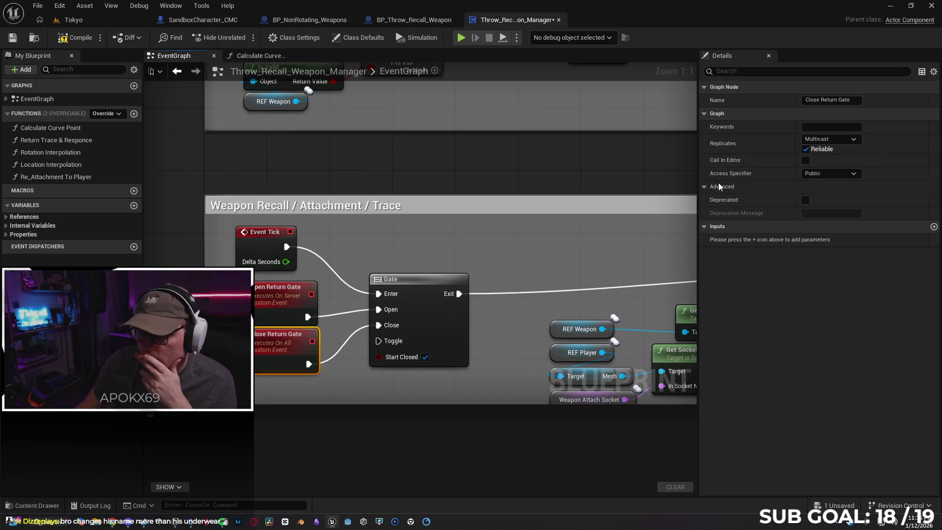
Review the recall branch and the Calculate Curve Point node's actions
{"action": "mouse_move", "coordinate": [463, 236]}
{"action": "left_mouse_down"}
{"action": "mouse_move", "coordinate": [196, 132]}
{"action": "mouse_move", "coordinate": [237, 152]}
{"action": "mouse_move", "coordinate": [578, 143]}
{"action": "mouse_move", "coordinate": [354, 131]}
{"action": "mouse_move", "coordinate": [410, 163]}
{"action": "mouse_move", "coordinate": [610, 216]}
{"action": "mouse_move", "coordinate": [437, 284]}
{"action": "mouse_move", "coordinate": [430, 300]}
{"action": "mouse_move", "coordinate": [462, 288]}
{"action": "left_mouse_up"}
{"action": "left_click", "coordinate": [251, 144]}
{"action": "left_click_drag", "start_coordinate": [499, 278], "coordinate": [372, 261]}
{"action": "right_click", "coordinate": [439, 148]}
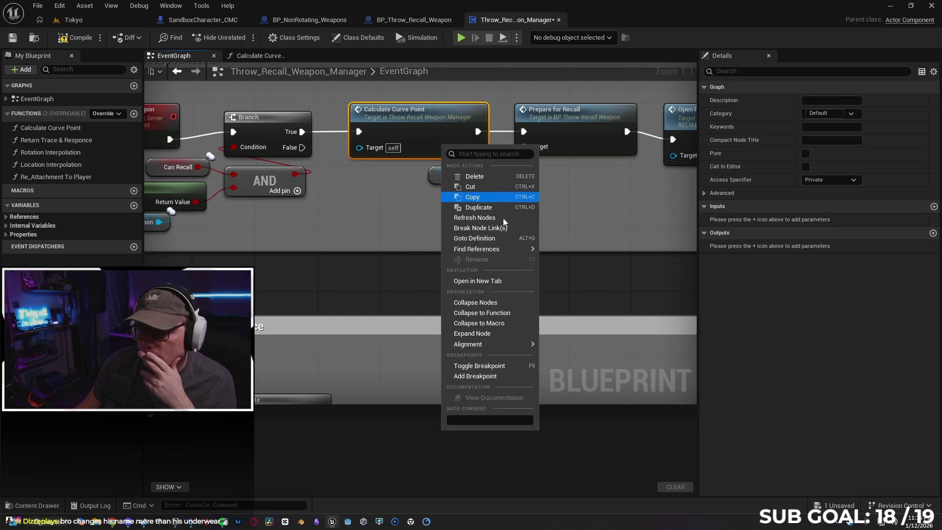
{"action": "left_click", "coordinate": [348, 223]}
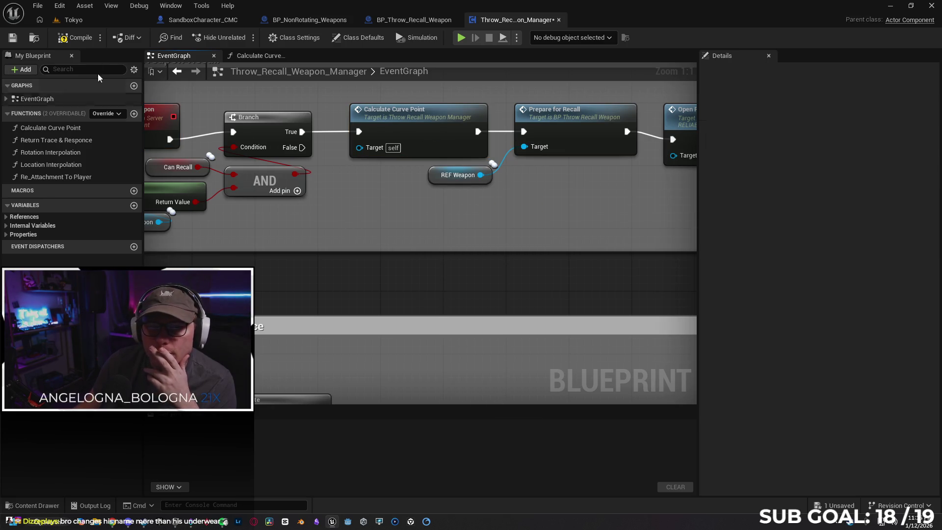
{"action": "right_click", "coordinate": [419, 138]}
{"action": "left_click", "coordinate": [441, 213]}
Compile and save the weapon manager Blueprint
{"action": "left_click", "coordinate": [70, 41]}
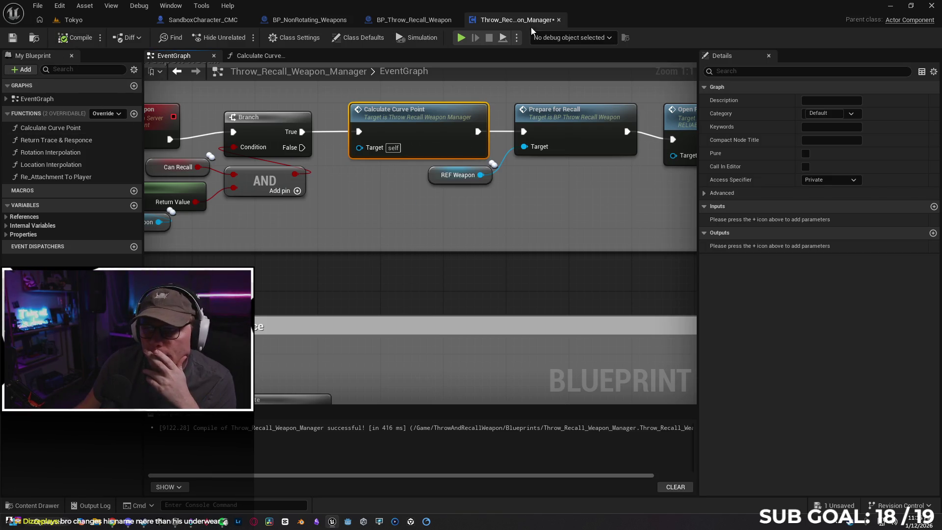
{"action": "left_click", "coordinate": [21, 39]}
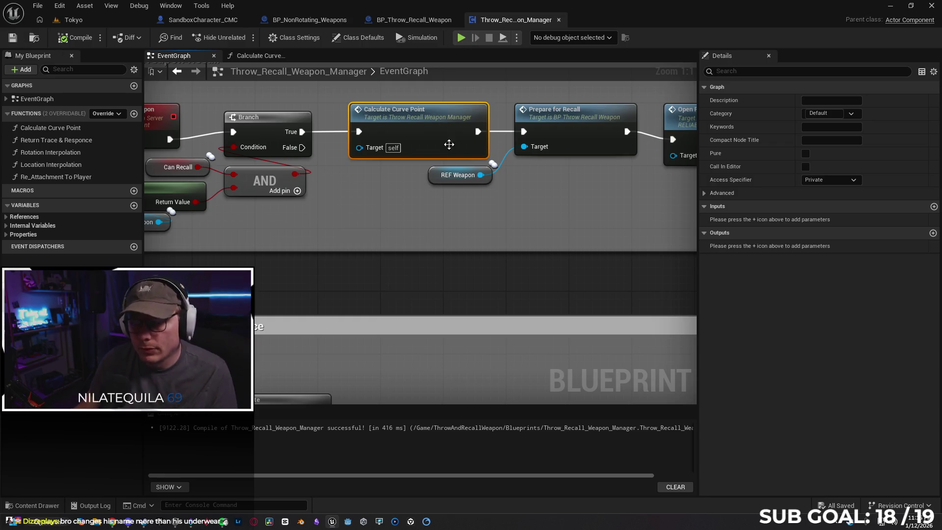
{"action": "scroll", "coordinate": [378, 214], "scroll_direction": "down", "scroll_amount": 2}
{"action": "mouse_move", "coordinate": [433, 223]}
{"action": "left_mouse_down"}
{"action": "mouse_move", "coordinate": [369, 254]}
{"action": "mouse_move", "coordinate": [419, 256]}
{"action": "mouse_move", "coordinate": [408, 269]}
{"action": "left_mouse_up"}
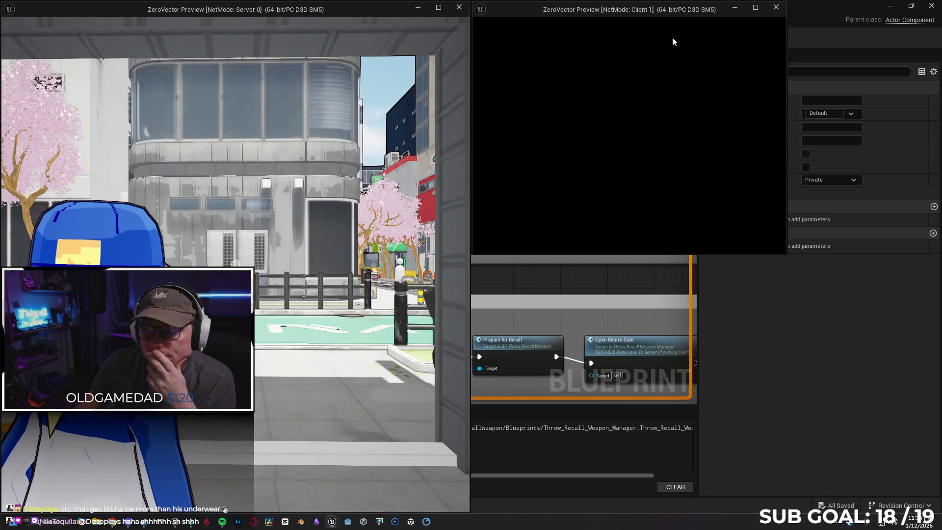
Stop the two-window server and client session and show the play-mode options beside Play
{"action": "left_click", "coordinate": [457, 7]}
{"action": "left_click", "coordinate": [516, 38]}
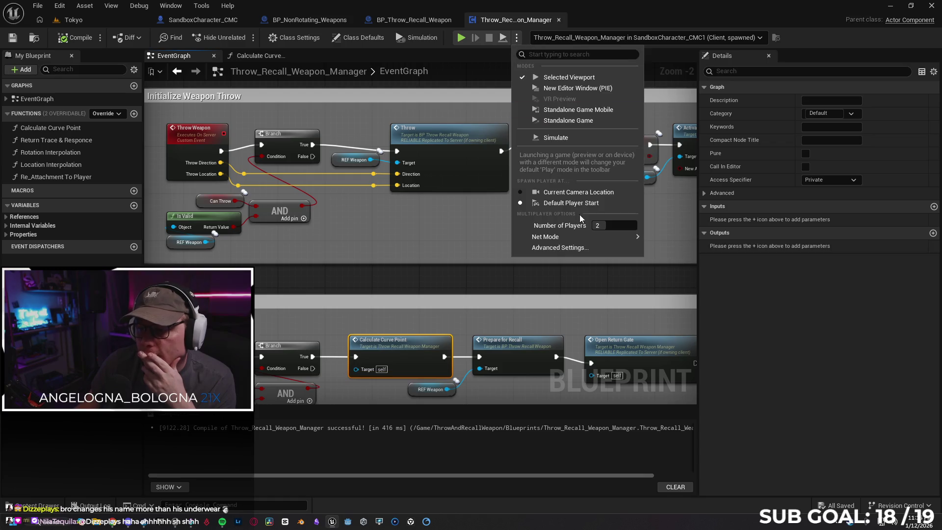
Set Number of Players to 1 and Net Mode to Play As Client
{"action": "left_click", "coordinate": [611, 225]}
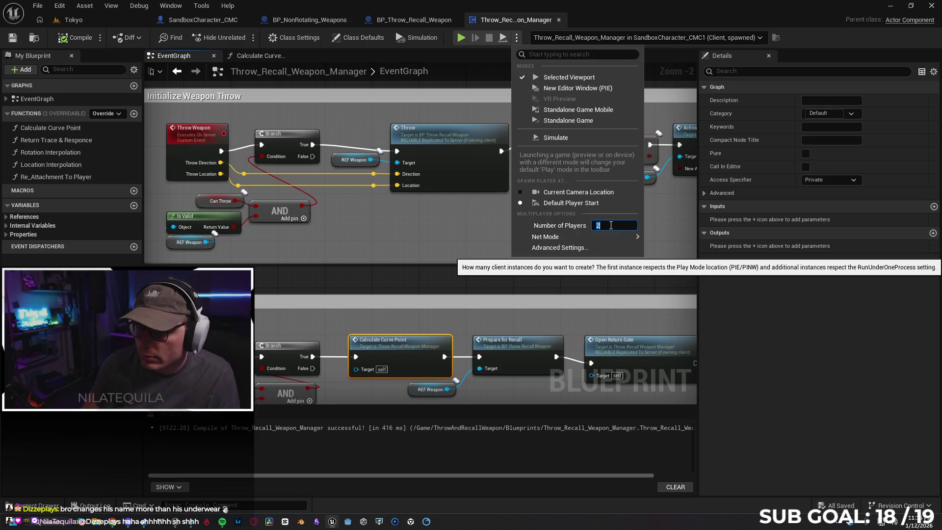
{"action": "type", "text": "1"}
{"action": "mouse_move", "coordinate": [613, 237]}
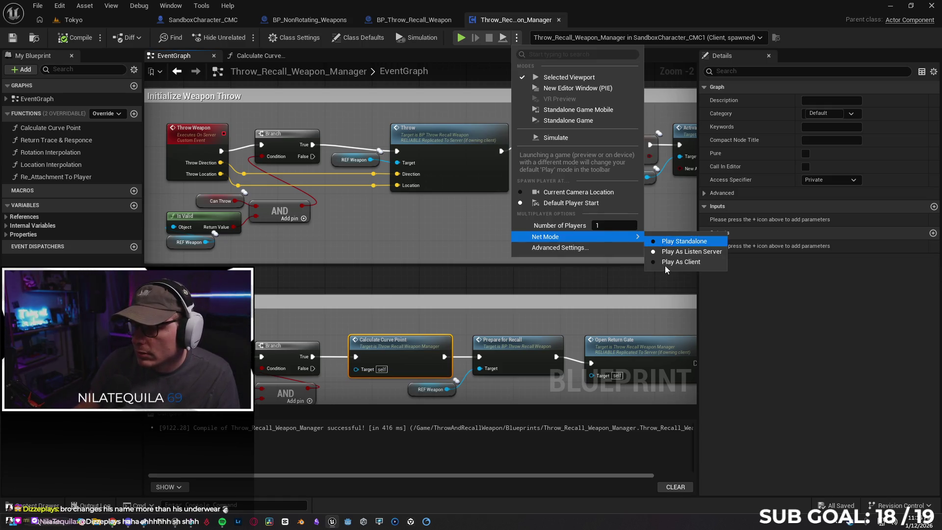
{"action": "left_click", "coordinate": [665, 265]}
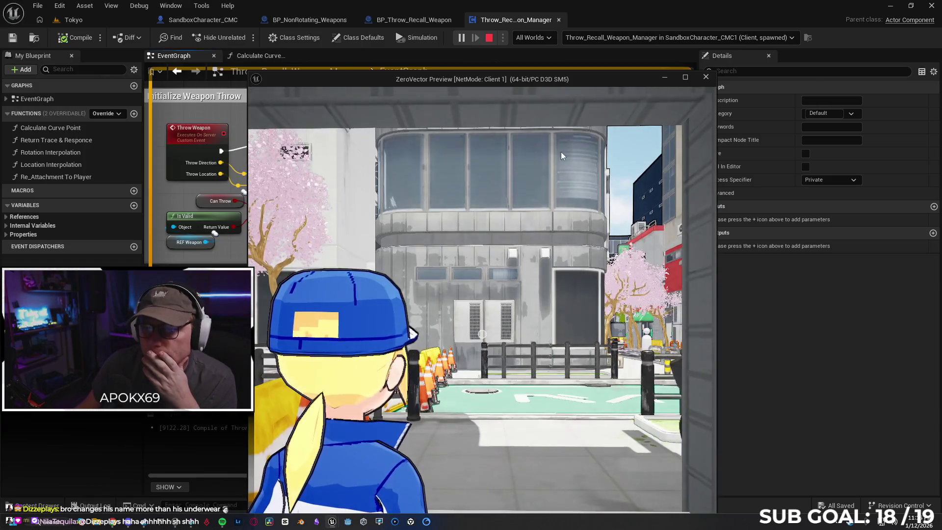
Reposition the game preview window and maximize the editor
{"action": "mouse_move", "coordinate": [534, 80]}
{"action": "left_mouse_down"}
{"action": "mouse_move", "coordinate": [437, 28]}
{"action": "mouse_move", "coordinate": [486, 19]}
{"action": "mouse_move", "coordinate": [454, 5]}
{"action": "mouse_move", "coordinate": [499, 54]}
{"action": "mouse_move", "coordinate": [934, 148]}
{"action": "left_mouse_up"}
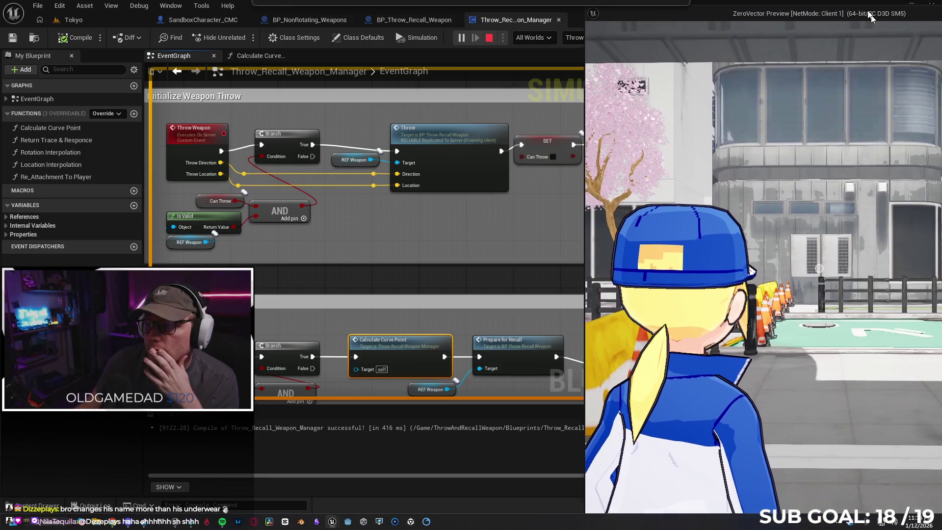
{"action": "mouse_move", "coordinate": [871, 17]}
{"action": "left_mouse_down"}
{"action": "mouse_move", "coordinate": [800, 8]}
{"action": "mouse_move", "coordinate": [825, 13]}
{"action": "mouse_move", "coordinate": [834, 30]}
{"action": "mouse_move", "coordinate": [840, 9]}
{"action": "mouse_move", "coordinate": [940, 2]}
{"action": "left_mouse_up"}
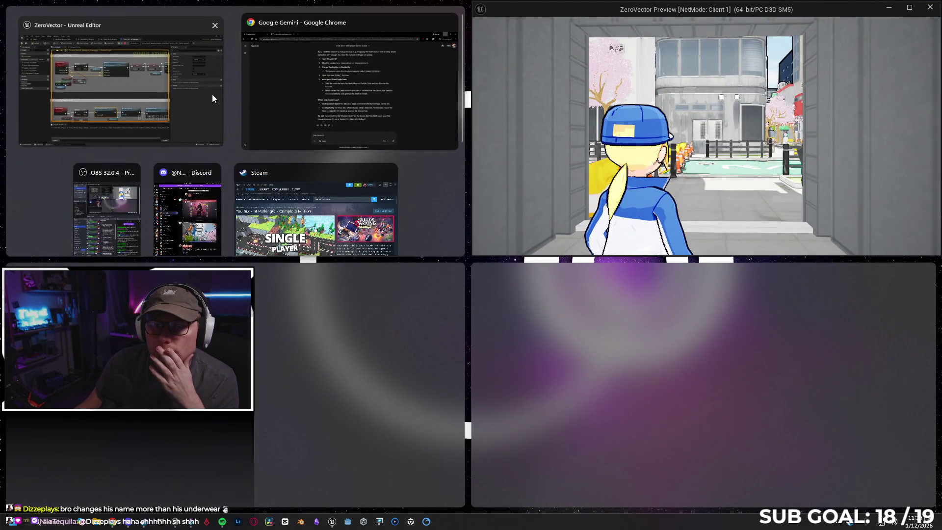
{"action": "left_click", "coordinate": [213, 94]}
{"action": "left_click", "coordinate": [439, 7]}
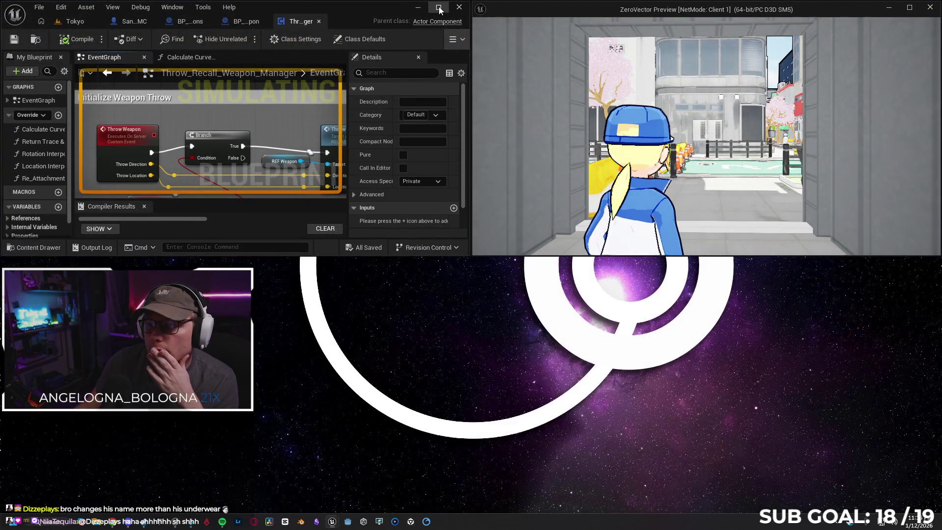
Run the character along the street in the game window
{"action": "mouse_move", "coordinate": [331, 522]}
{"action": "left_click", "coordinate": [388, 457]}
{"action": "key", "text": "w"}
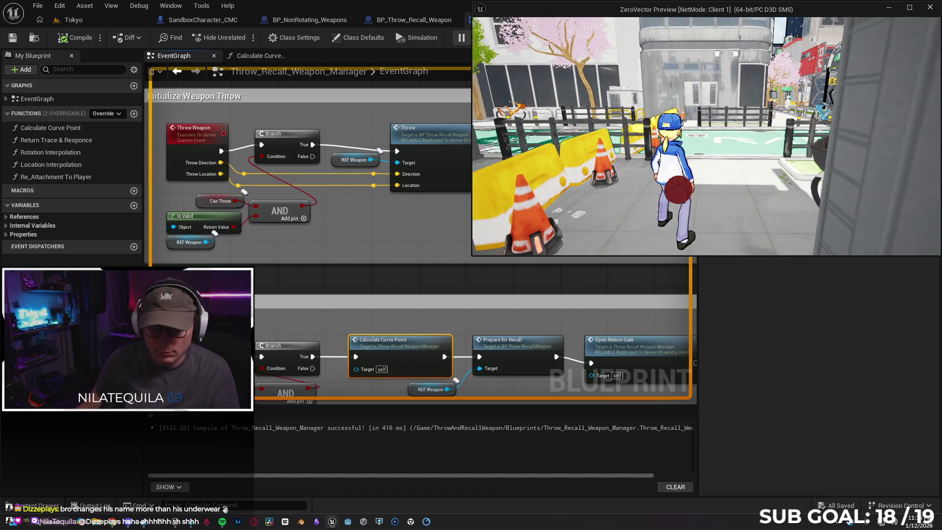
{"action": "key", "text": "super"}
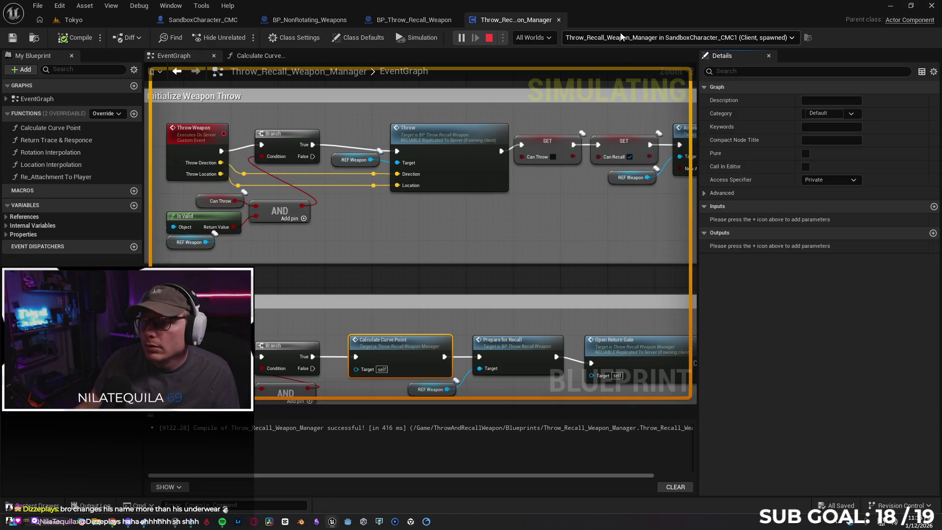
Open the debug objects list, throw the red ball in-game, then open BP_Throw_Recall_Weapon
{"action": "left_click", "coordinate": [659, 37]}
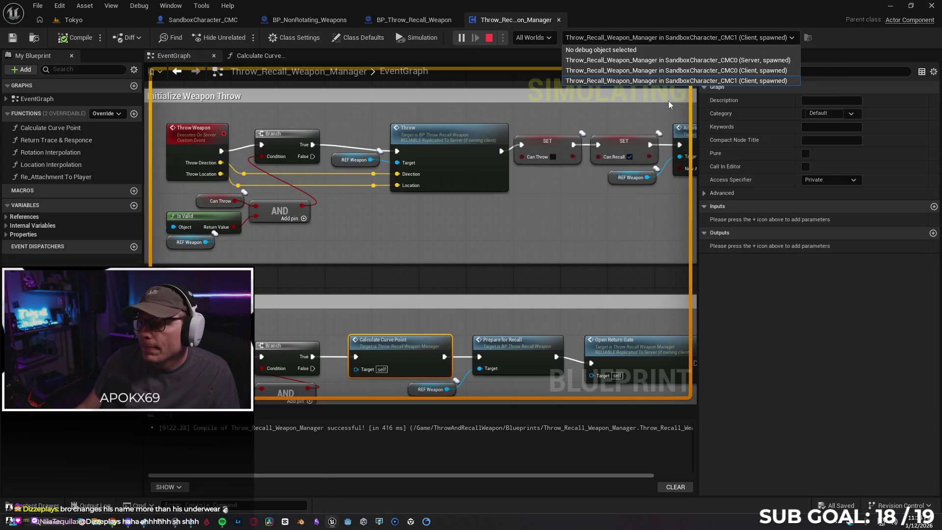
{"action": "mouse_move", "coordinate": [338, 523]}
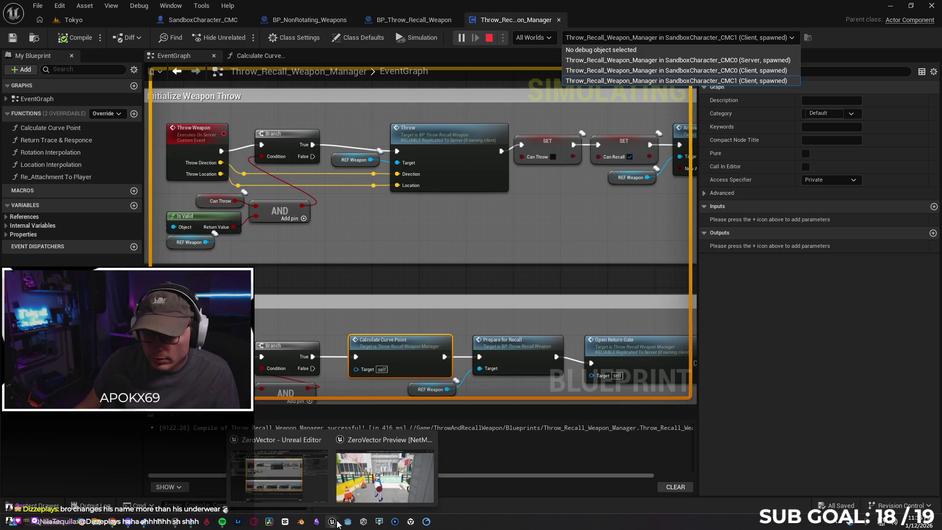
{"action": "mouse_move", "coordinate": [369, 493]}
{"action": "mouse_move", "coordinate": [293, 501]}
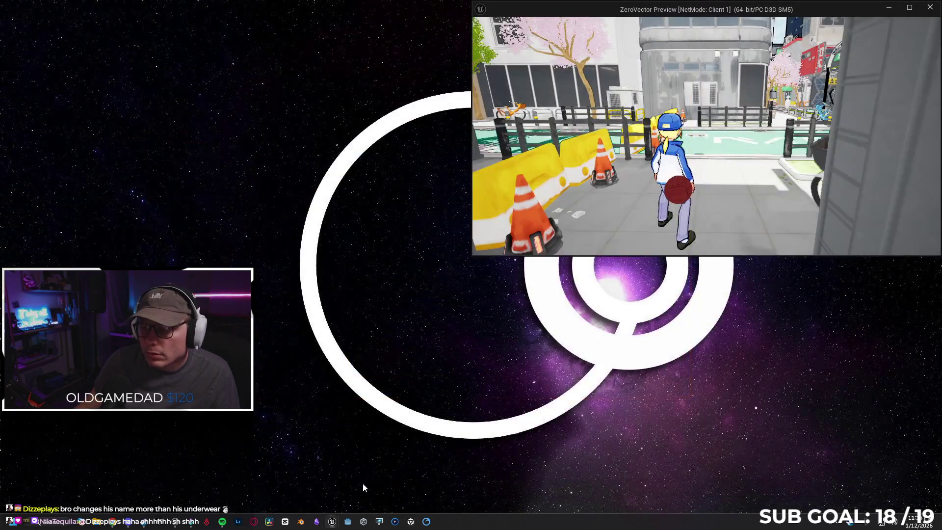
{"action": "left_click", "coordinate": [363, 483]}
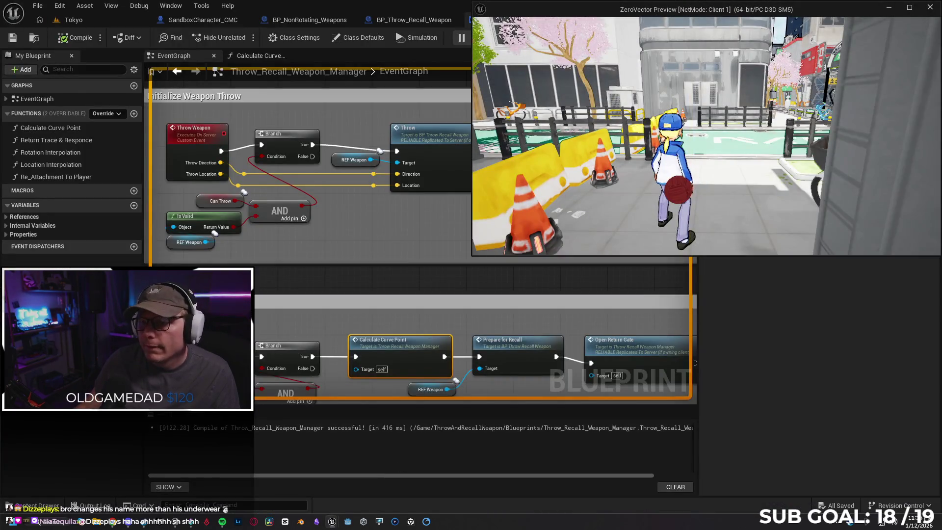
{"action": "key", "text": "w"}
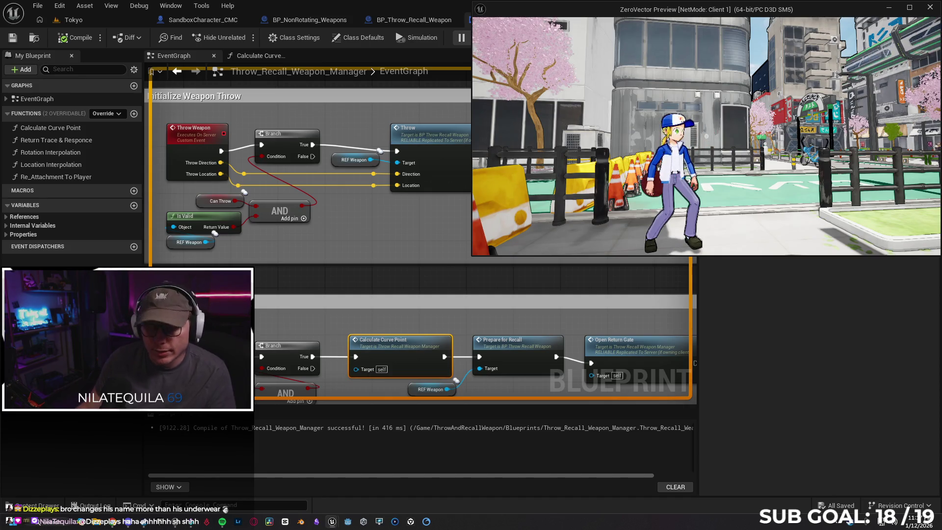
{"action": "key", "text": "super"}
{"action": "left_click", "coordinate": [396, 21]}
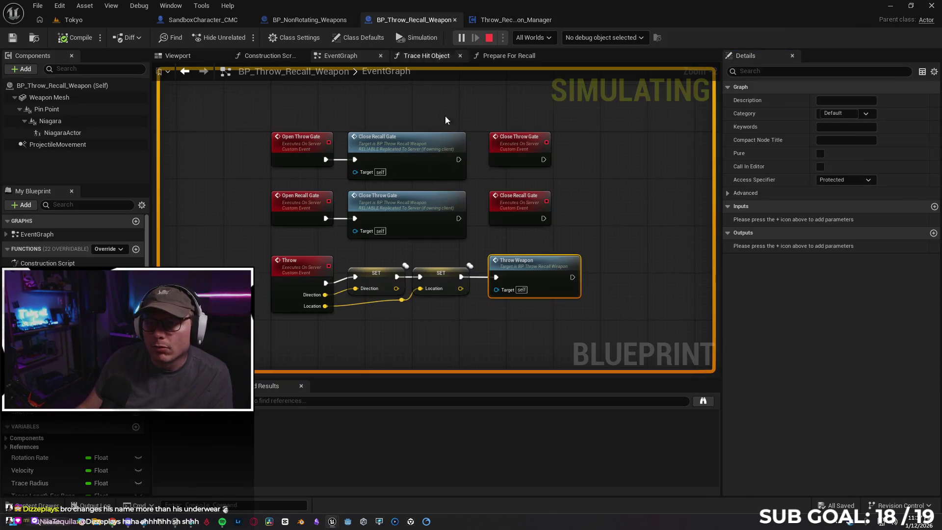
Flip between BP_Throw_Recall_Weapon's Construction Script and EventGraph, checking the running game
{"action": "left_click", "coordinate": [269, 55]}
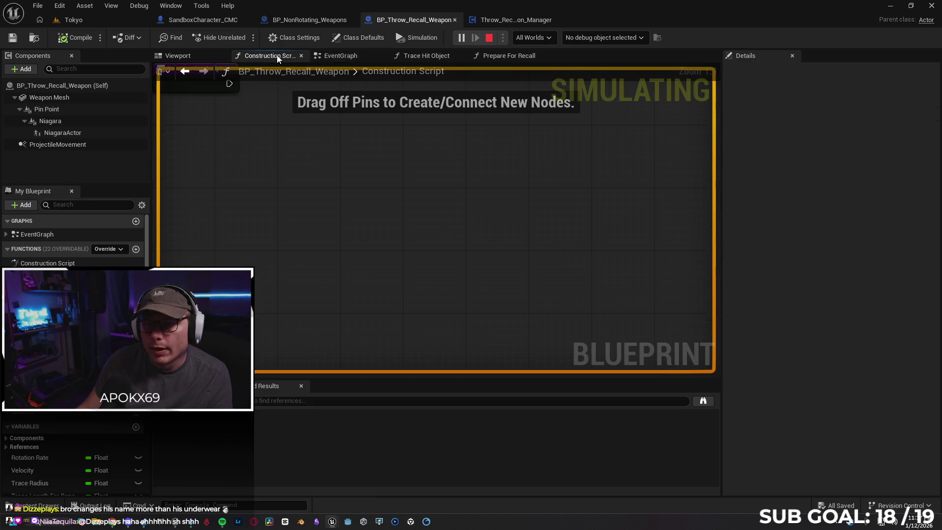
{"action": "left_click", "coordinate": [368, 55]}
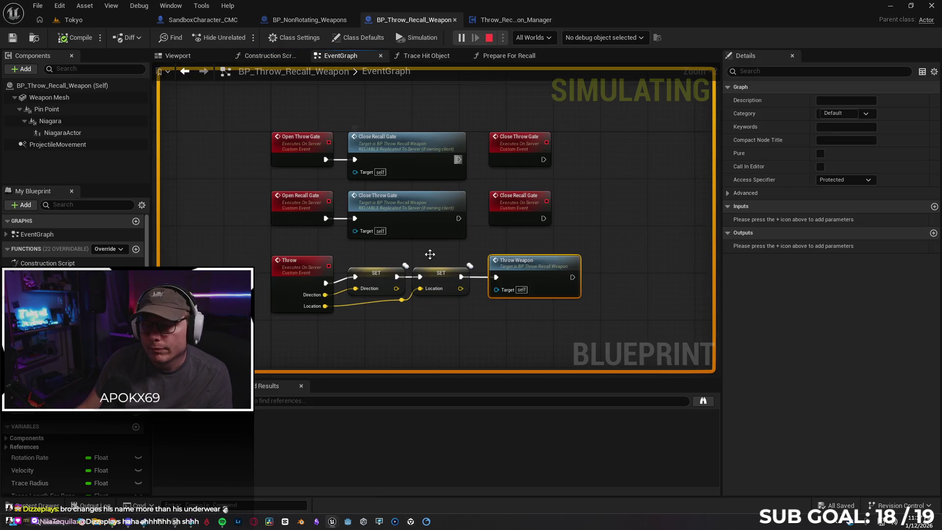
{"action": "left_click", "coordinate": [385, 468]}
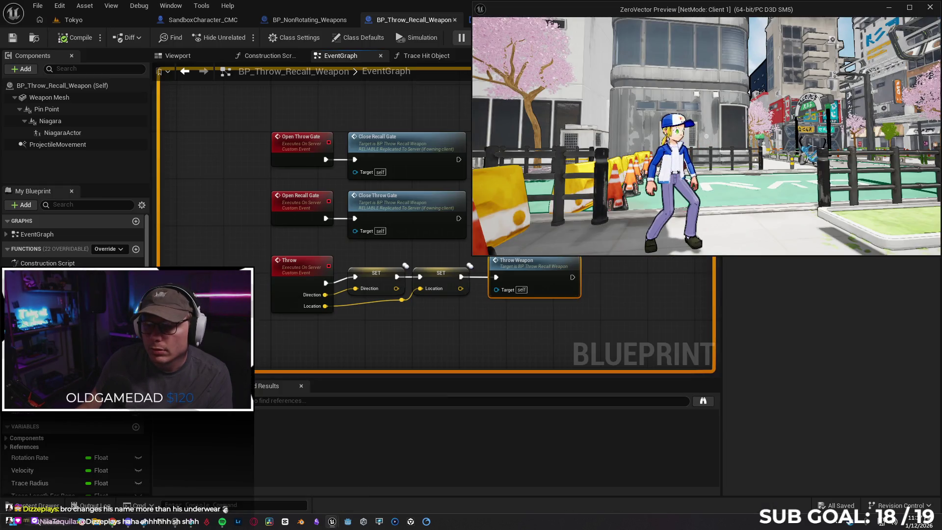
{"action": "key", "text": "super"}
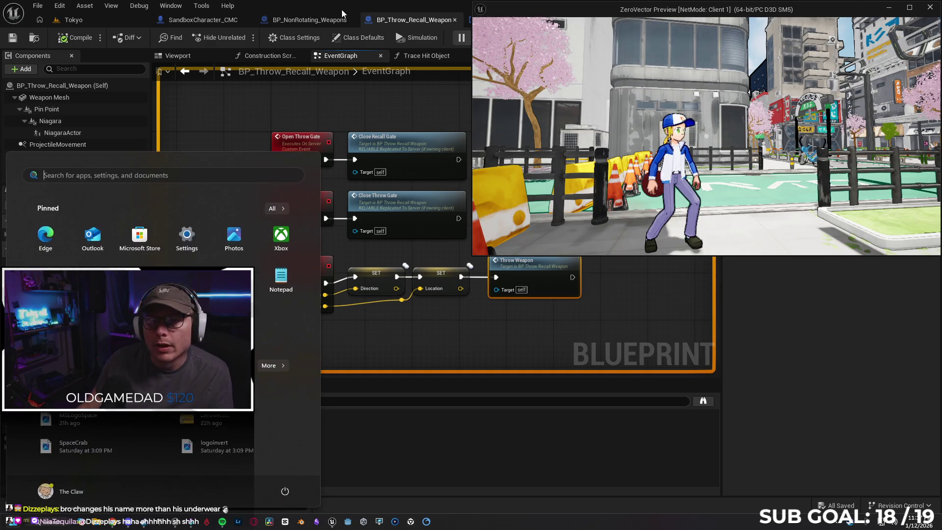
Check BP_NonRotating_Weapons' graph and the game, then switch to SandboxCharacter_CMC
{"action": "left_click", "coordinate": [299, 20]}
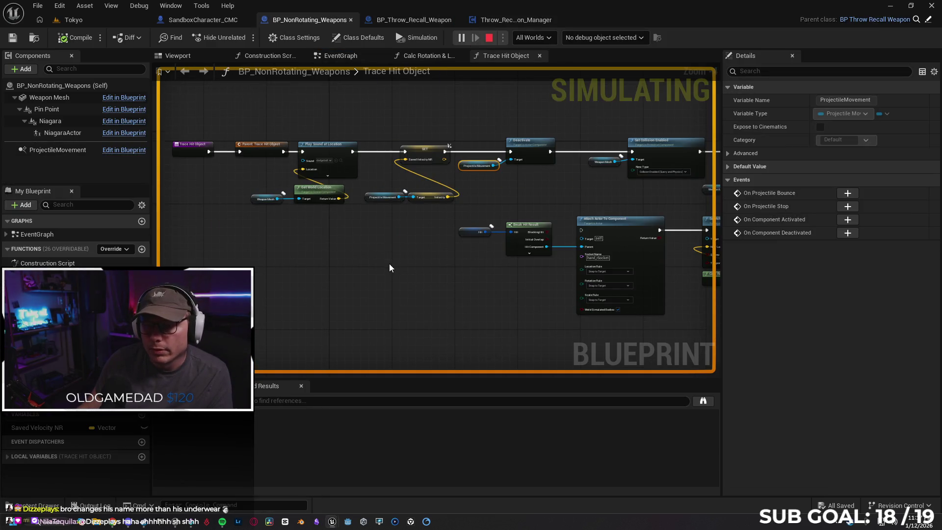
{"action": "scroll", "coordinate": [389, 263], "scroll_direction": "down", "scroll_amount": 1}
{"action": "mouse_move", "coordinate": [340, 523]}
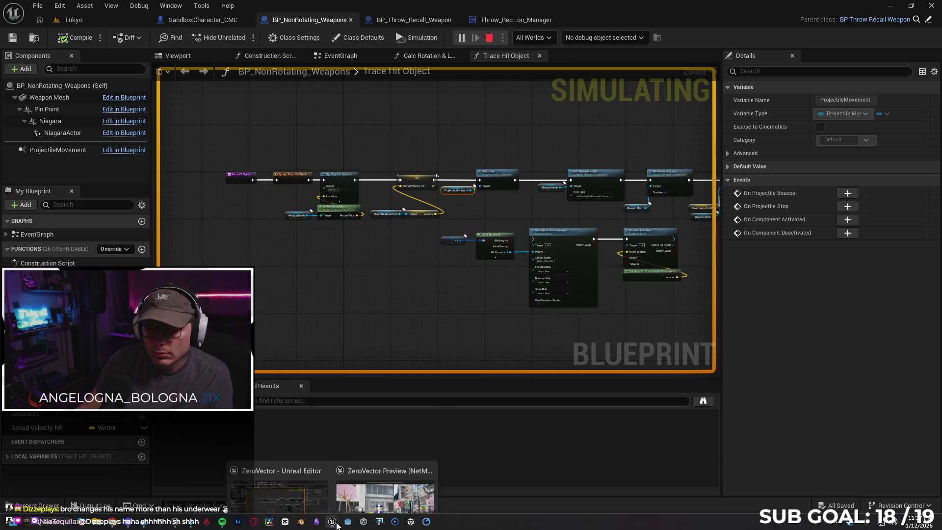
{"action": "left_click", "coordinate": [387, 479]}
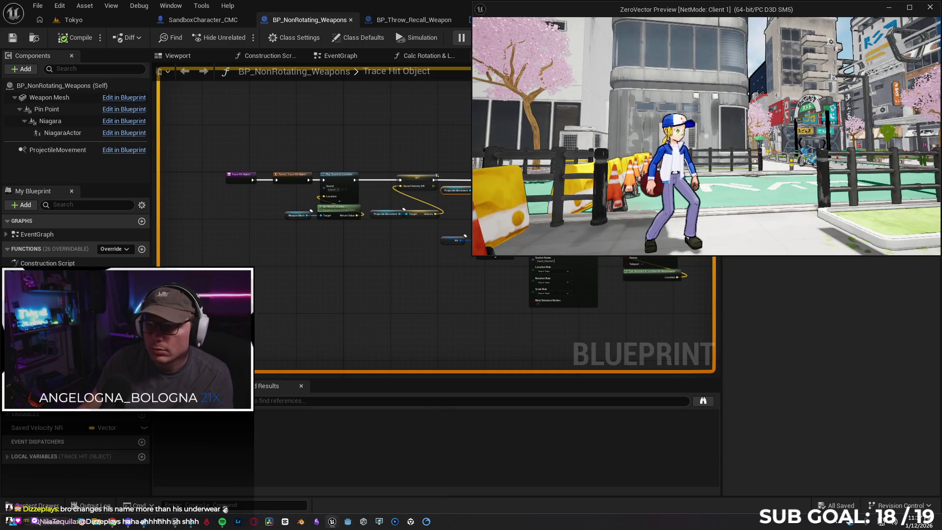
{"action": "key", "text": "super"}
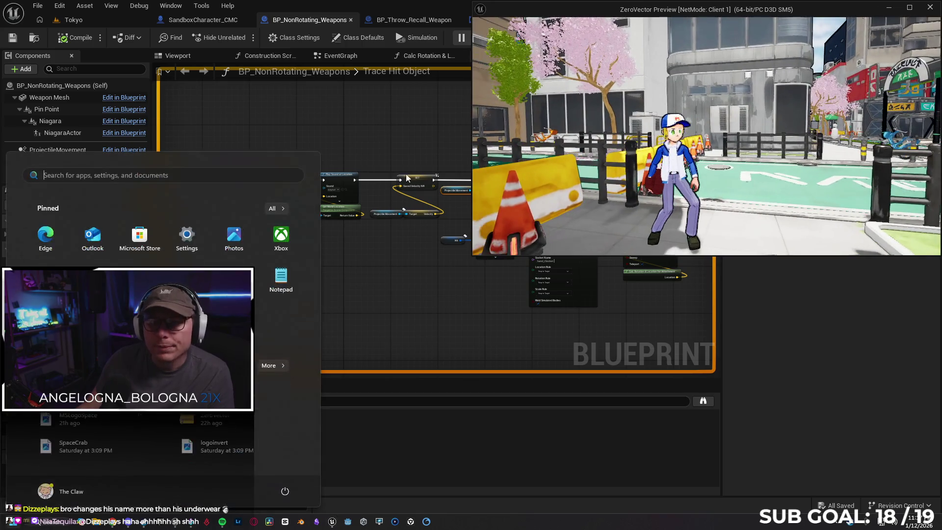
{"action": "left_click", "coordinate": [203, 20]}
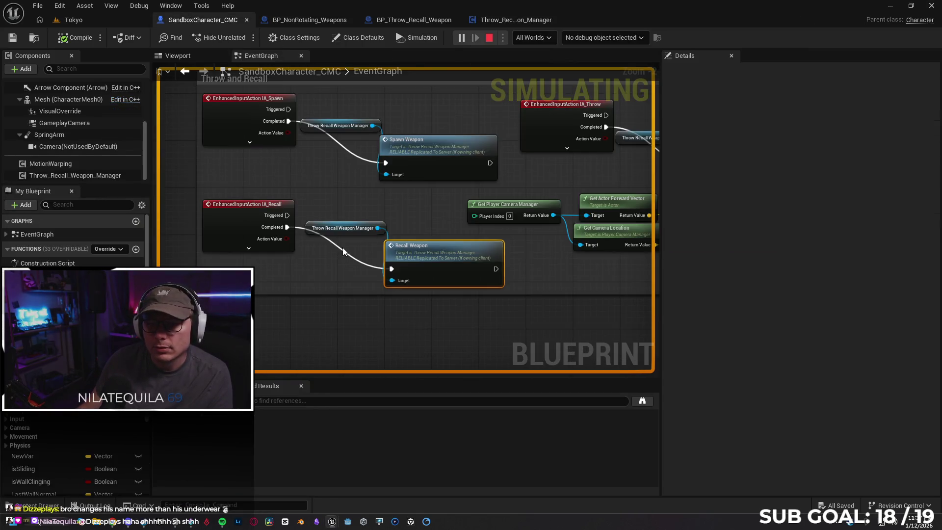
Set the debug object to the client's spawned character instance
{"action": "mouse_move", "coordinate": [334, 523]}
{"action": "left_click", "coordinate": [388, 467]}
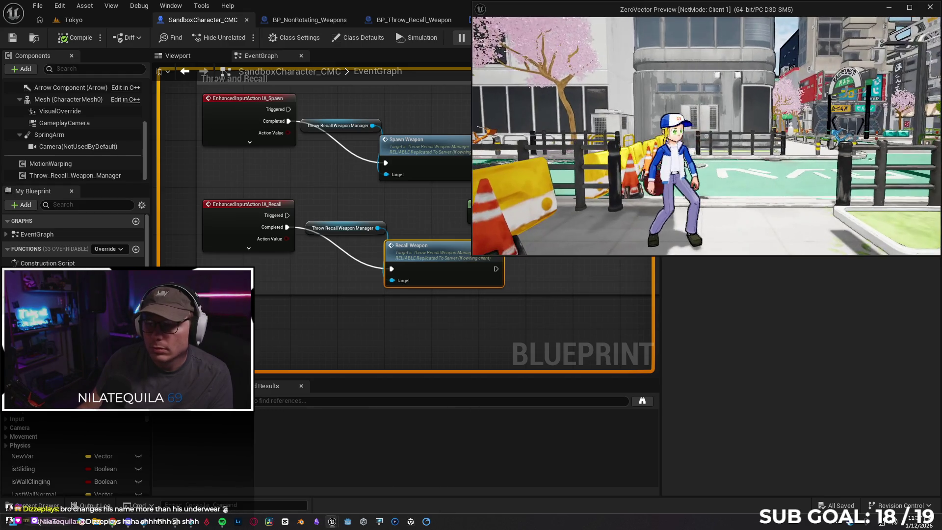
{"action": "key", "text": "super"}
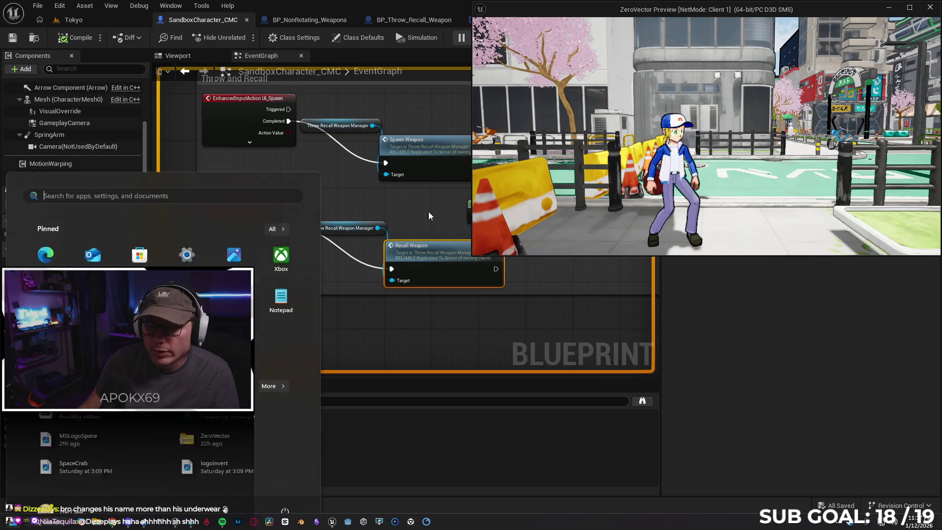
{"action": "left_click", "coordinate": [464, 356]}
{"action": "left_click", "coordinate": [602, 38]}
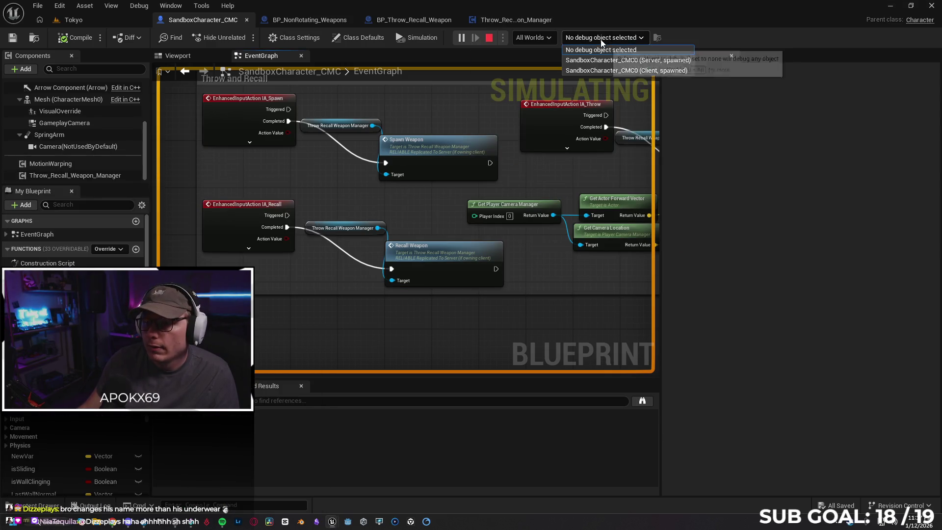
{"action": "left_click", "coordinate": [623, 71]}
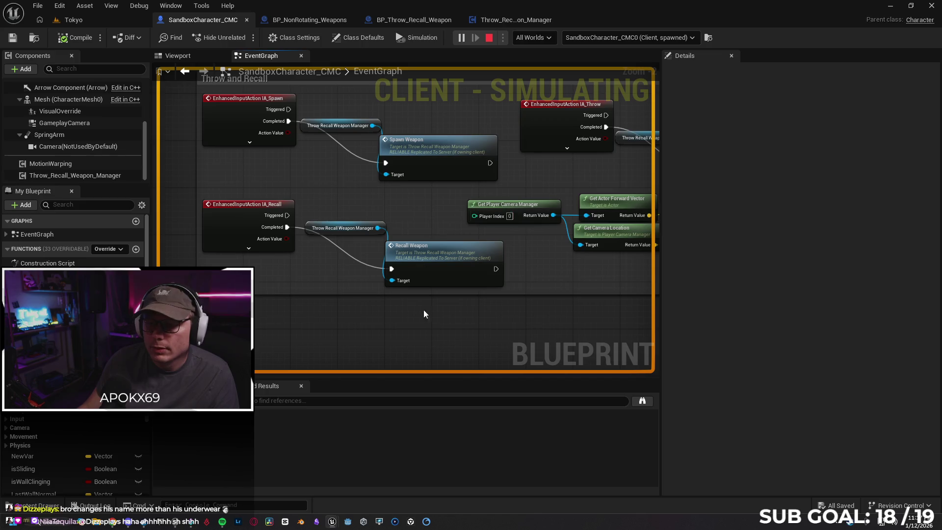
Walk the client character with W and A past the cones, then return to the editor
{"action": "mouse_move", "coordinate": [332, 521]}
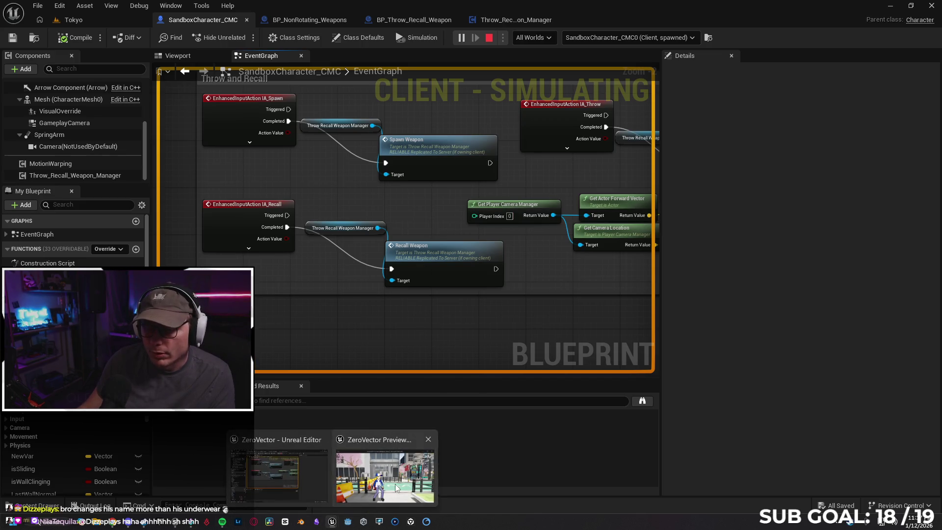
{"action": "left_click", "coordinate": [386, 468]}
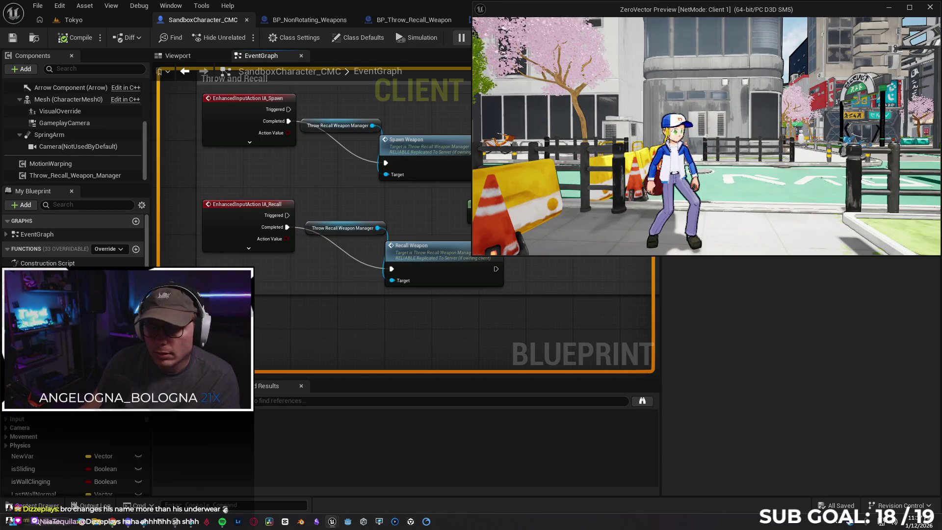
{"action": "key", "text": "w"}
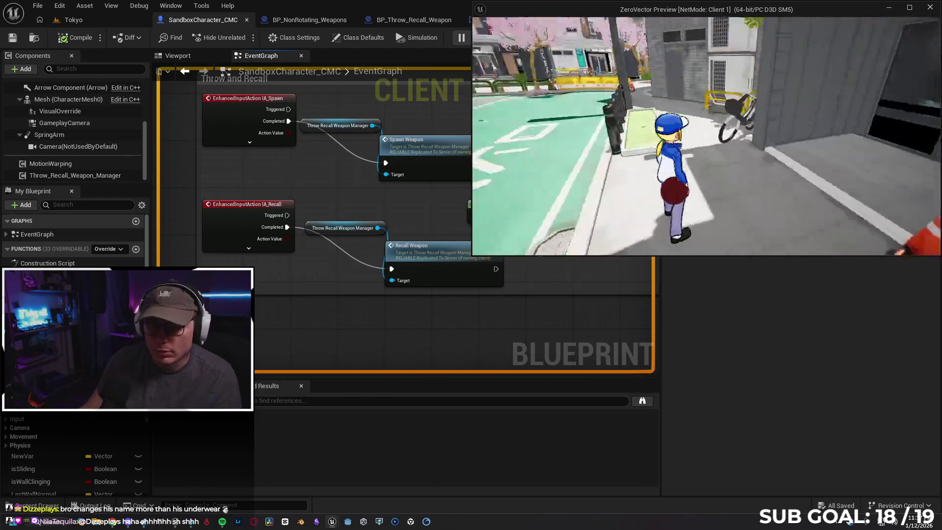
{"action": "key", "text": "a"}
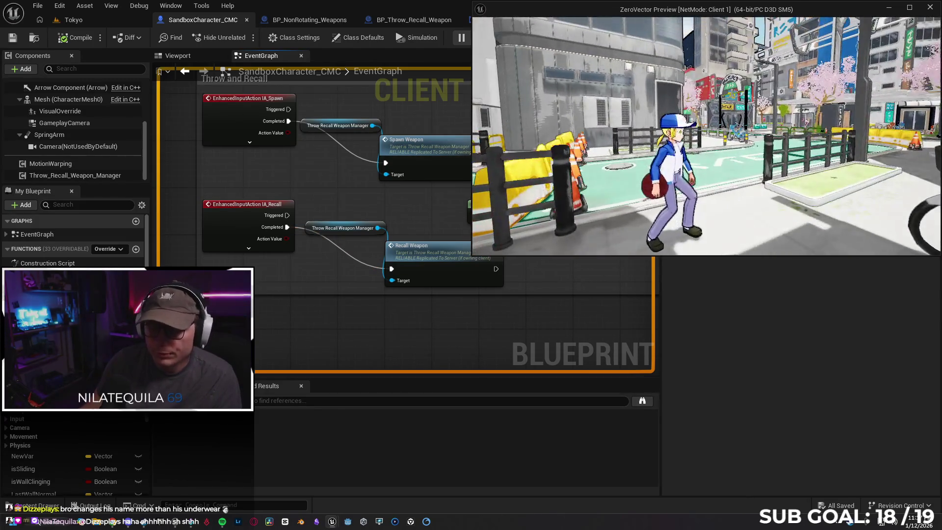
{"action": "key", "text": "a"}
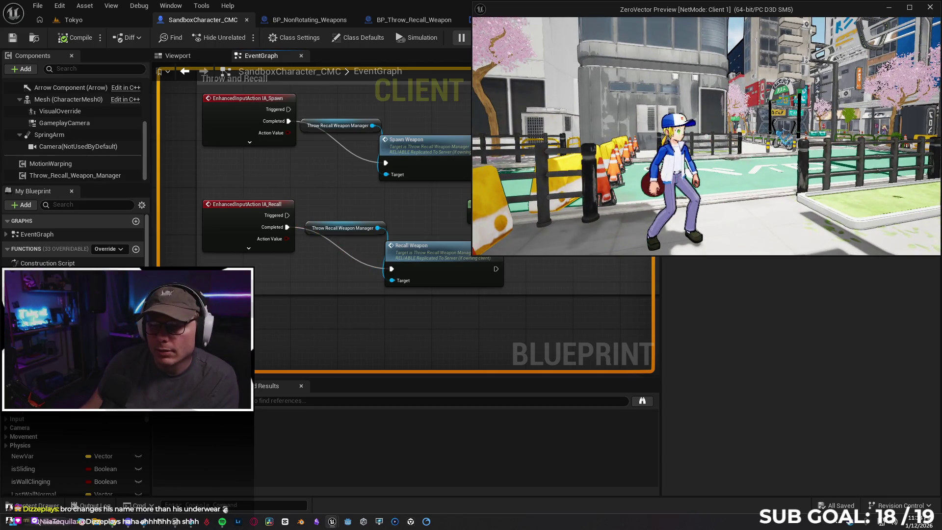
{"action": "key", "text": "super"}
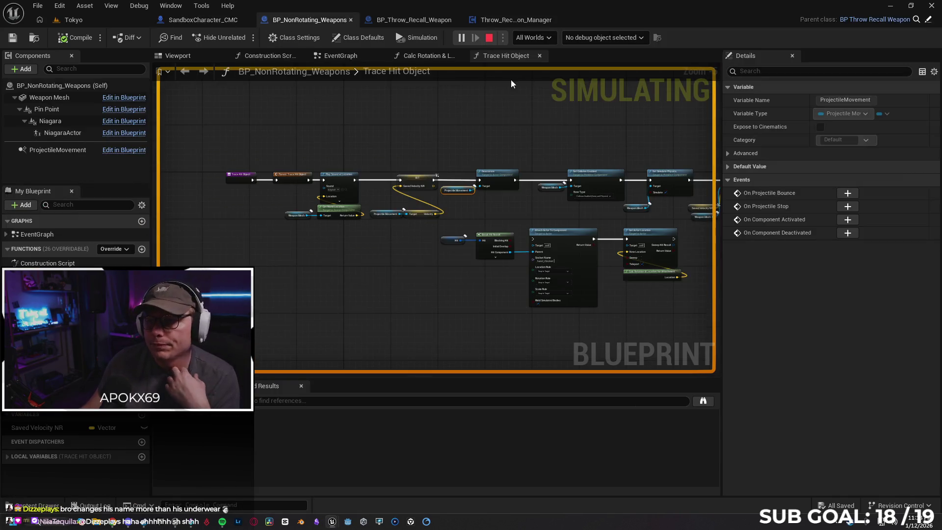
Set the weapon blueprint's debug object to the client's spawned weapon instance
{"action": "left_click", "coordinate": [610, 40]}
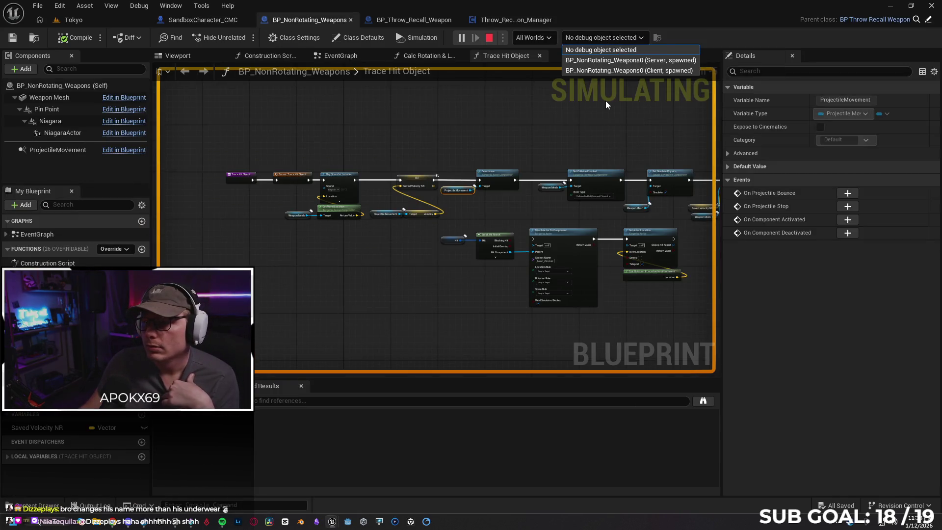
{"action": "left_click", "coordinate": [609, 71]}
{"action": "left_click_drag", "start_coordinate": [428, 290], "coordinate": [367, 281]}
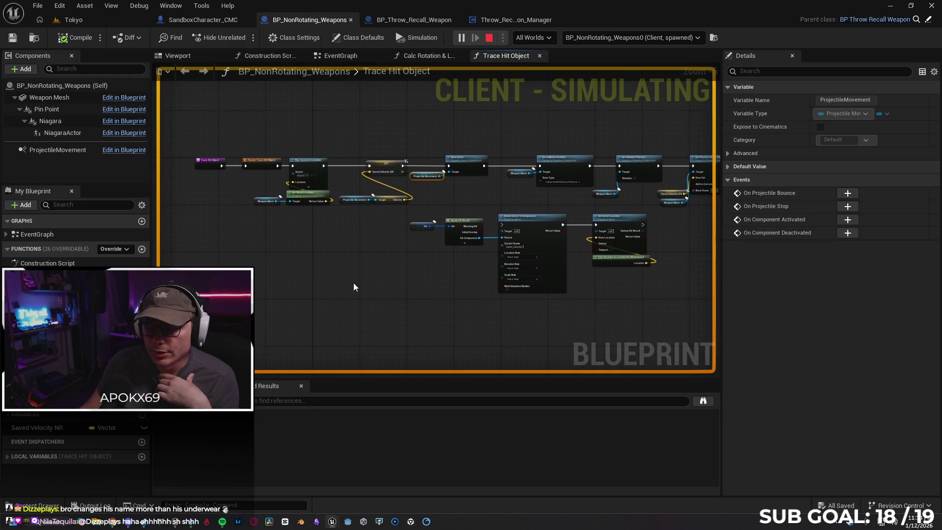
Tile the client game preview on the right half beside a widened editor
{"action": "mouse_move", "coordinate": [142, 524]}
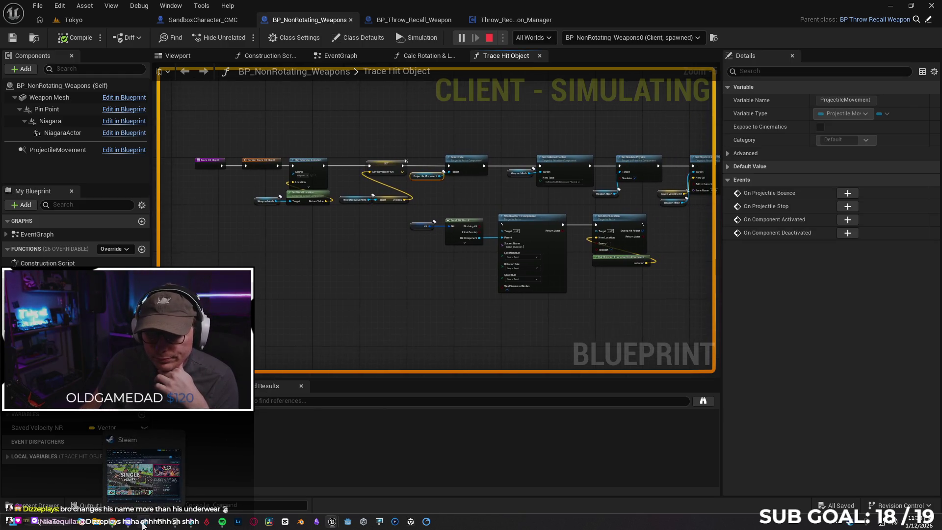
{"action": "mouse_move", "coordinate": [332, 521]}
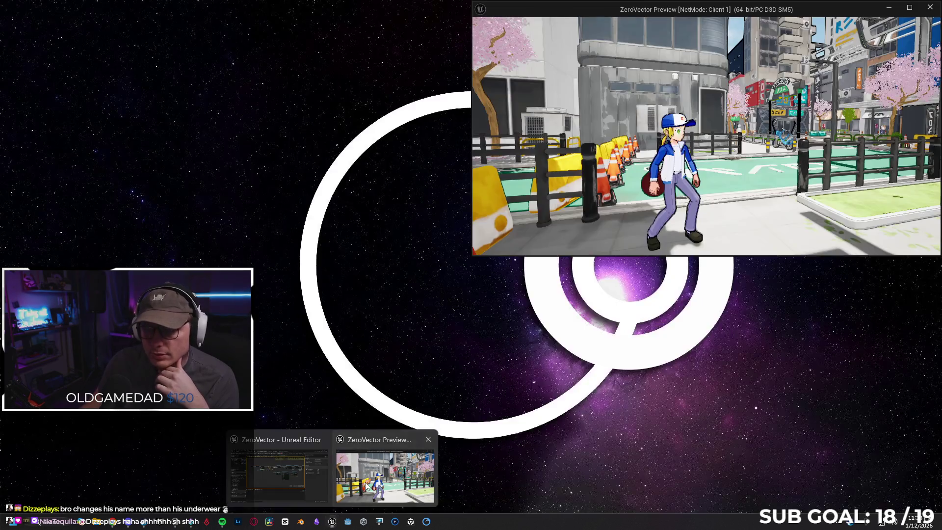
{"action": "left_click", "coordinate": [386, 469]}
{"action": "mouse_move", "coordinate": [562, 14]}
{"action": "left_mouse_down"}
{"action": "mouse_move", "coordinate": [755, 196]}
{"action": "mouse_move", "coordinate": [890, 197]}
{"action": "mouse_move", "coordinate": [907, 207]}
{"action": "mouse_move", "coordinate": [928, 189]}
{"action": "mouse_move", "coordinate": [937, 368]}
{"action": "mouse_move", "coordinate": [928, 173]}
{"action": "left_mouse_up"}
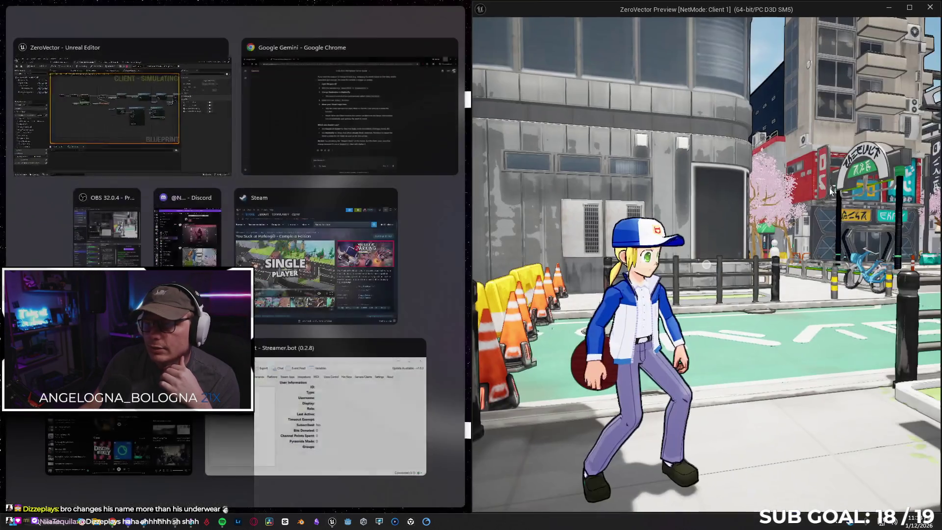
{"action": "left_click", "coordinate": [187, 124]}
{"action": "left_click_drag", "start_coordinate": [471, 234], "coordinate": [661, 234]}
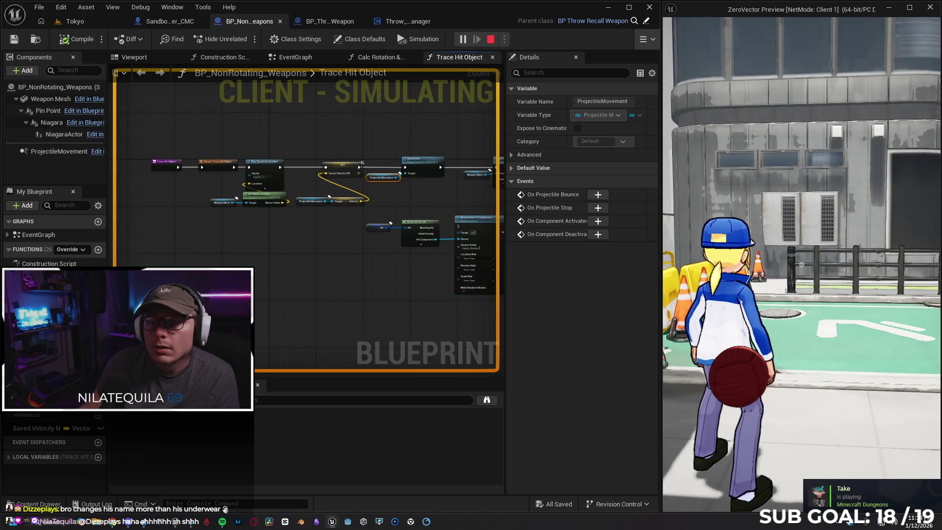
Throw the red ball toward the building in the client preview
{"action": "left_click", "coordinate": [801, 264]}
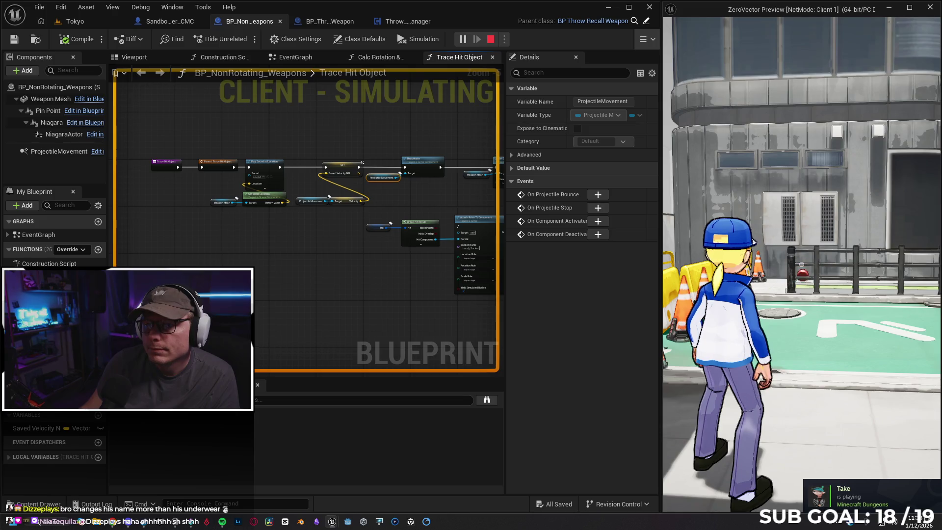
{"action": "key", "text": "super"}
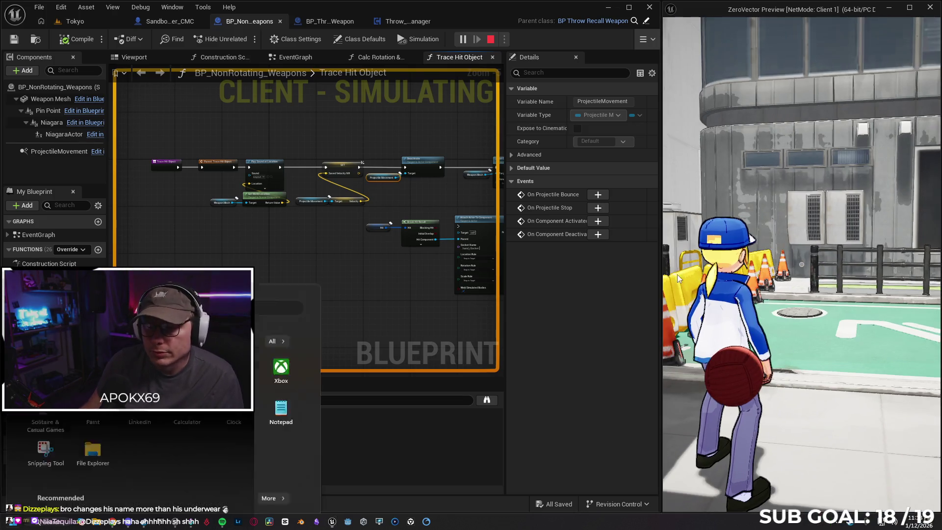
{"action": "left_click", "coordinate": [543, 319]}
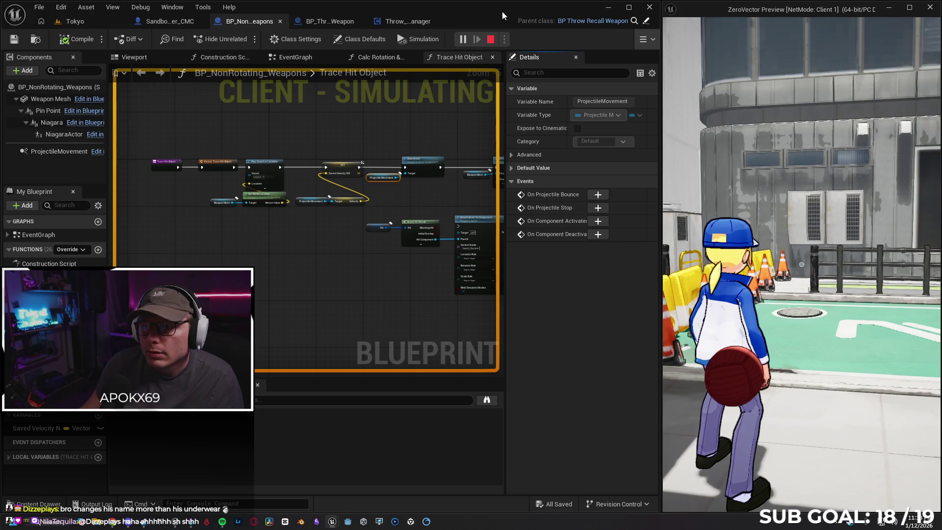
Switch to a different weapon instance to debug and walk the character forward
{"action": "left_click", "coordinate": [646, 39]}
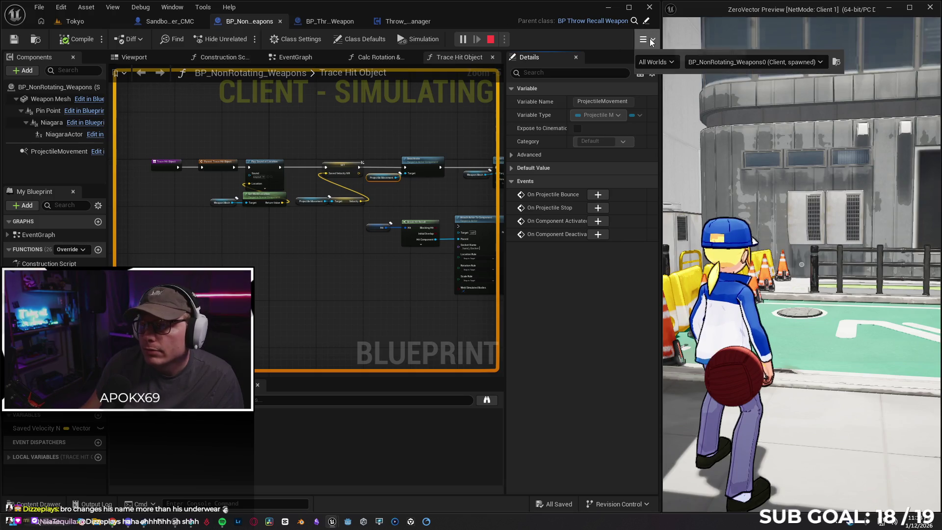
{"action": "left_click", "coordinate": [769, 66]}
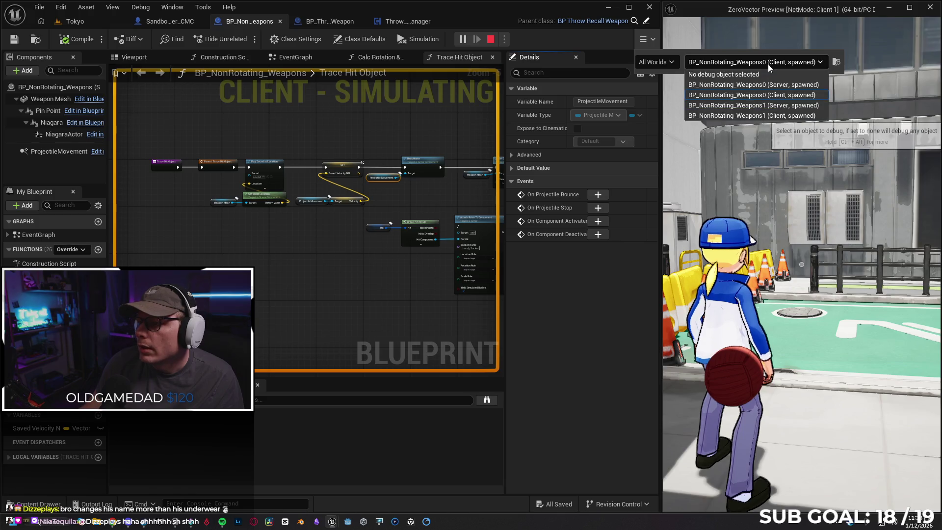
{"action": "left_click", "coordinate": [769, 117]}
{"action": "key", "text": "d"}
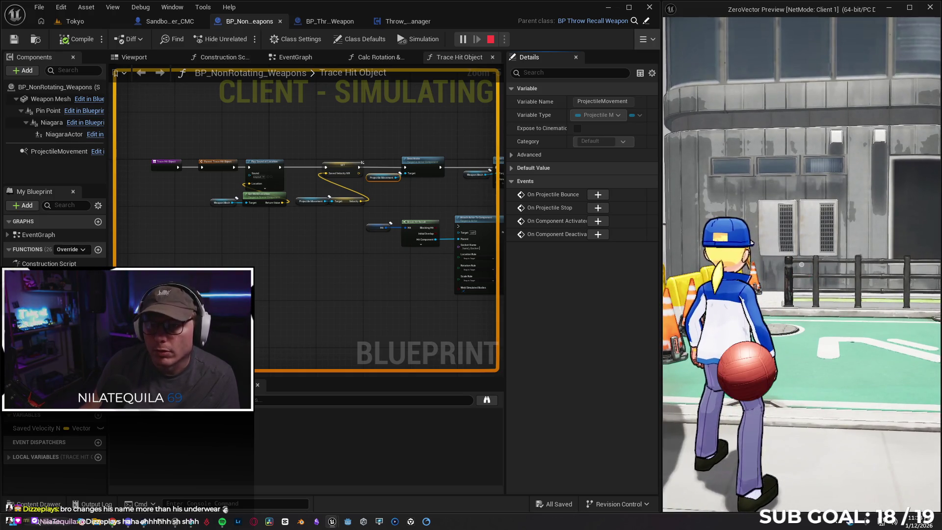
{"action": "key", "text": "super"}
{"action": "left_click", "coordinate": [369, 21]}
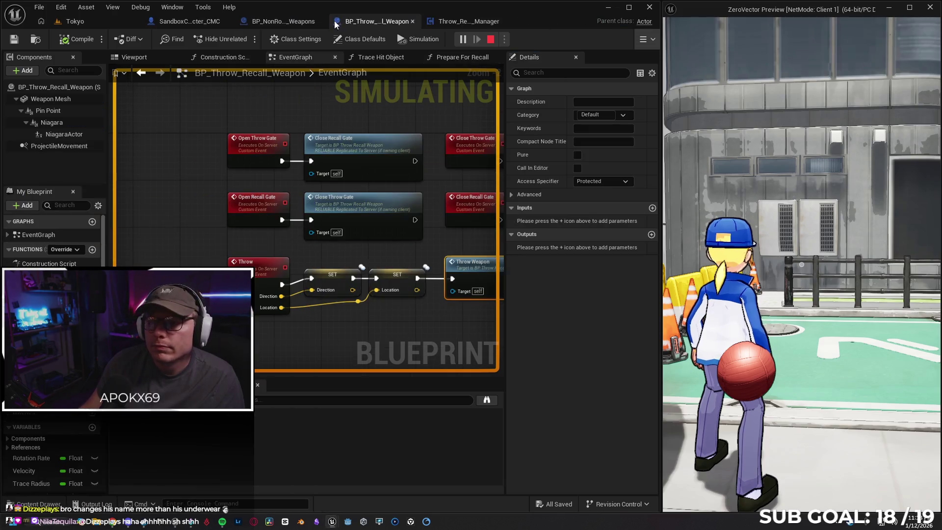
Debug the BP_NonRotating_Weapons1 (Client, spawned) weapon instance
{"action": "left_click", "coordinate": [656, 42]}
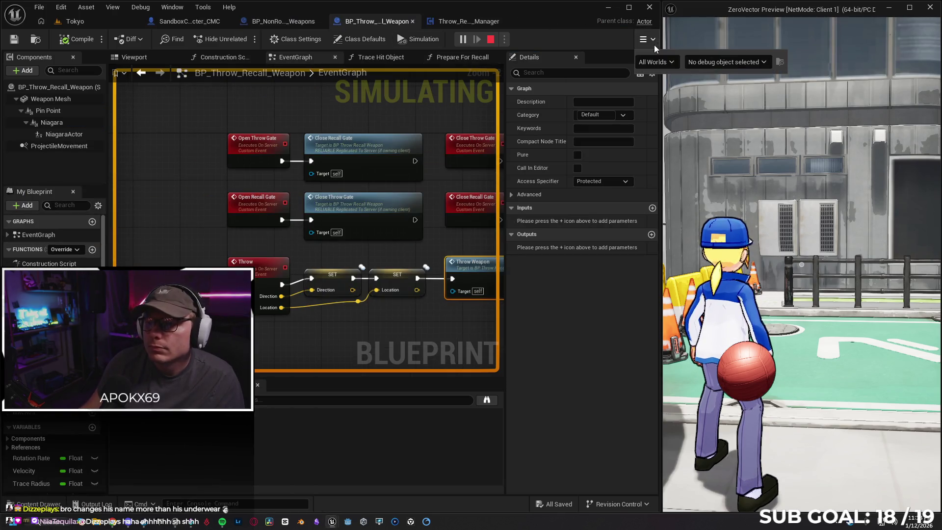
{"action": "left_click", "coordinate": [749, 62]}
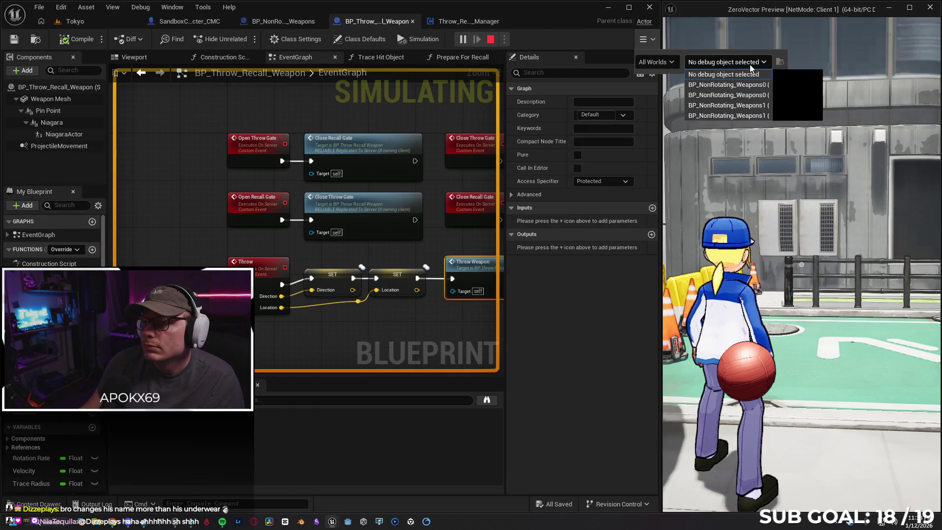
{"action": "left_click", "coordinate": [744, 116]}
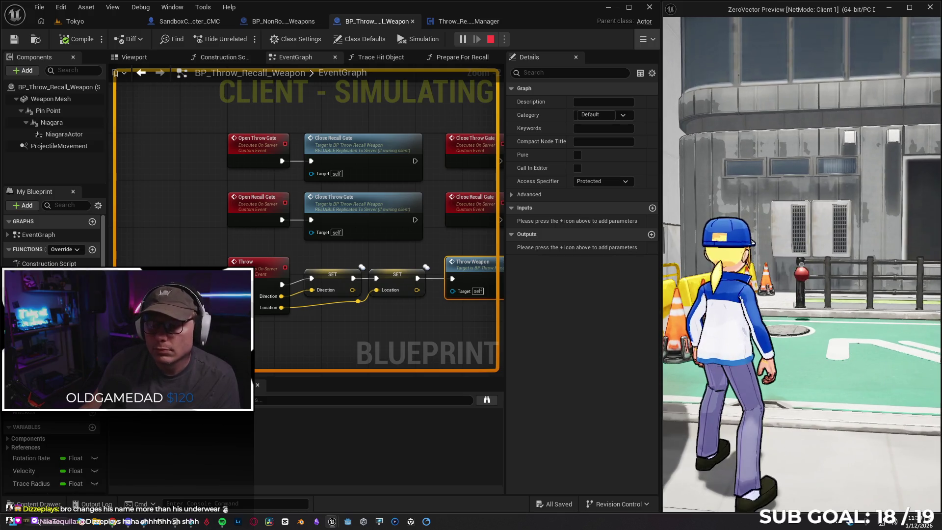
{"action": "key", "text": "super"}
{"action": "left_click", "coordinate": [646, 44]}
Try debugging the BP_NonRotating_Weapons0 client instance, then refocus the game preview
{"action": "left_click", "coordinate": [646, 43]}
{"action": "left_click", "coordinate": [756, 61]}
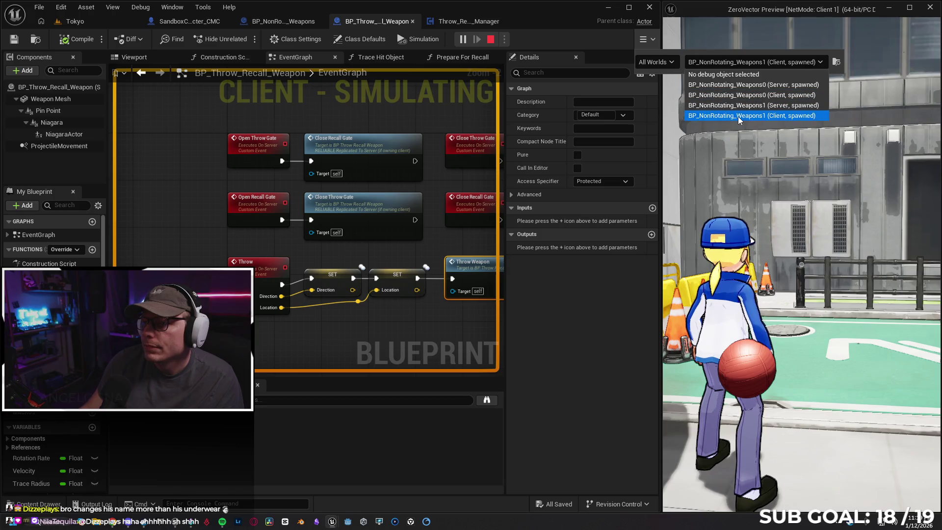
{"action": "left_click", "coordinate": [750, 95]}
{"action": "left_click", "coordinate": [801, 238]}
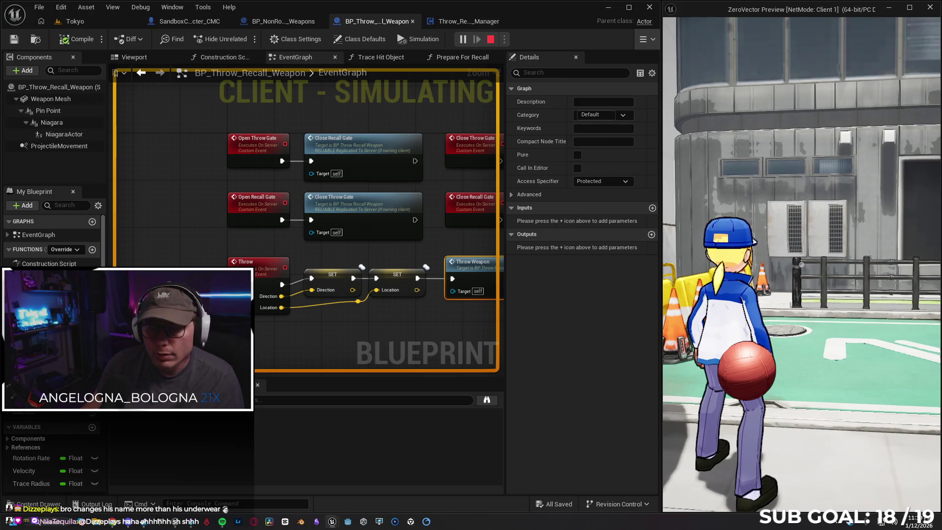
Return the debug object to BP_NonRotating_Weapons1 (Client) and go to Throw_Recall_Weapon_Manager
{"action": "key", "text": "super"}
{"action": "left_click", "coordinate": [641, 42]}
{"action": "left_click", "coordinate": [643, 42]}
{"action": "left_click", "coordinate": [720, 64]}
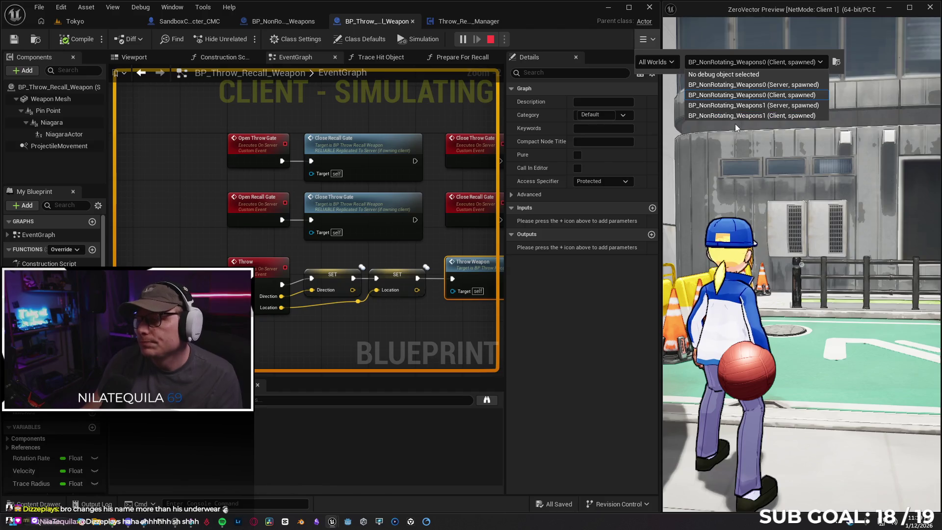
{"action": "left_click", "coordinate": [734, 116]}
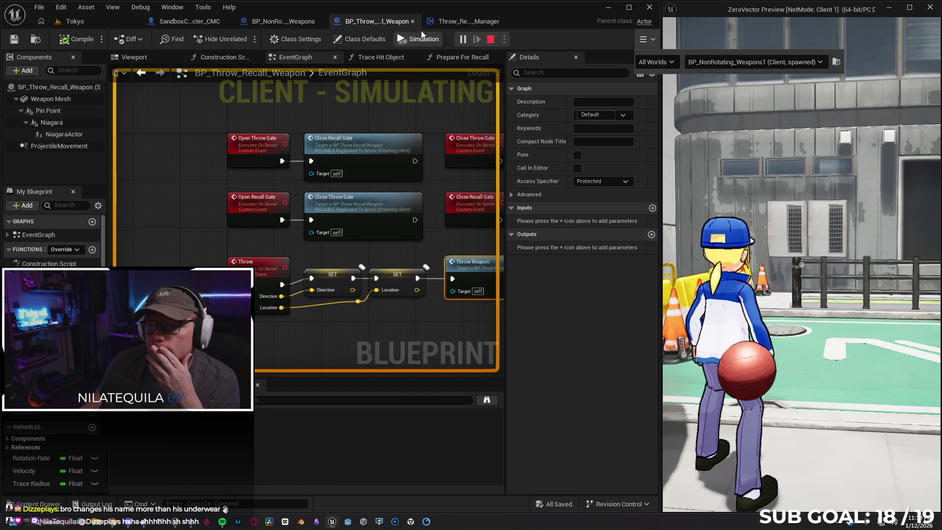
{"action": "left_click", "coordinate": [461, 22]}
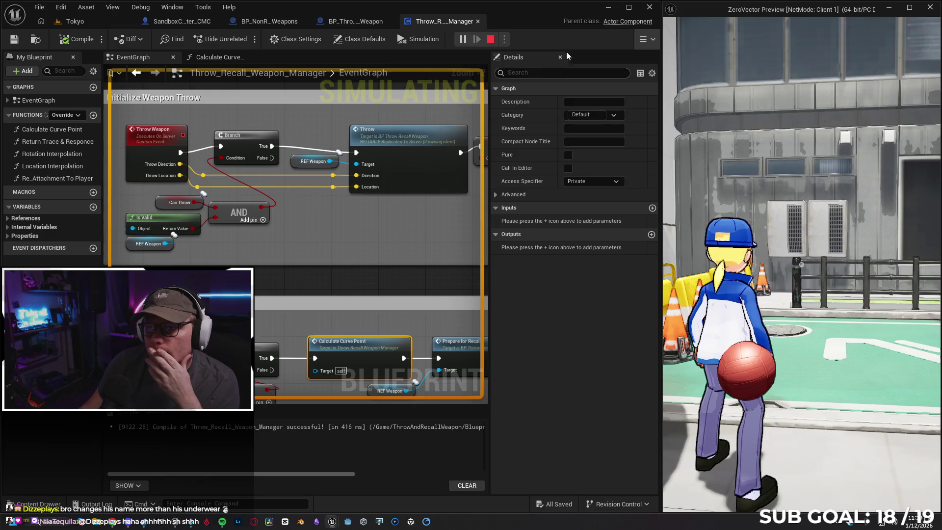
Throw the red ball again and list the manager's debuggable instances, including SandboxCharacter_CMC1
{"action": "left_click", "coordinate": [642, 39]}
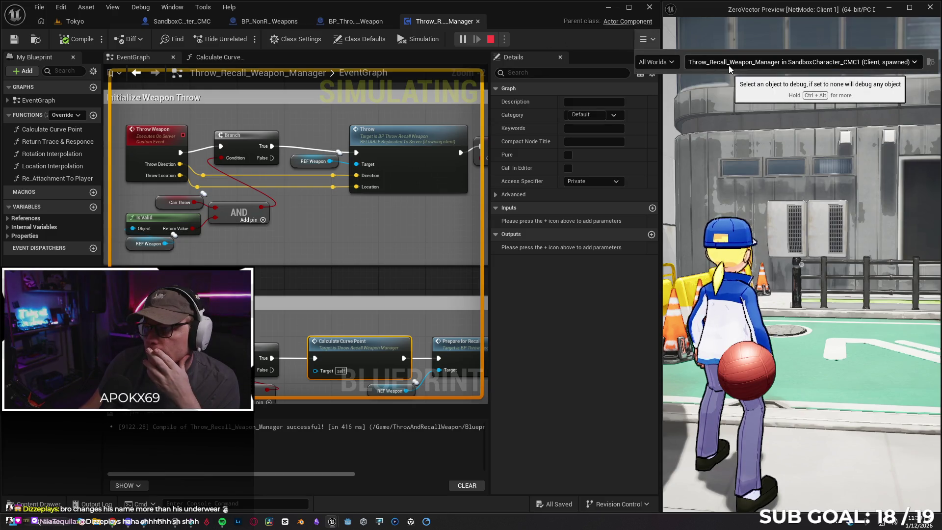
{"action": "left_click", "coordinate": [769, 277]}
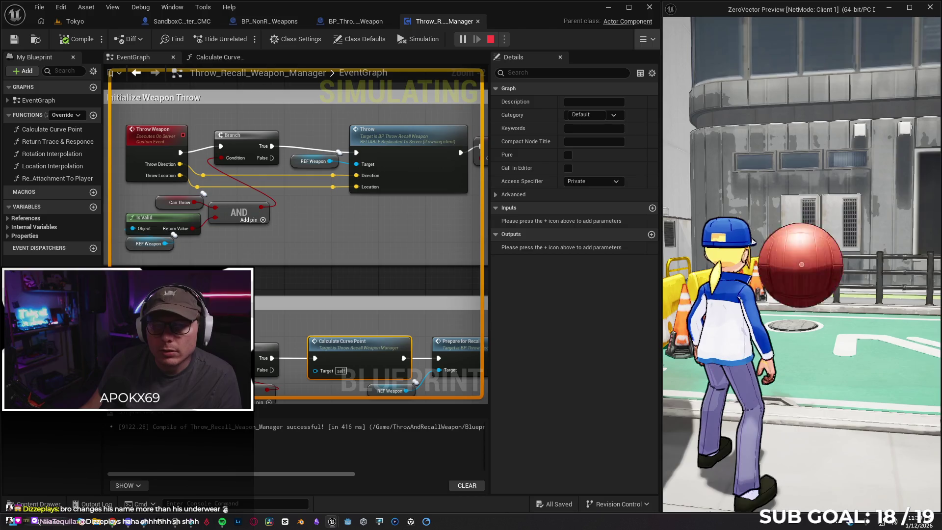
{"action": "left_click", "coordinate": [769, 276]}
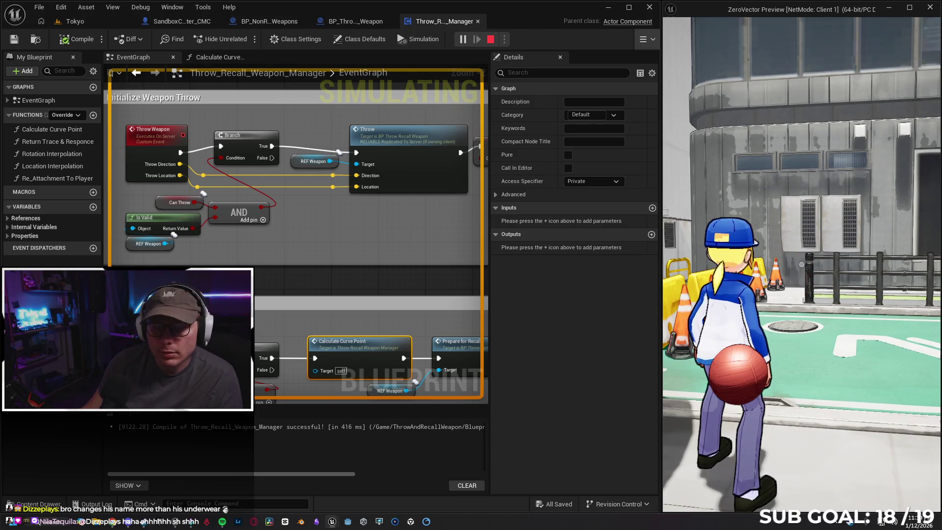
{"action": "key", "text": "super"}
{"action": "left_click", "coordinate": [642, 39]}
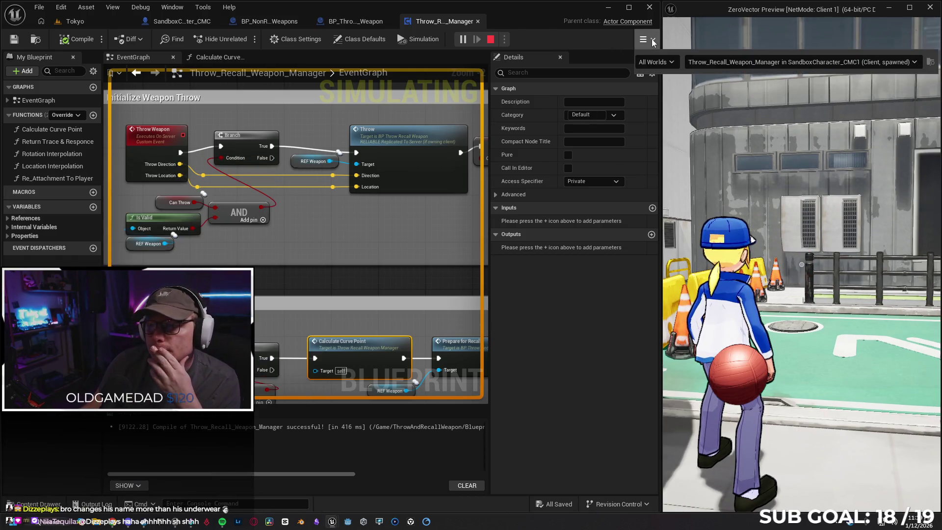
{"action": "left_click", "coordinate": [737, 61]}
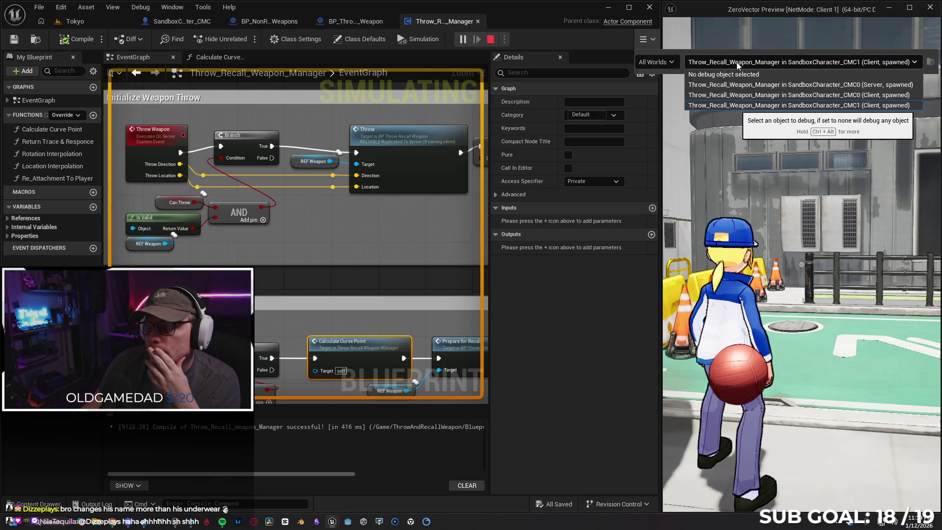
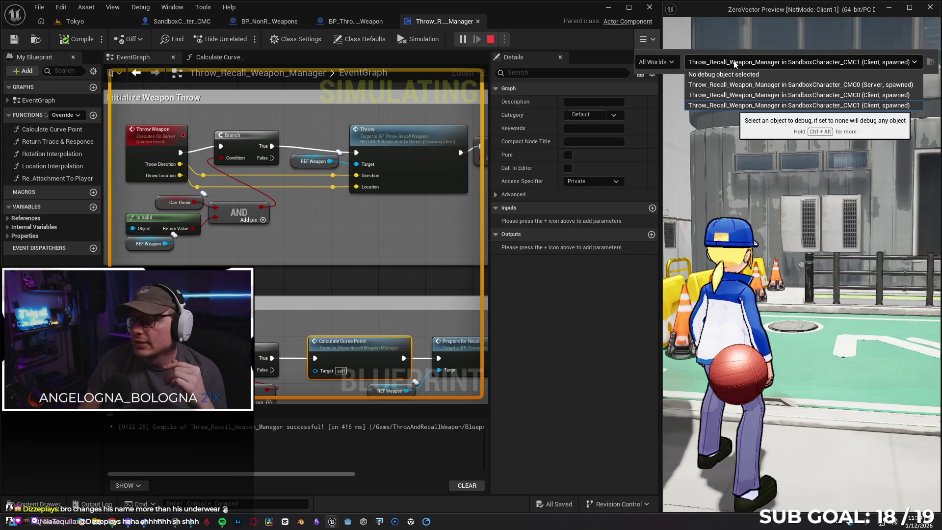
Keep the CMC1 (Client) manager as debug object and throw and recall the ball
{"action": "left_click", "coordinate": [817, 105]}
{"action": "left_click", "coordinate": [818, 193]}
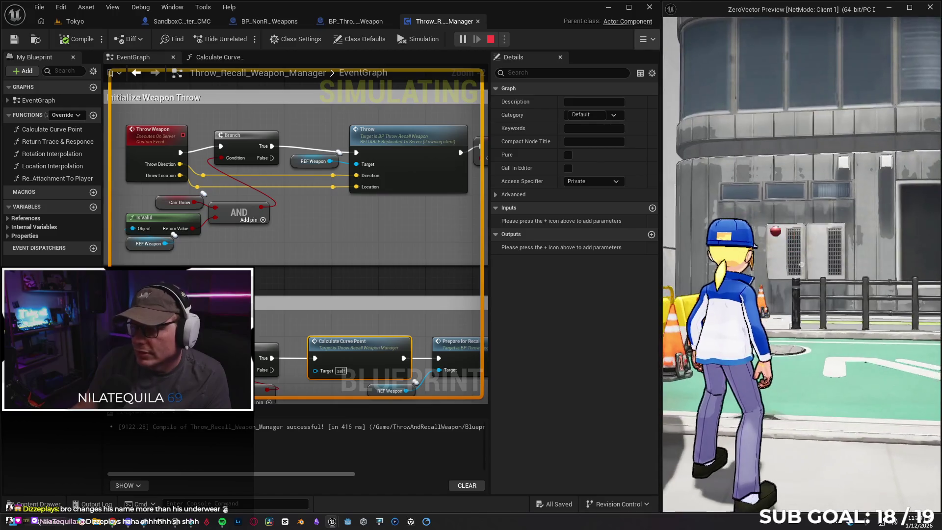
{"action": "left_click", "coordinate": [802, 265]}
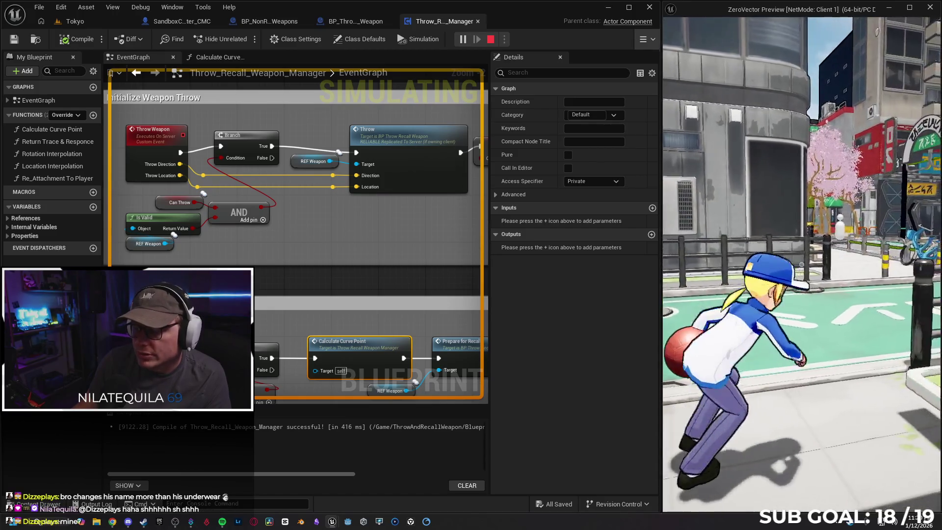
{"action": "left_click", "coordinate": [802, 265]}
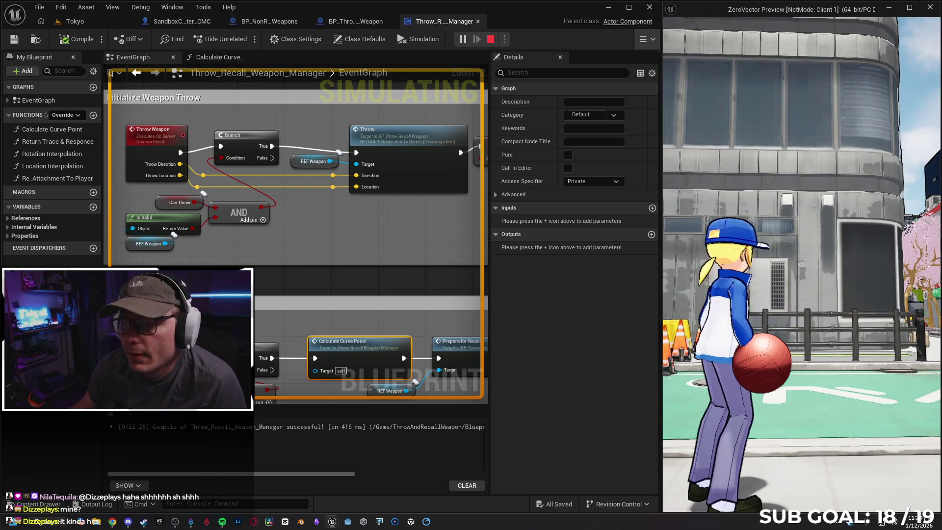
Throw the ball toward the centre reticle three more times, then return to SandboxCharacter_CMC
{"action": "left_click", "coordinate": [801, 264]}
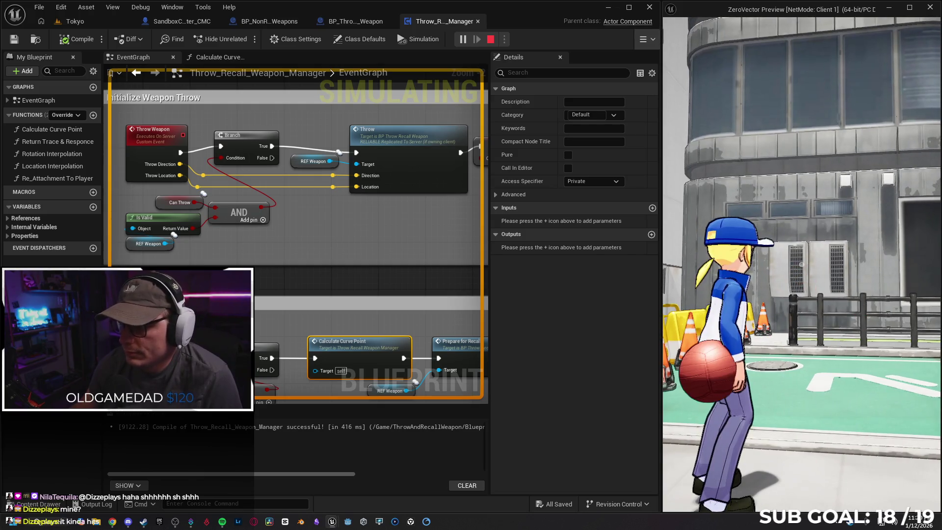
{"action": "left_click", "coordinate": [801, 264]}
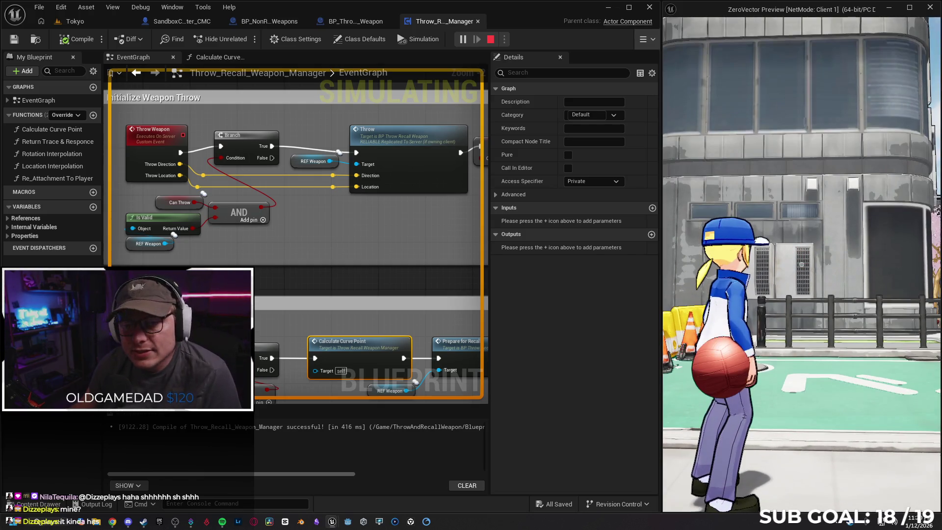
{"action": "left_click", "coordinate": [802, 265]}
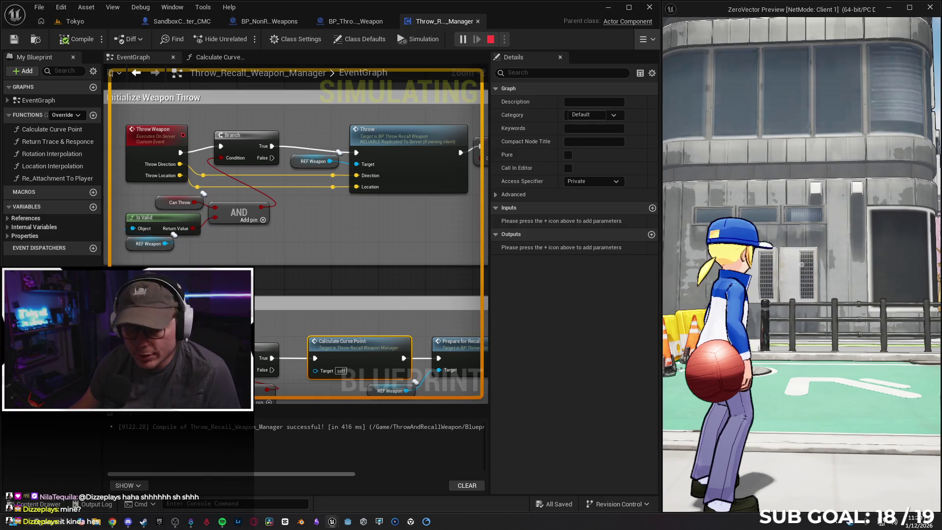
{"action": "key", "text": "super"}
{"action": "left_click", "coordinate": [170, 22]}
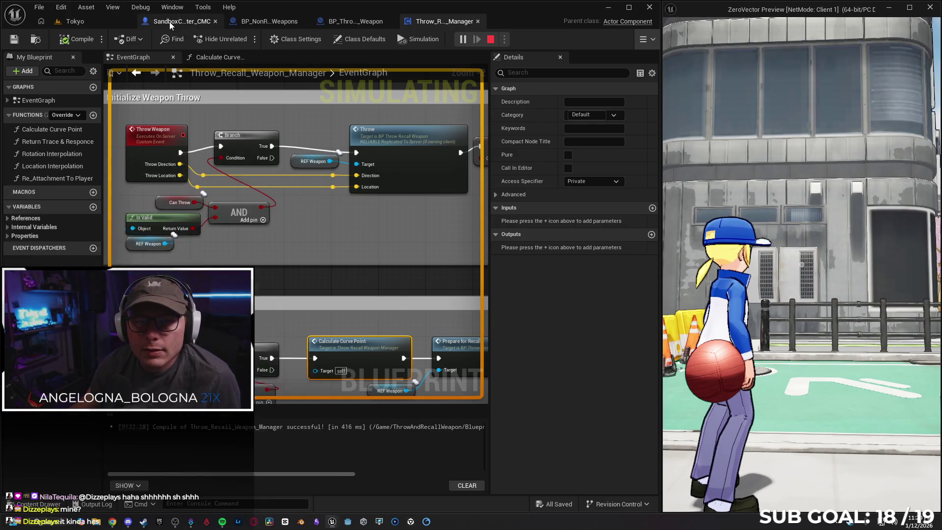
Trigger a throw in the running game to watch the character's throw input fire
{"action": "scroll", "coordinate": [369, 313], "scroll_direction": "down", "scroll_amount": 2}
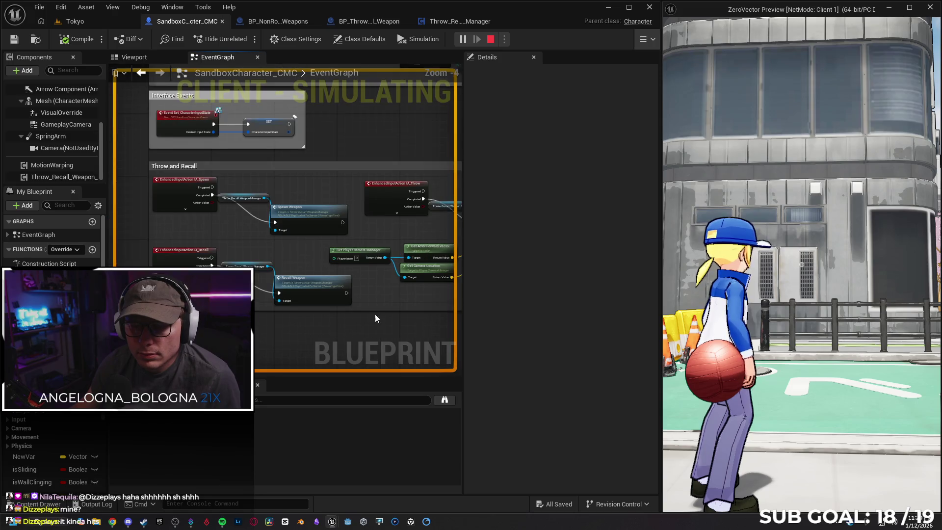
{"action": "left_click", "coordinate": [801, 265]}
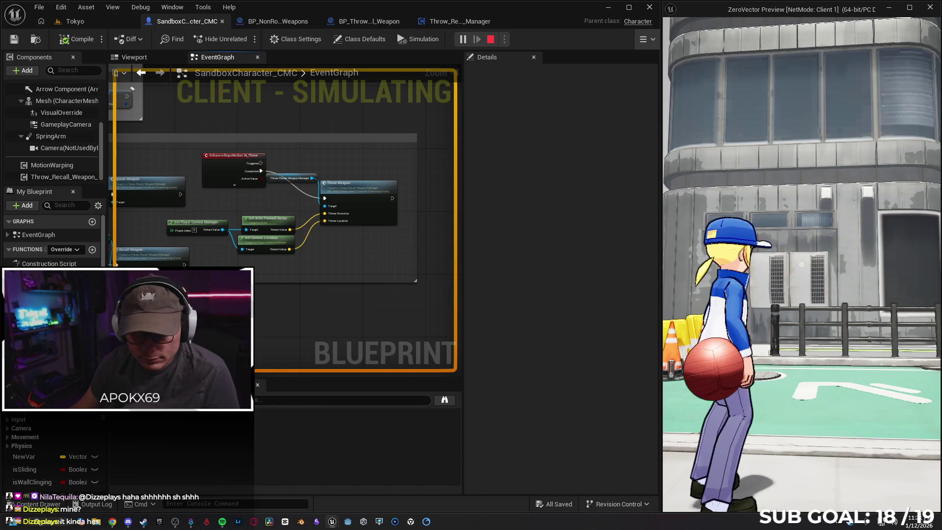
{"action": "key", "text": "super"}
Follow the Throw Weapon call into the manager and pan along its Can Throw, SET and trail nodes
{"action": "left_click", "coordinate": [350, 192]}
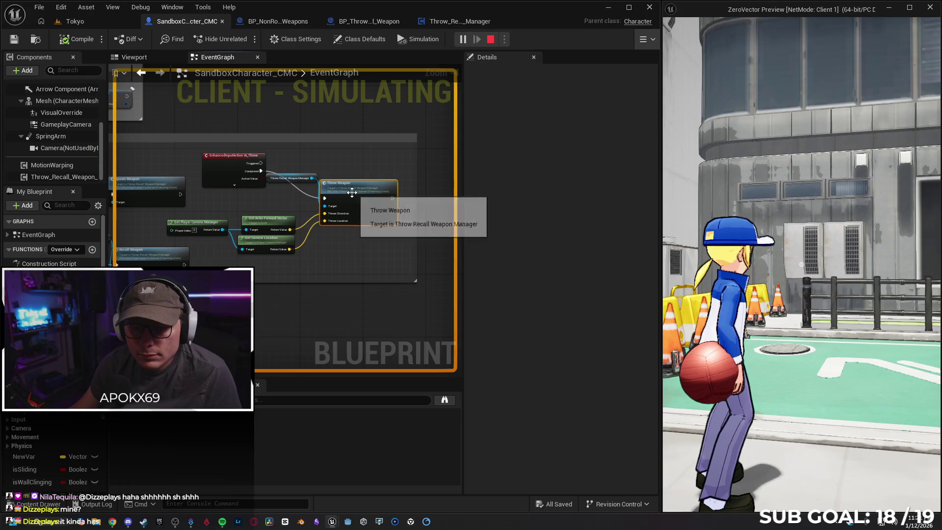
{"action": "double_click", "coordinate": [353, 194]}
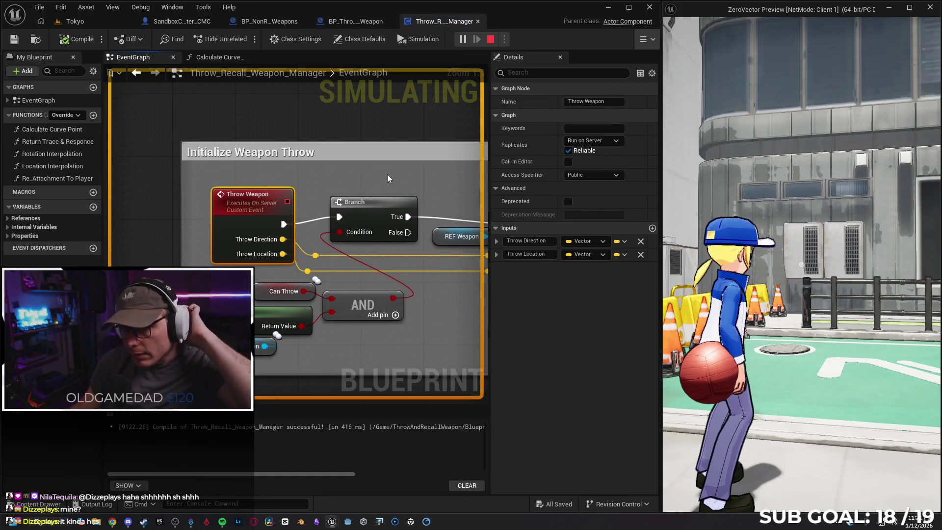
{"action": "scroll", "coordinate": [387, 175], "scroll_direction": "down", "scroll_amount": 1}
{"action": "mouse_move", "coordinate": [439, 286]}
{"action": "left_mouse_down"}
{"action": "mouse_move", "coordinate": [396, 264]}
{"action": "mouse_move", "coordinate": [314, 264]}
{"action": "left_mouse_up"}
{"action": "left_click_drag", "start_coordinate": [476, 262], "coordinate": [343, 263]}
{"action": "left_click_drag", "start_coordinate": [417, 262], "coordinate": [301, 261]}
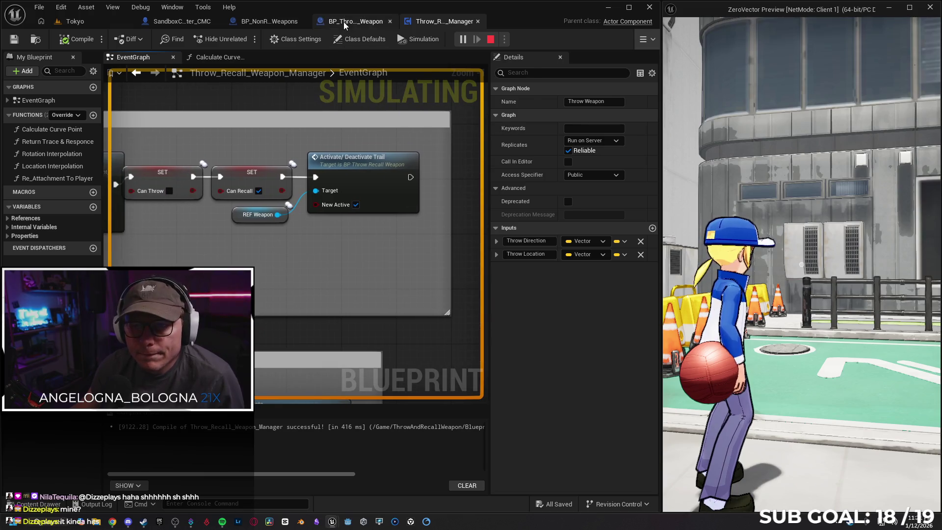
{"action": "left_click", "coordinate": [344, 21]}
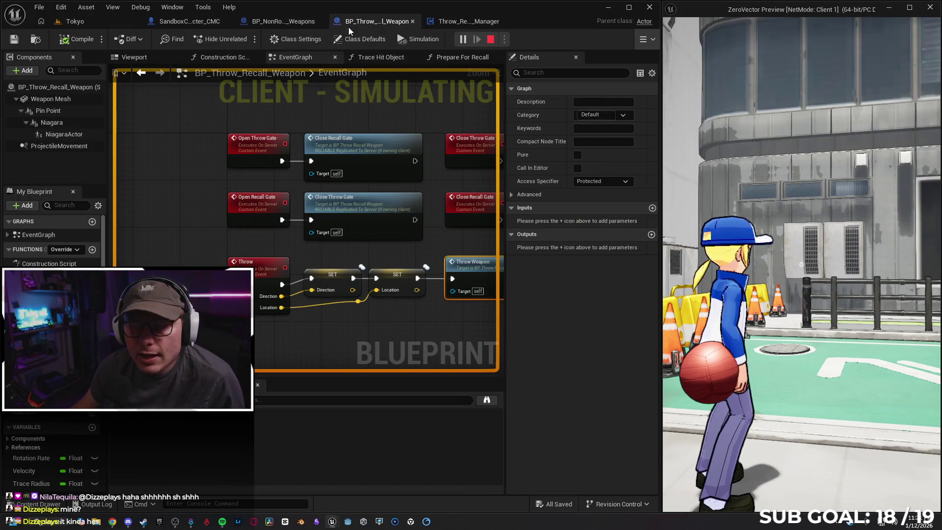
Jump to the weapon's Throw event and inspect the Open Recall Gate and Open Throw Gate events
{"action": "left_click", "coordinate": [460, 22]}
{"action": "scroll", "coordinate": [350, 247], "scroll_direction": "up", "scroll_amount": 3}
{"action": "double_click", "coordinate": [299, 169]}
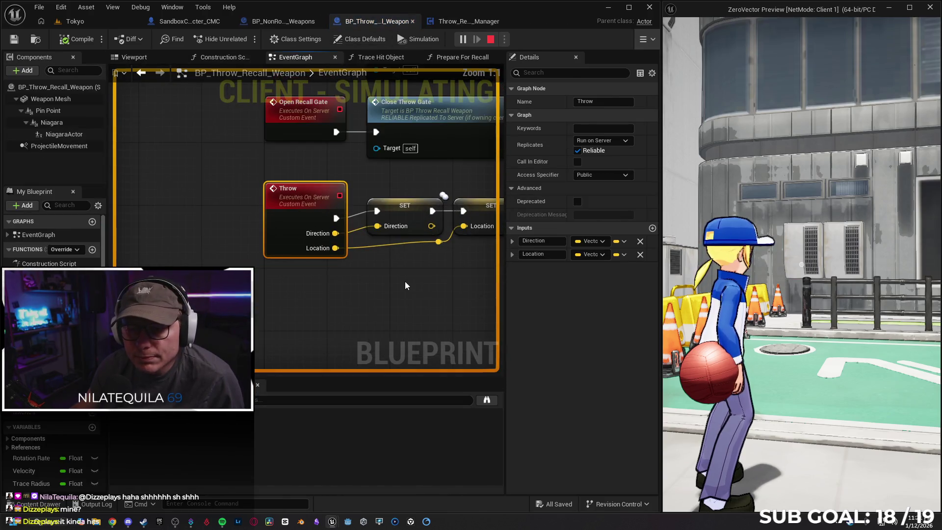
{"action": "mouse_move", "coordinate": [390, 283]}
{"action": "left_mouse_down"}
{"action": "mouse_move", "coordinate": [286, 277]}
{"action": "mouse_move", "coordinate": [305, 345]}
{"action": "mouse_move", "coordinate": [294, 330]}
{"action": "left_mouse_up"}
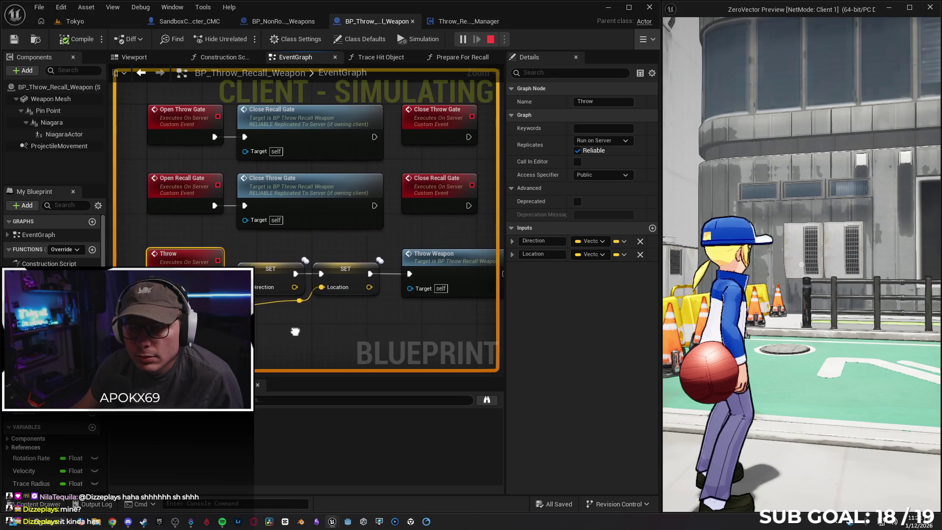
{"action": "left_click", "coordinate": [165, 195]}
{"action": "left_click", "coordinate": [174, 131]}
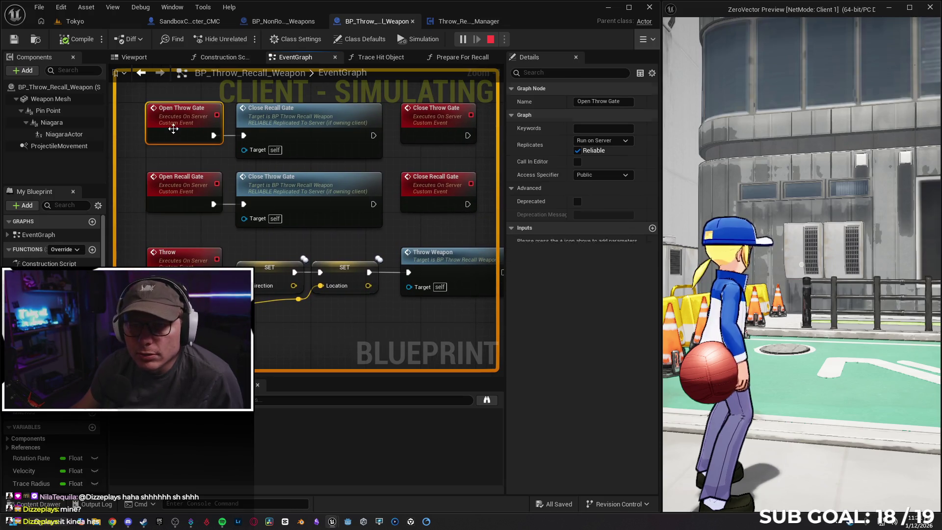
In BP_NonRotating_Weapons, inspect the Weapon Mesh variable and show the Class Defaults
{"action": "left_click", "coordinate": [275, 22]}
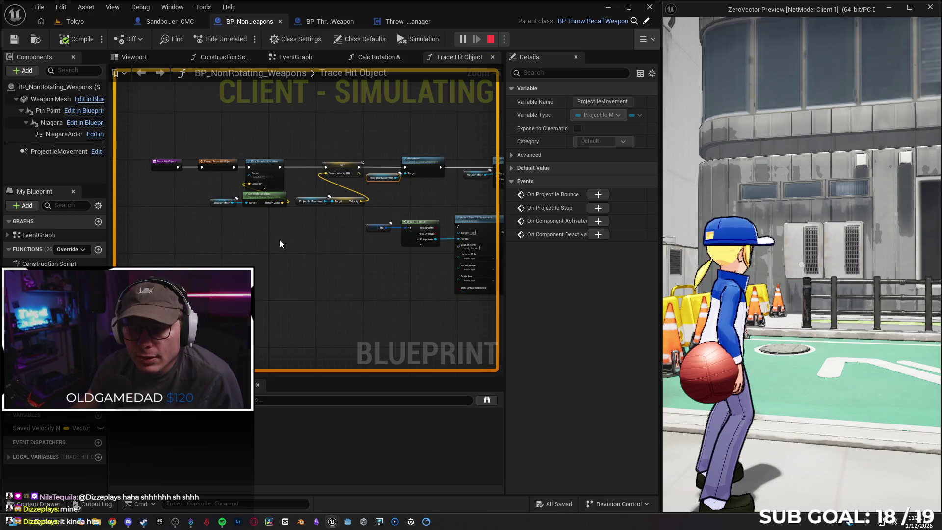
{"action": "scroll", "coordinate": [279, 240], "scroll_direction": "up", "scroll_amount": 2}
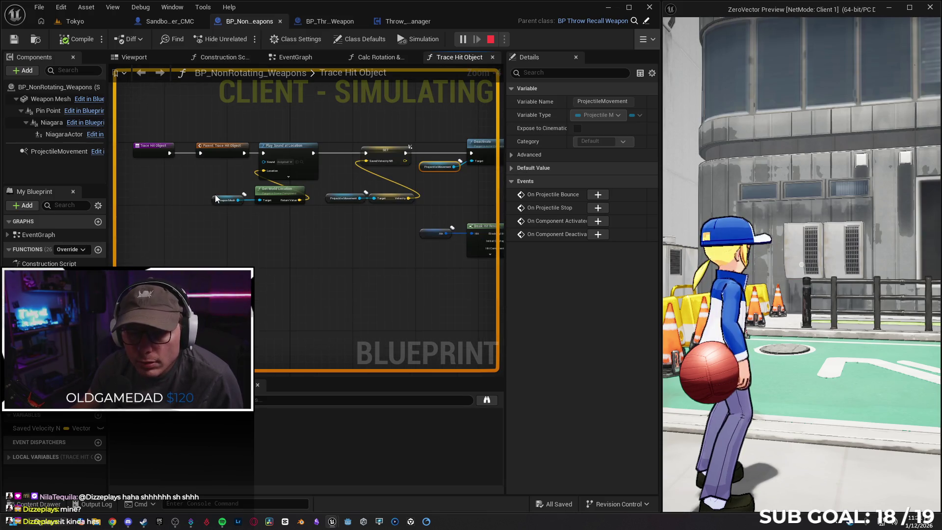
{"action": "left_click", "coordinate": [218, 200]}
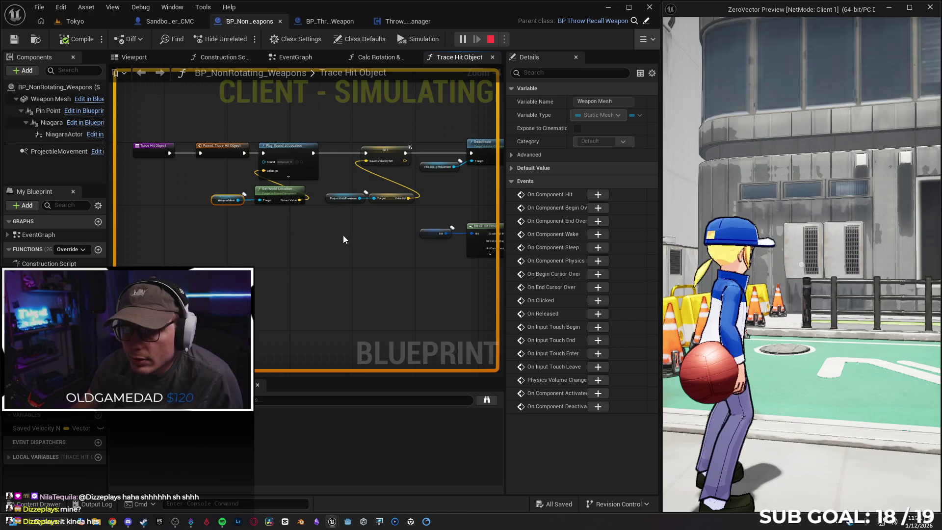
{"action": "left_click", "coordinate": [39, 88]}
{"action": "left_click", "coordinate": [536, 73]}
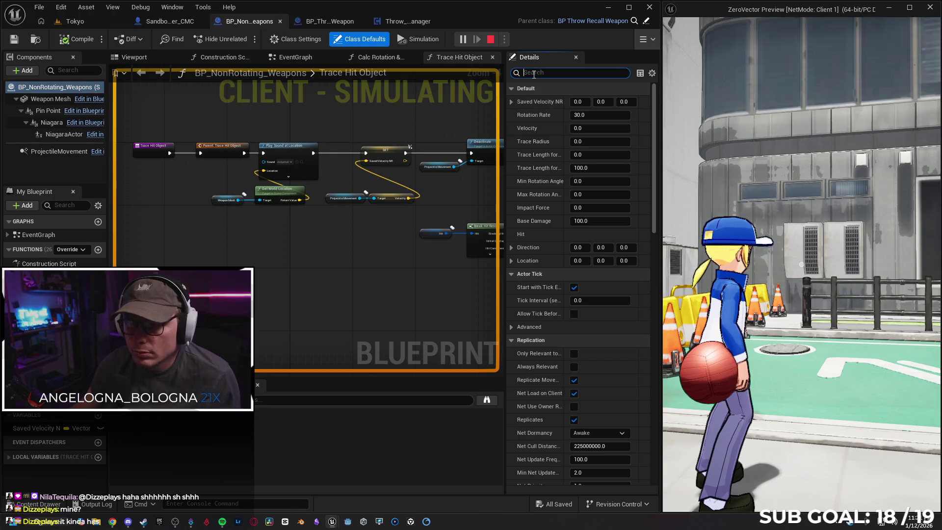
Filter the defaults by 'rep', expand Replicated Movement and check Weapon Mesh component replication
{"action": "type", "text": "rep"}
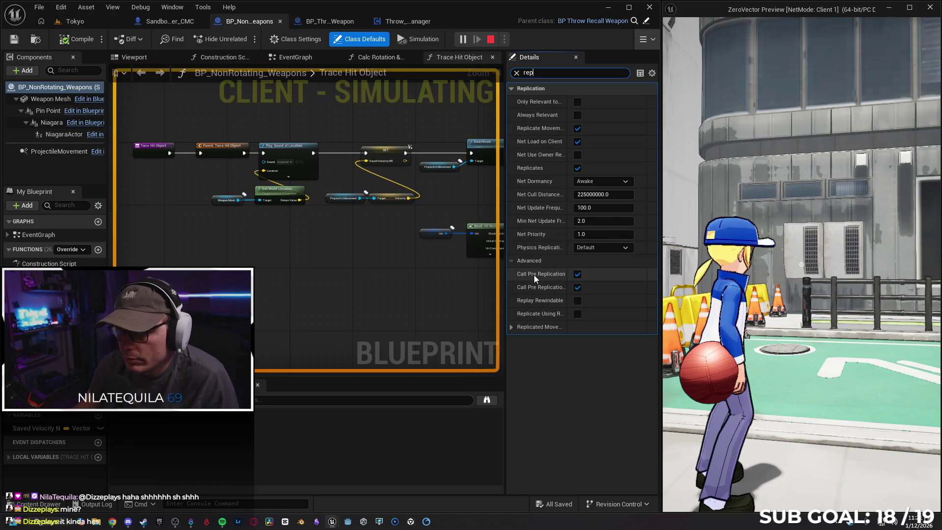
{"action": "left_click_drag", "start_coordinate": [504, 359], "coordinate": [378, 357]}
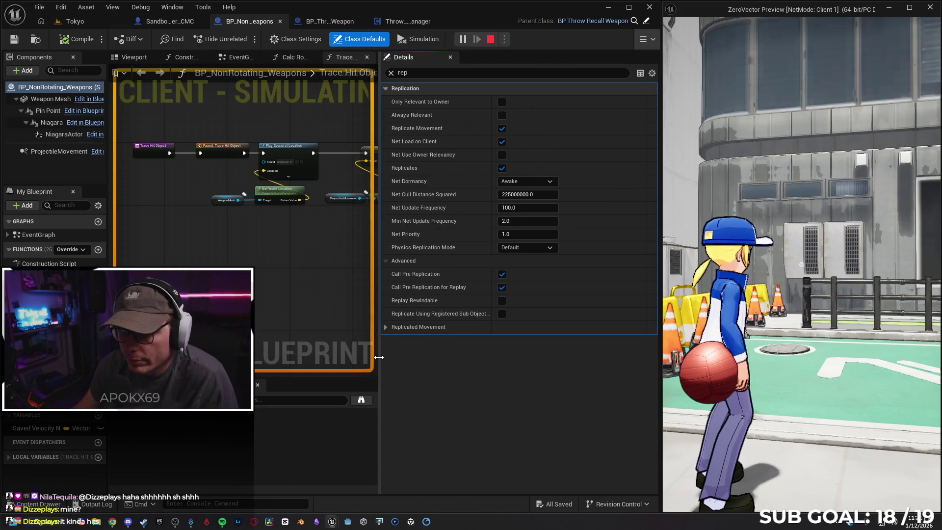
{"action": "left_click_drag", "start_coordinate": [383, 357], "coordinate": [412, 346]}
{"action": "left_click", "coordinate": [416, 327]}
{"action": "left_click_drag", "start_coordinate": [408, 403], "coordinate": [484, 407]}
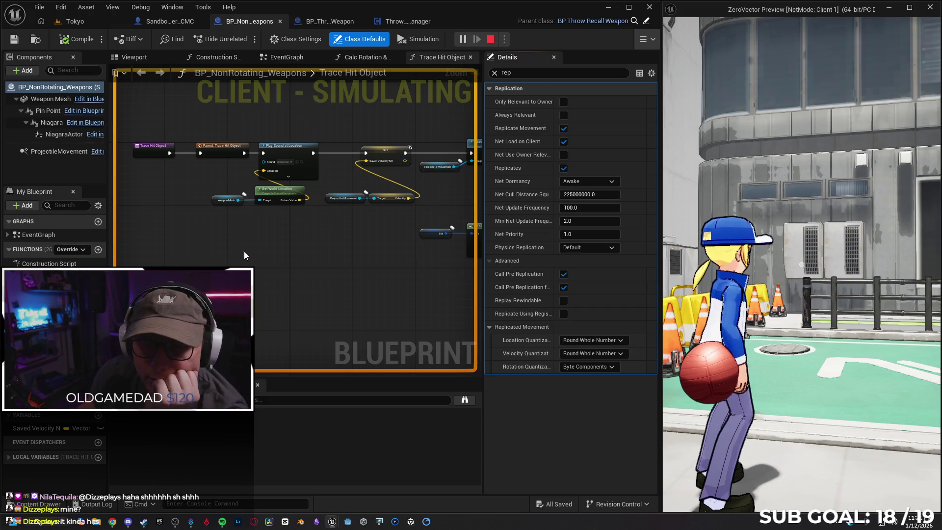
{"action": "left_click", "coordinate": [54, 99]}
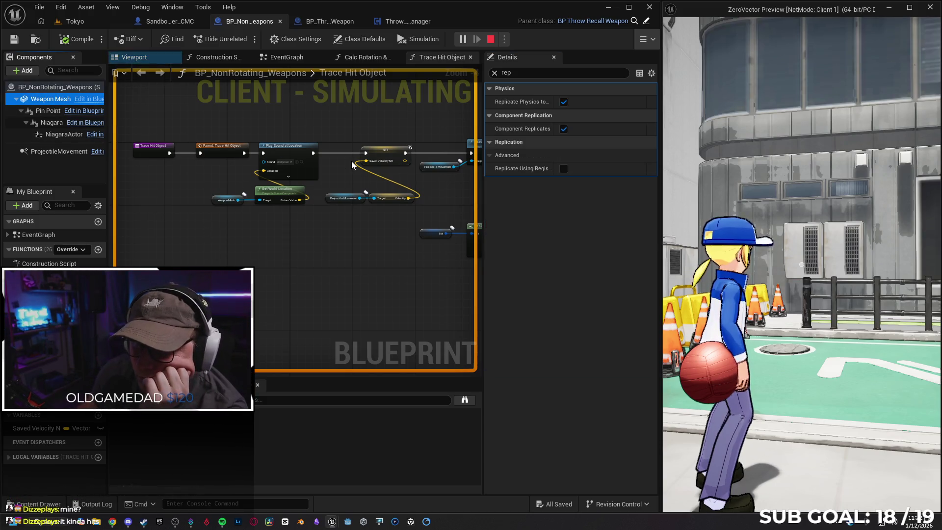
{"action": "left_click", "coordinate": [55, 92]}
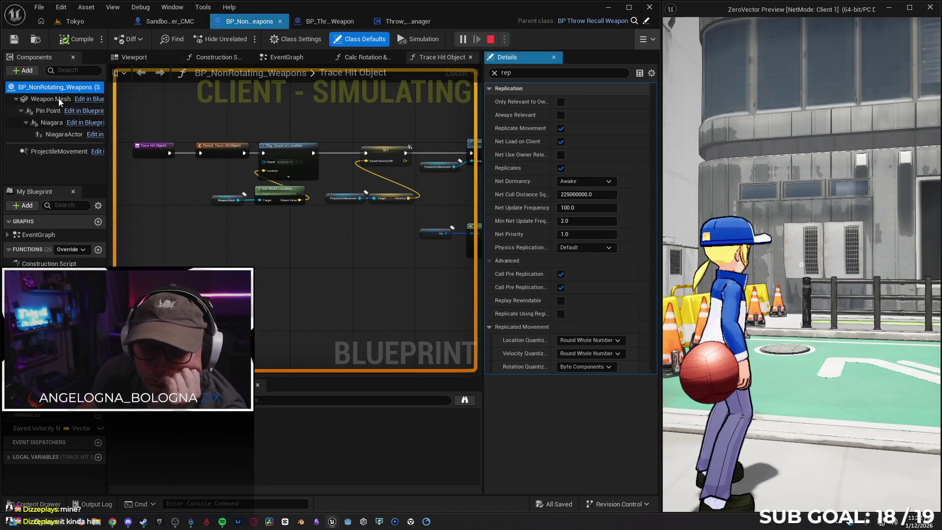
Inspect the Weapon Mesh variable's details, including its Events and advanced property flags, with the filter cleared
{"action": "left_click", "coordinate": [214, 198]}
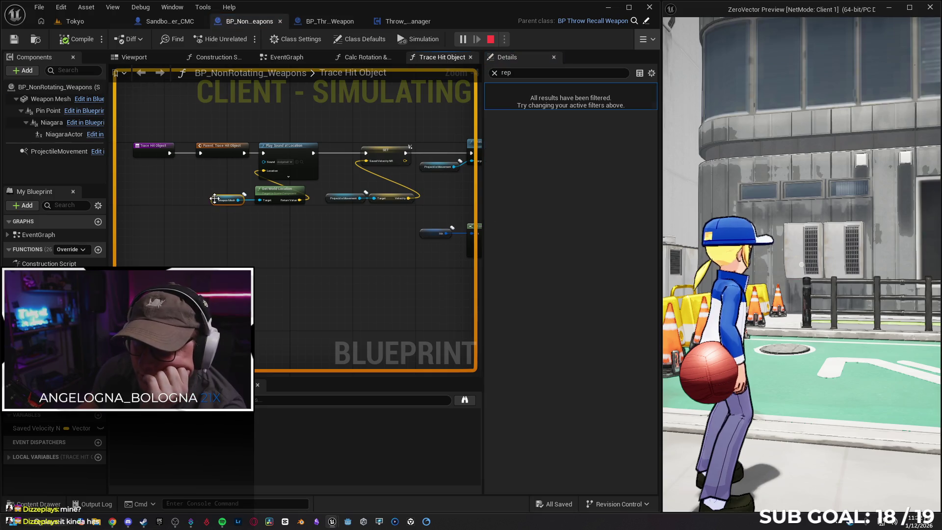
{"action": "left_click", "coordinate": [494, 74]}
{"action": "left_click", "coordinate": [490, 142]}
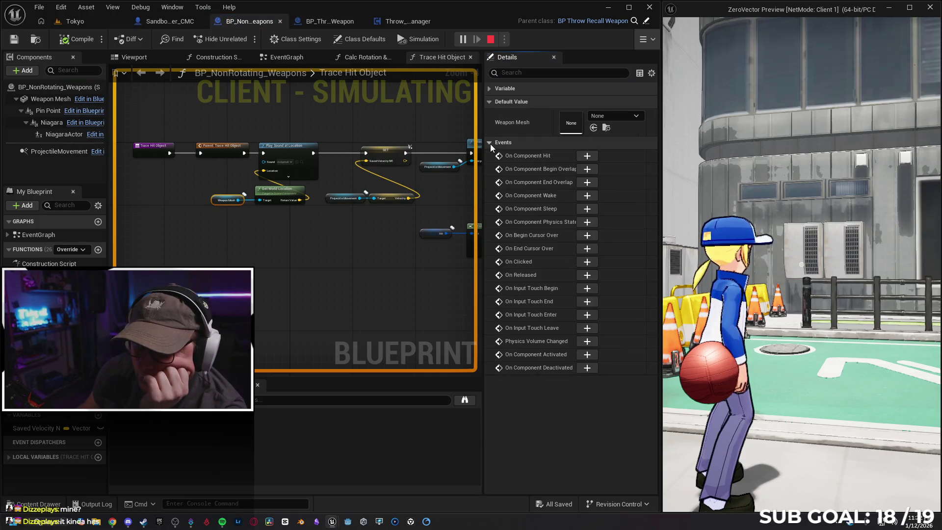
{"action": "left_click", "coordinate": [489, 88]}
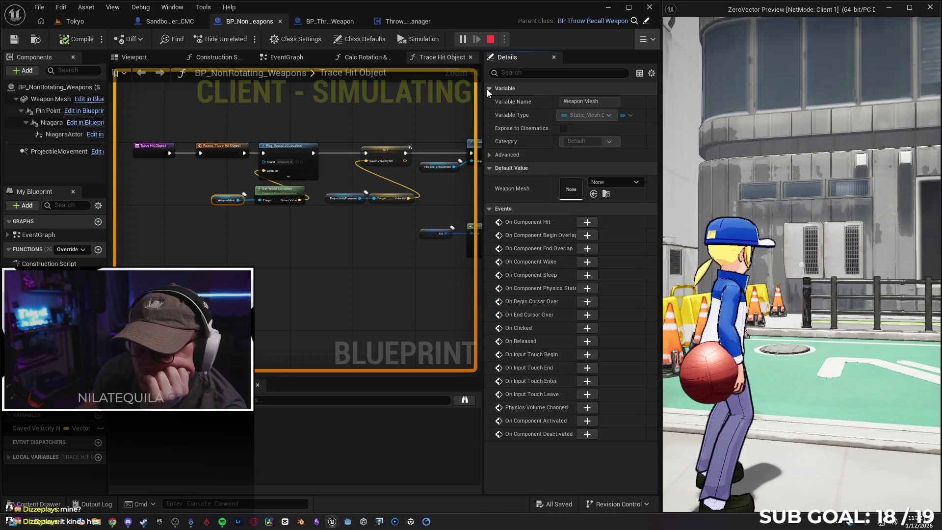
{"action": "left_click", "coordinate": [488, 154]}
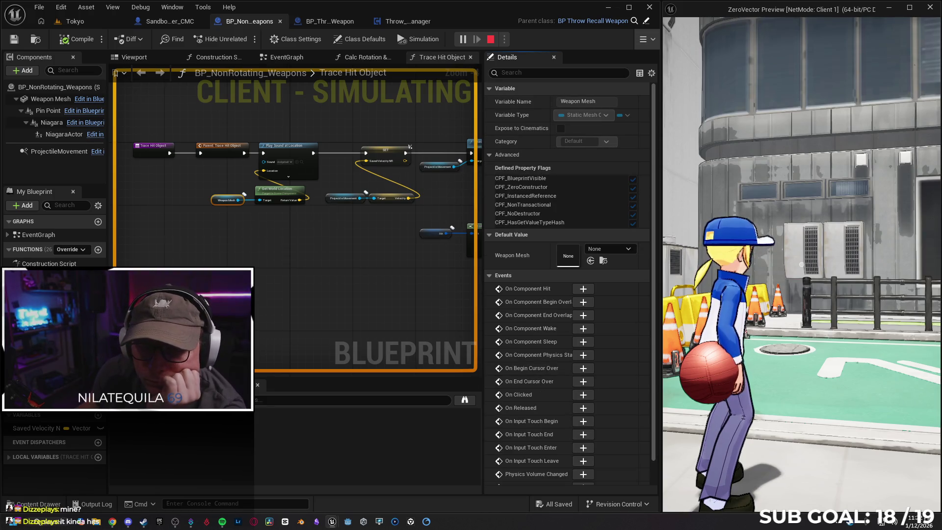
Filter Class Defaults by 'rep', leave Physics Replication on Default, and clear the filter
{"action": "left_click", "coordinate": [46, 87]}
{"action": "left_click", "coordinate": [513, 72]}
{"action": "type", "text": "rep"}
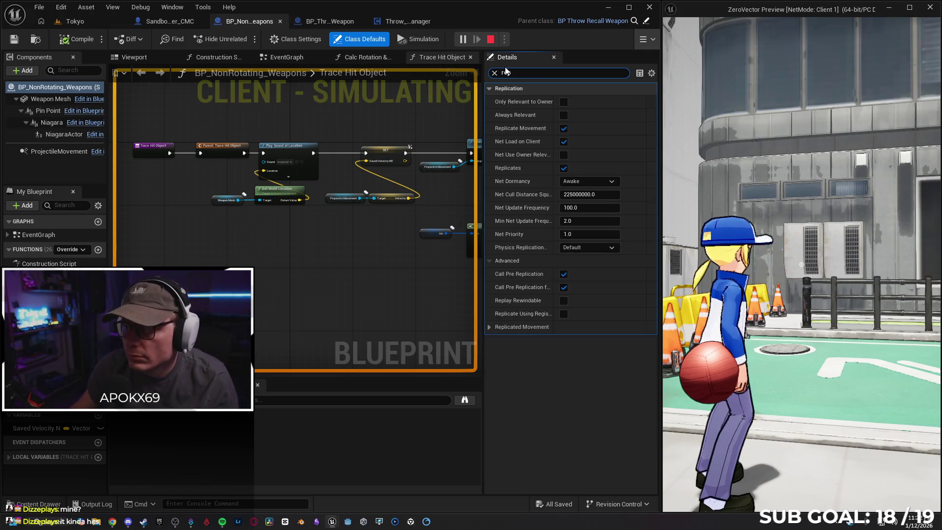
{"action": "left_click", "coordinate": [599, 248]}
{"action": "left_click", "coordinate": [614, 247]}
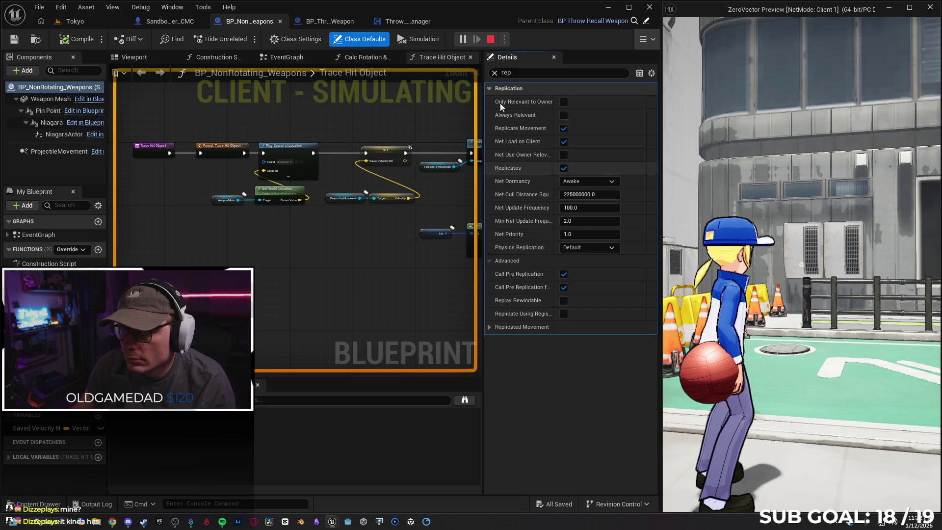
{"action": "left_click", "coordinate": [494, 72]}
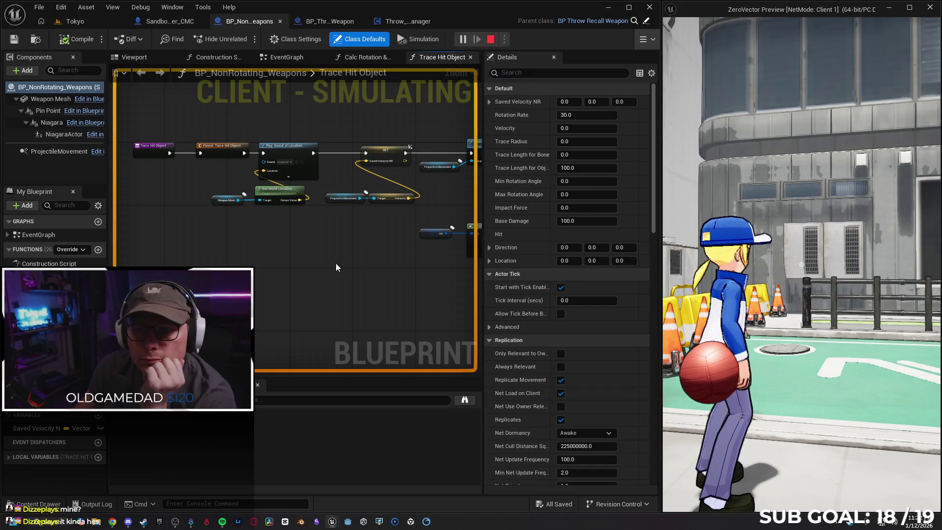
{"action": "left_click", "coordinate": [298, 19]}
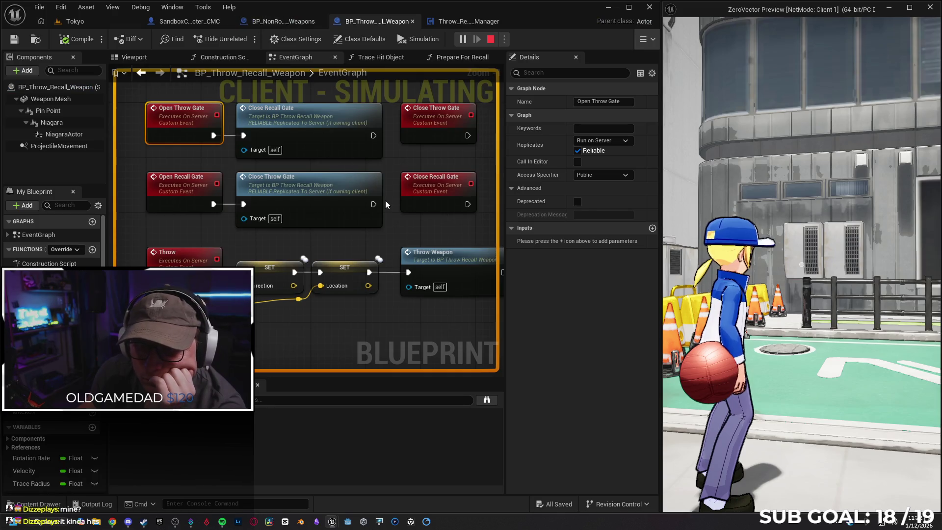
Inspect the Close Throw Gate call and the Close Recall Gate and Close Throw Gate events
{"action": "scroll", "coordinate": [349, 226], "scroll_direction": "down", "scroll_amount": 2}
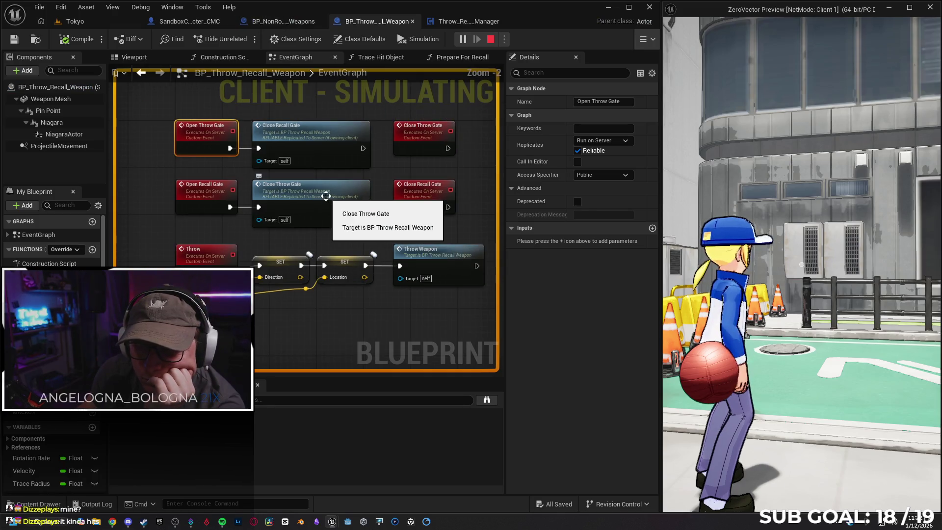
{"action": "left_click", "coordinate": [346, 218]}
{"action": "left_click", "coordinate": [421, 198]}
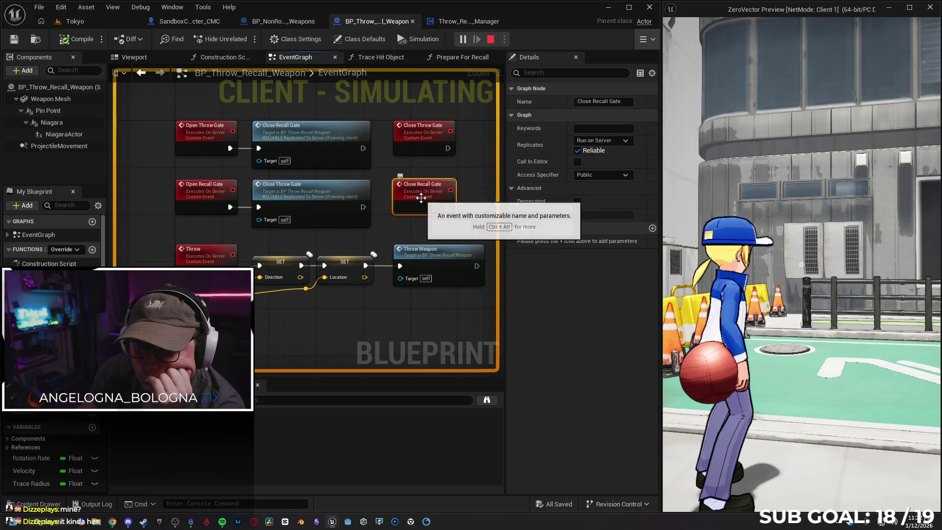
{"action": "left_click", "coordinate": [423, 143]}
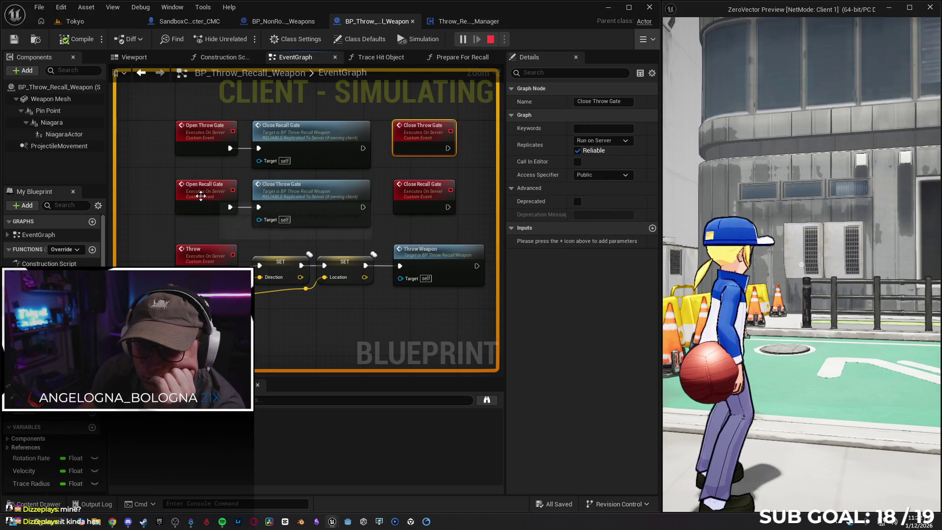
In Throw_Recall_Weapon_Manager, keep REF_Weapon replication as Replicated, then inspect Can Throw
{"action": "left_click", "coordinate": [451, 22]}
{"action": "scroll", "coordinate": [270, 262], "scroll_direction": "down", "scroll_amount": 1}
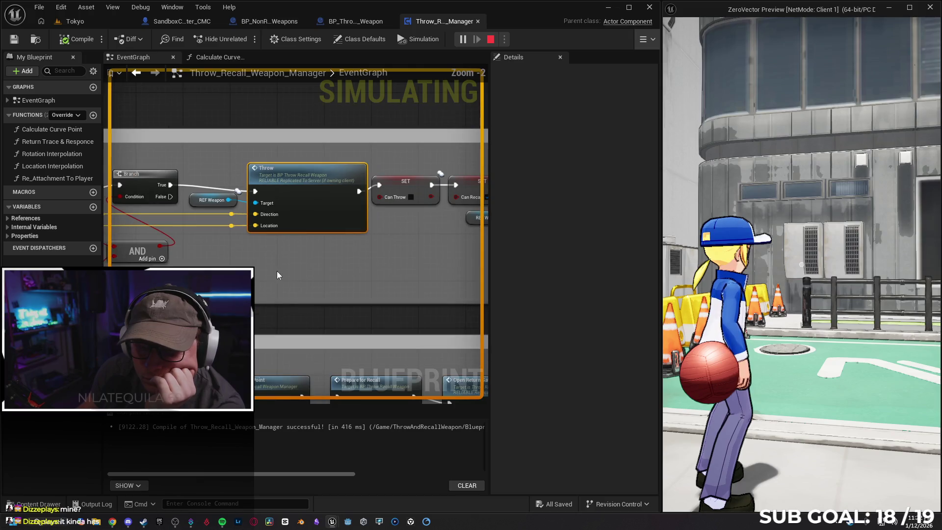
{"action": "left_click", "coordinate": [205, 200]}
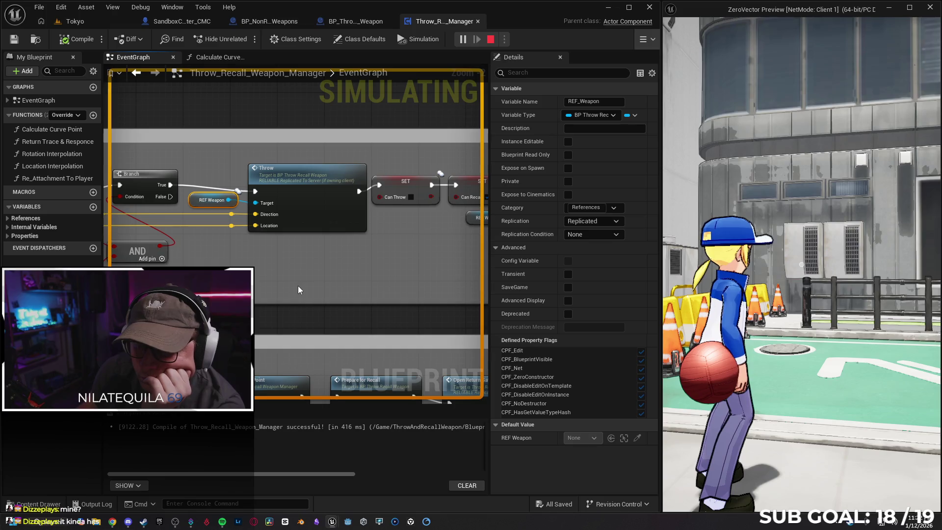
{"action": "scroll", "coordinate": [294, 287], "scroll_direction": "down", "scroll_amount": 1}
{"action": "left_click_drag", "start_coordinate": [294, 287], "coordinate": [375, 265]}
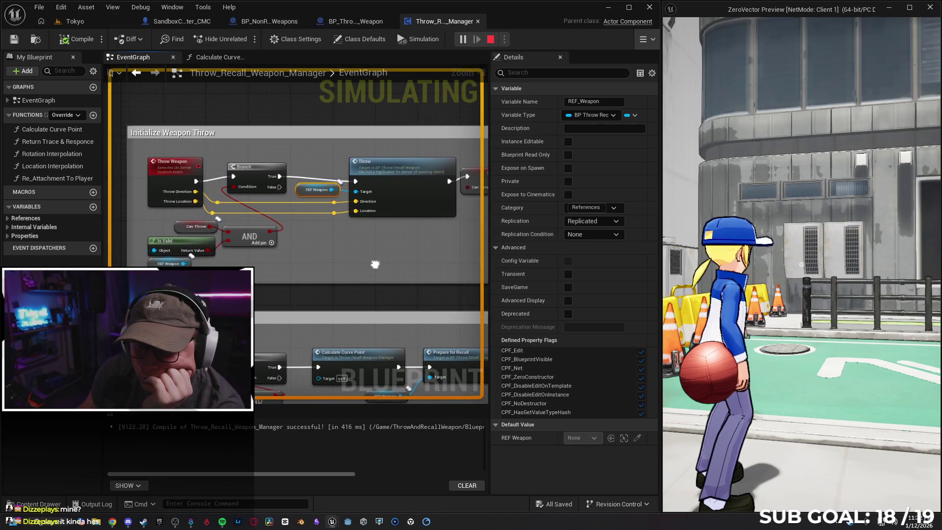
{"action": "left_click", "coordinate": [616, 221]}
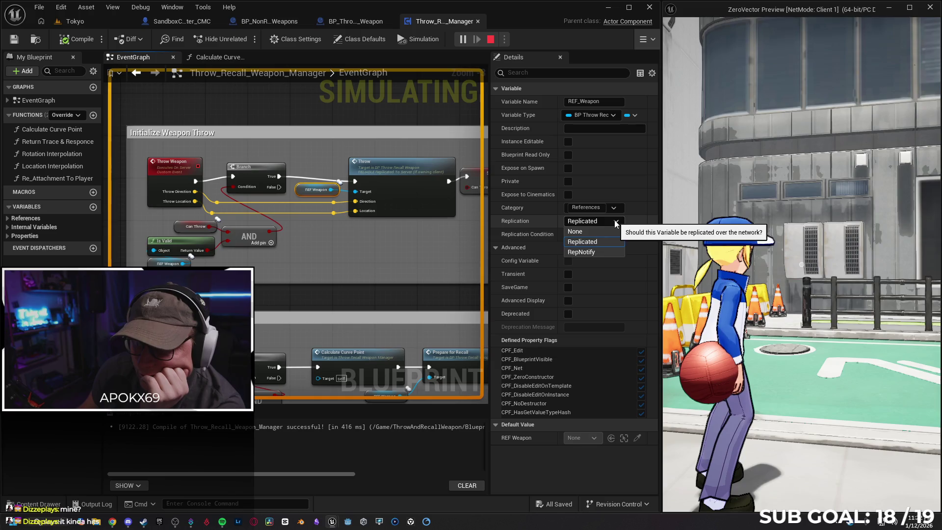
{"action": "left_click", "coordinate": [583, 242]}
{"action": "mouse_move", "coordinate": [357, 270]}
{"action": "left_mouse_down"}
{"action": "mouse_move", "coordinate": [317, 269]}
{"action": "mouse_move", "coordinate": [354, 256]}
{"action": "mouse_move", "coordinate": [296, 289]}
{"action": "mouse_move", "coordinate": [284, 284]}
{"action": "mouse_move", "coordinate": [255, 319]}
{"action": "left_mouse_up"}
{"action": "left_click", "coordinate": [154, 227]}
{"action": "left_click", "coordinate": [442, 242]}
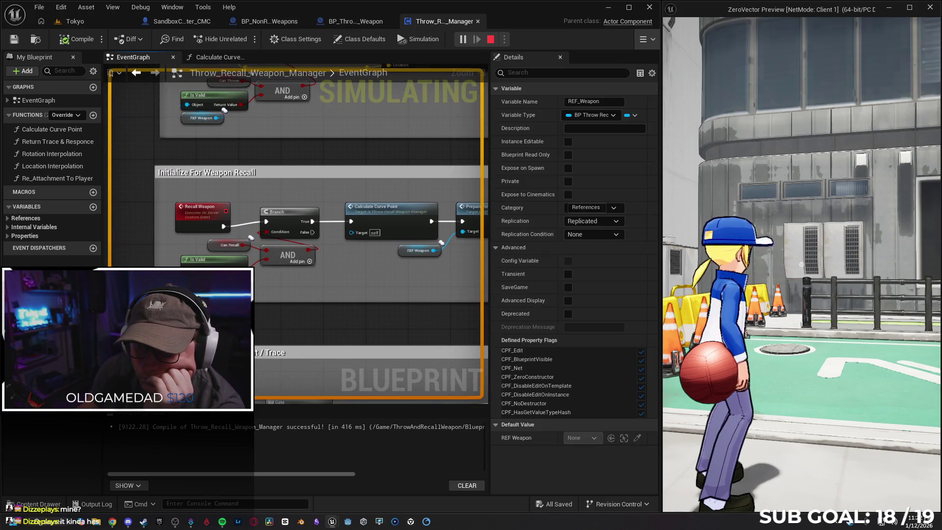
{"action": "mouse_move", "coordinate": [358, 293]}
{"action": "left_mouse_down"}
{"action": "mouse_move", "coordinate": [246, 291]}
{"action": "mouse_move", "coordinate": [274, 230]}
{"action": "mouse_move", "coordinate": [343, 184]}
{"action": "mouse_move", "coordinate": [331, 180]}
{"action": "left_mouse_up"}
{"action": "mouse_move", "coordinate": [255, 162]}
{"action": "left_mouse_down"}
{"action": "mouse_move", "coordinate": [270, 179]}
{"action": "mouse_move", "coordinate": [212, 194]}
{"action": "mouse_move", "coordinate": [273, 16]}
{"action": "left_mouse_up"}
{"action": "left_click", "coordinate": [273, 21]}
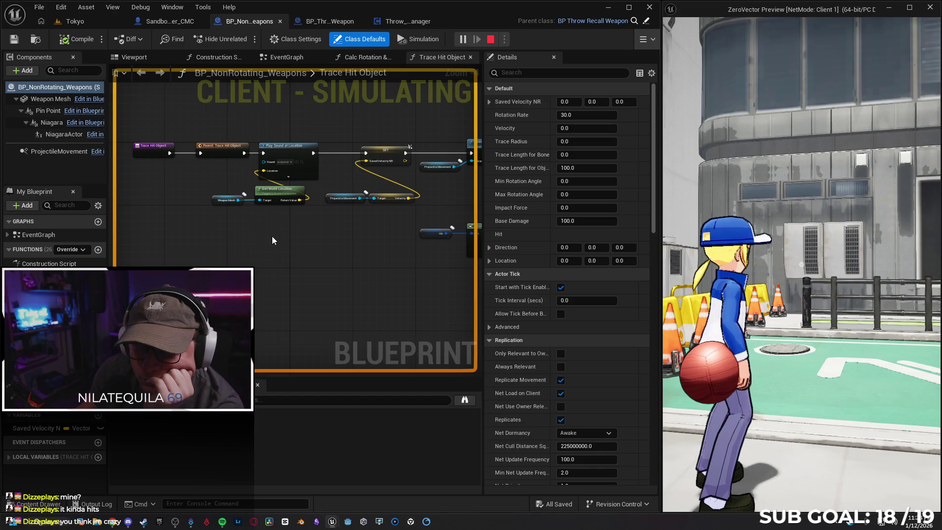
Zoom and pan the Trace Hit Object graph across its trace and hit-attachment nodes, then open the Content Drawer
{"action": "scroll", "coordinate": [300, 241], "scroll_direction": "down", "scroll_amount": 2}
{"action": "mouse_move", "coordinate": [300, 243]}
{"action": "left_mouse_down"}
{"action": "mouse_move", "coordinate": [257, 263]}
{"action": "mouse_move", "coordinate": [205, 252]}
{"action": "mouse_move", "coordinate": [211, 247]}
{"action": "left_mouse_up"}
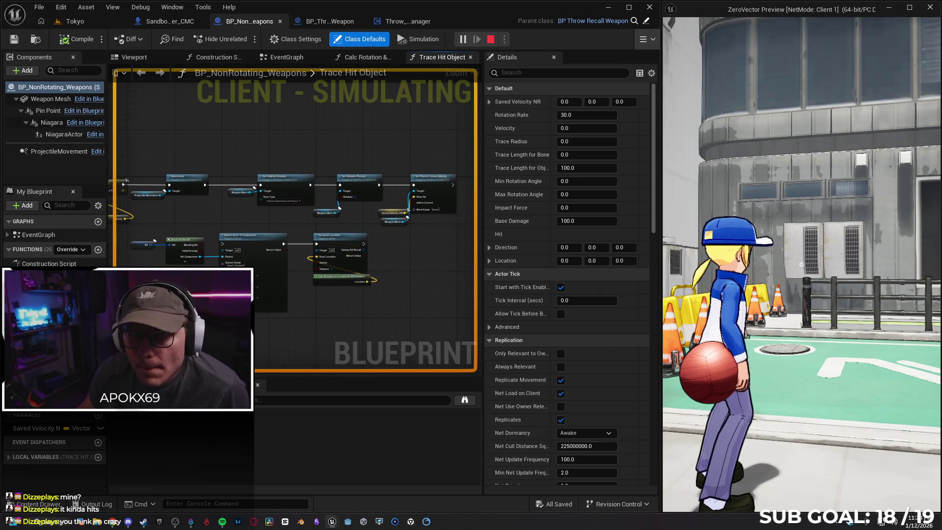
{"action": "scroll", "coordinate": [178, 289], "scroll_direction": "up", "scroll_amount": 2}
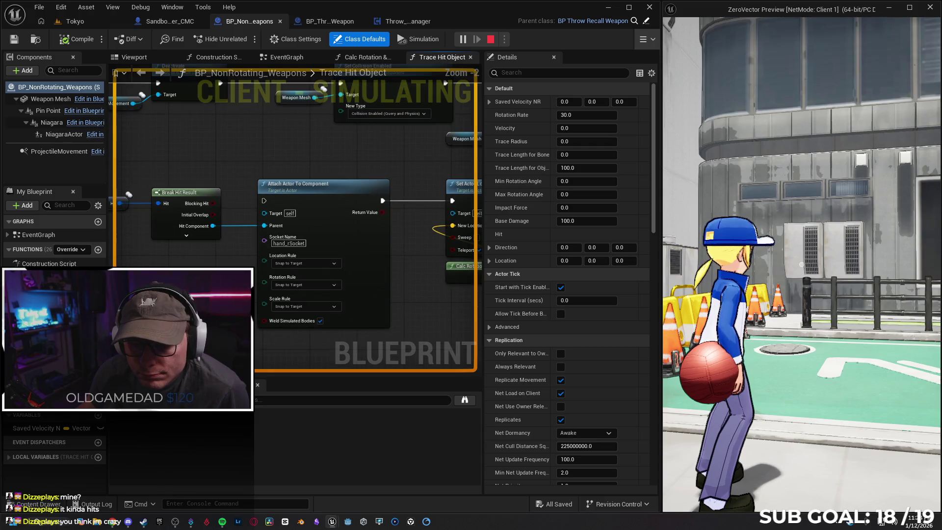
{"action": "scroll", "coordinate": [177, 295], "scroll_direction": "down", "scroll_amount": 1}
{"action": "scroll", "coordinate": [177, 294], "scroll_direction": "down", "scroll_amount": 1}
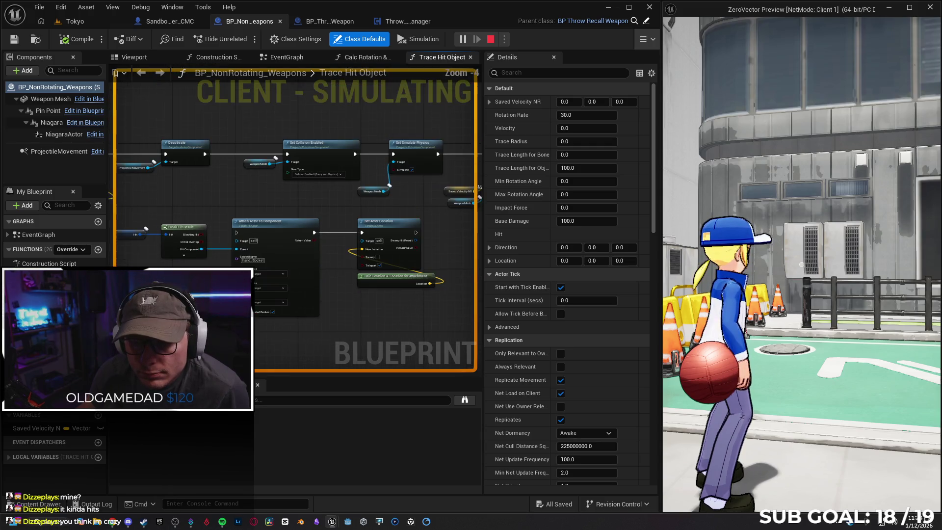
{"action": "left_click_drag", "start_coordinate": [73, 122], "coordinate": [228, 109]}
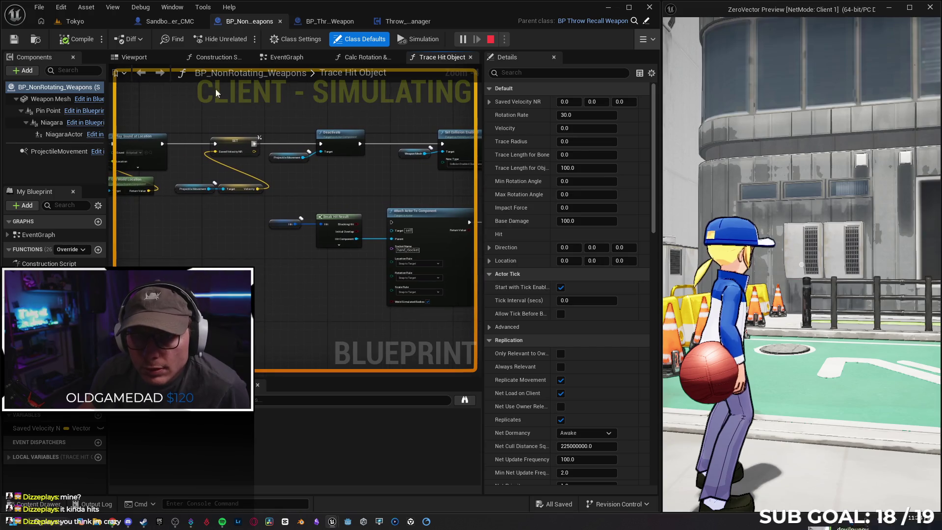
{"action": "left_click", "coordinate": [60, 503]}
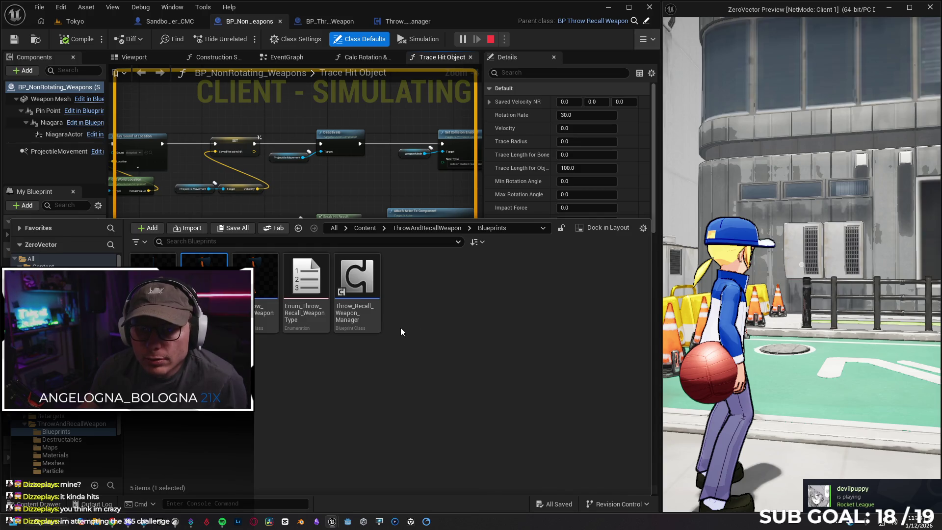
Open BP_RotatingWeapons, then check the throw/recall weapon component in SandboxCharacter_CMC
{"action": "double_click", "coordinate": [204, 277]}
{"action": "mouse_move", "coordinate": [248, 185]}
{"action": "left_mouse_down"}
{"action": "mouse_move", "coordinate": [299, 204]}
{"action": "mouse_move", "coordinate": [323, 192]}
{"action": "left_mouse_up"}
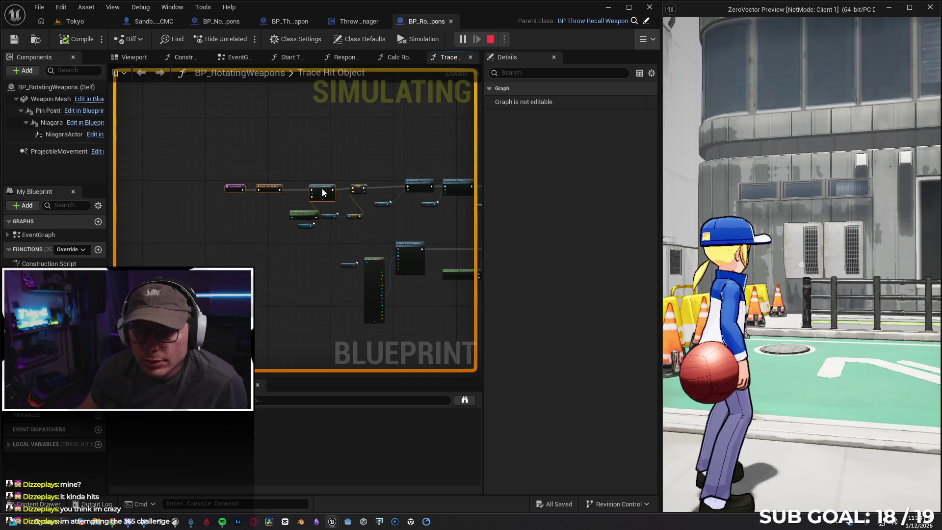
{"action": "left_click", "coordinate": [154, 22]}
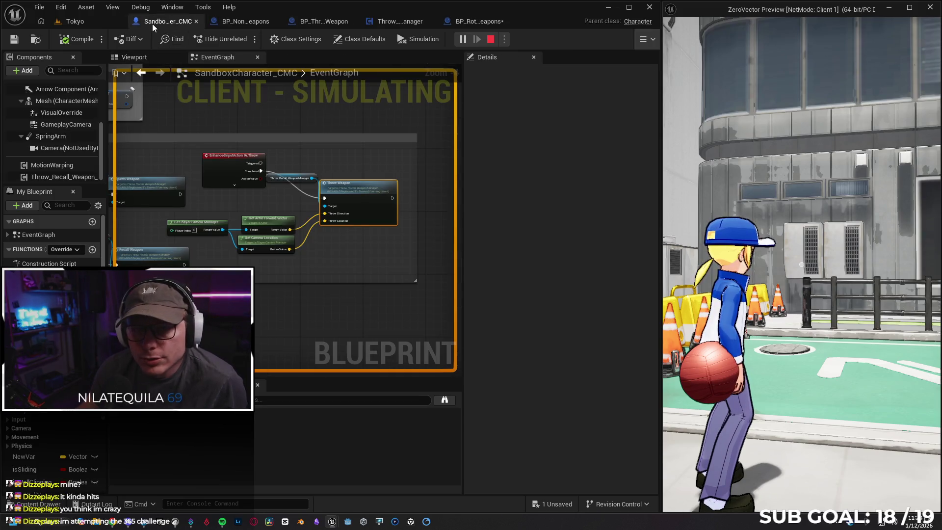
{"action": "left_click", "coordinate": [58, 178]}
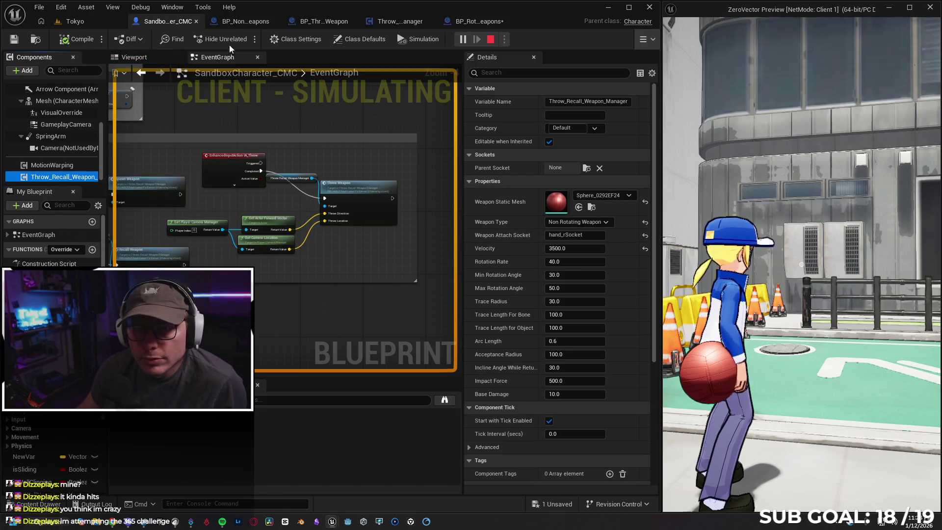
Back in BP_NonRotating_Weapons, pan to the start of the Trace Hit Object logic
{"action": "left_click", "coordinate": [241, 22]}
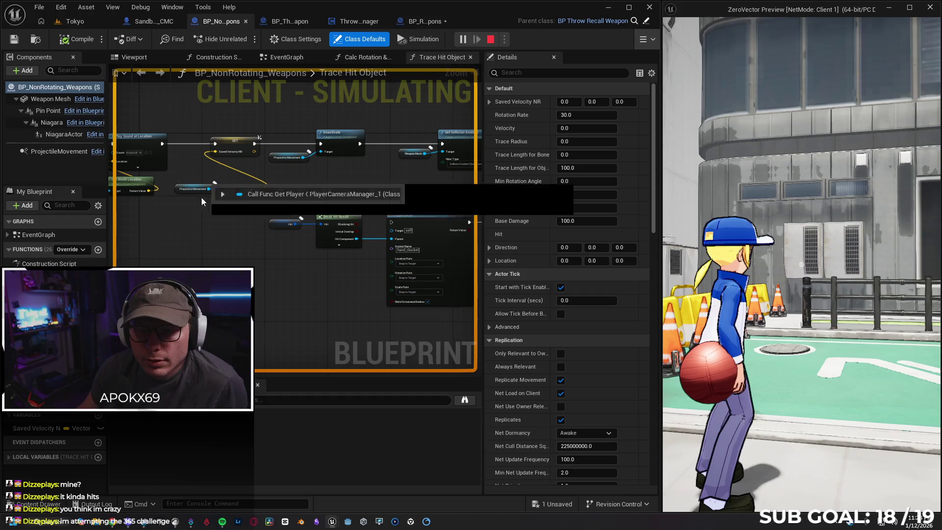
{"action": "left_click_drag", "start_coordinate": [265, 232], "coordinate": [286, 231]}
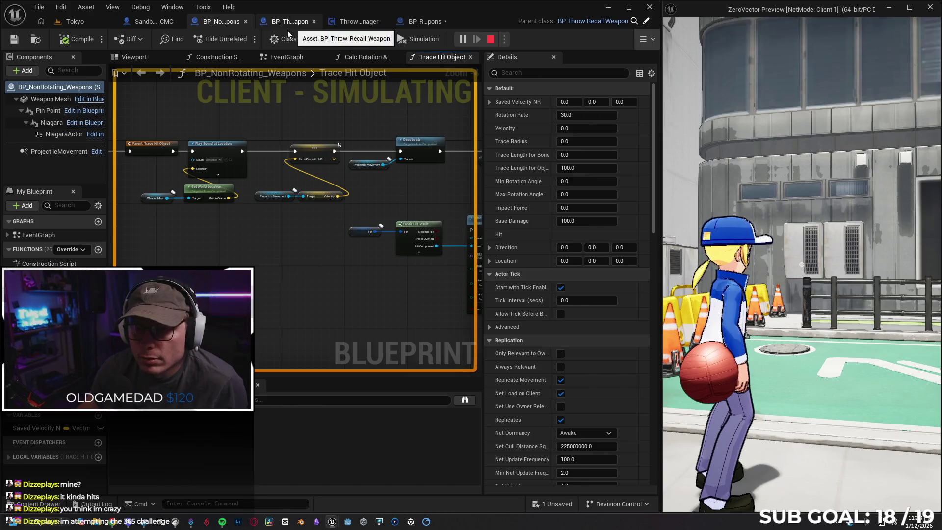
{"action": "left_click_drag", "start_coordinate": [243, 247], "coordinate": [295, 254]}
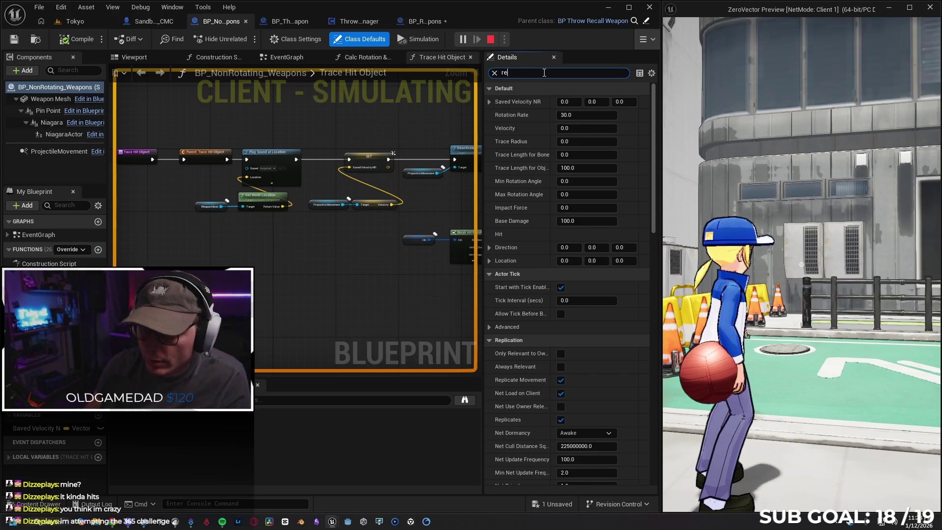
Filter by 'rep' and check Weapon Mesh, Pin Point, NiagaraActor and ProjectileMovement replication, then close the tab
{"action": "type", "text": "rep"}
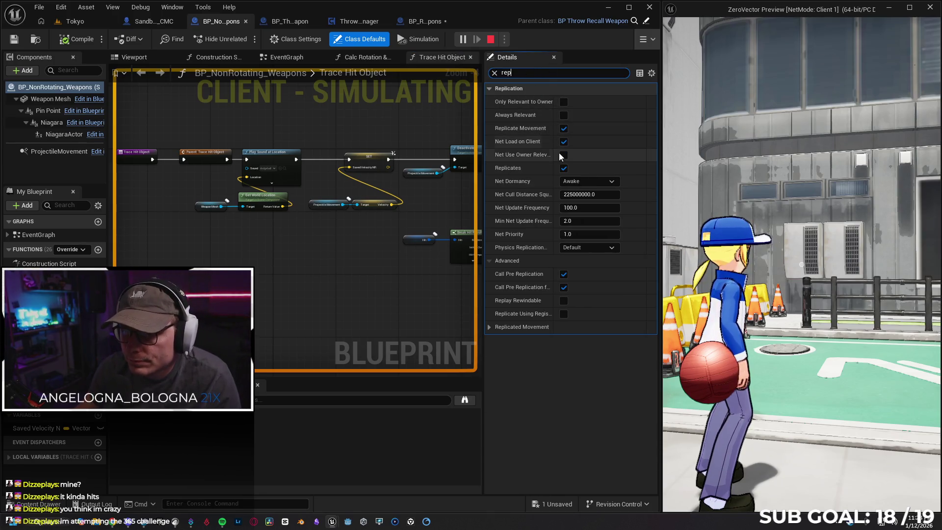
{"action": "left_click", "coordinate": [49, 99]}
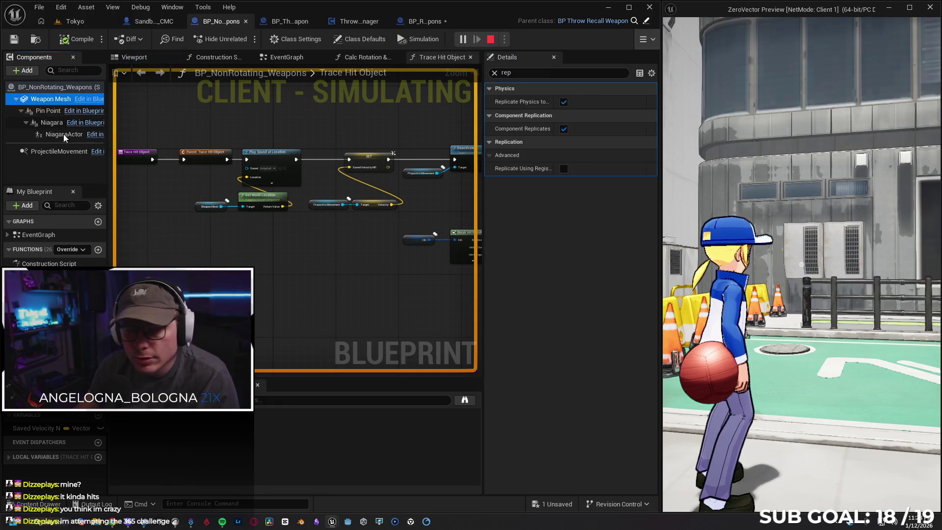
{"action": "left_click", "coordinate": [50, 109]}
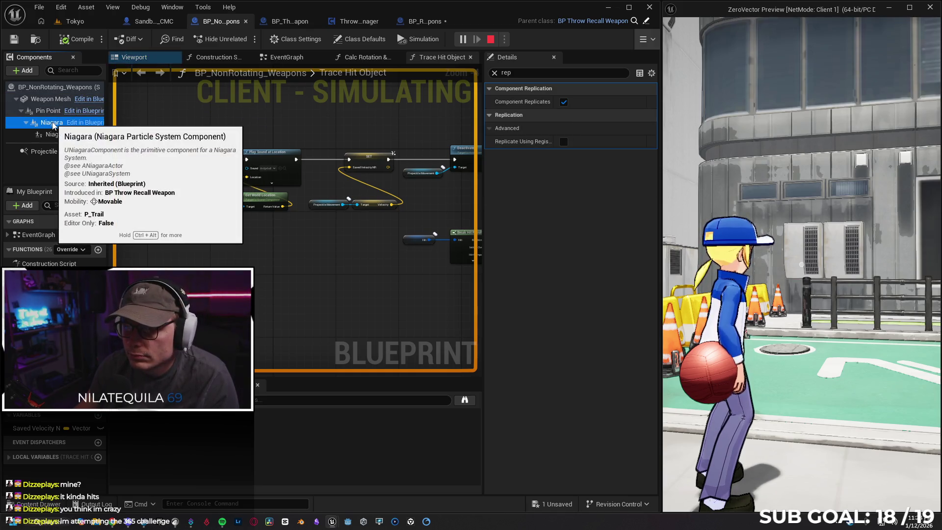
{"action": "left_click", "coordinate": [56, 134]}
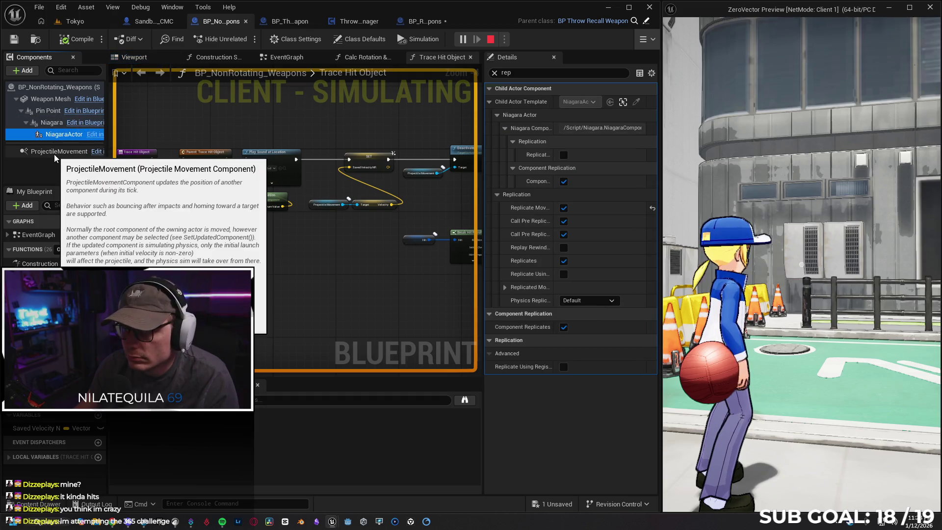
{"action": "left_click_drag", "start_coordinate": [483, 163], "coordinate": [109, 152]}
{"action": "left_click", "coordinate": [59, 151]}
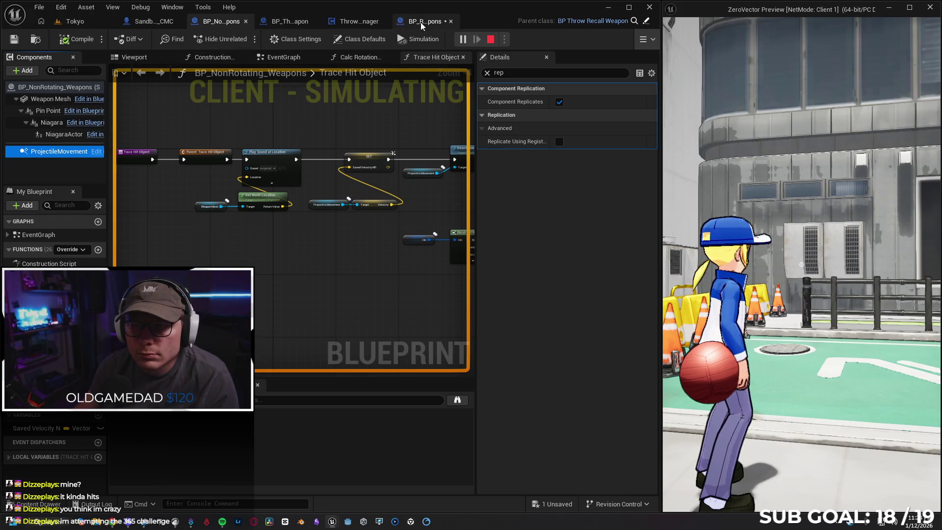
{"action": "left_click", "coordinate": [246, 22]}
In BP_RotatingWeapons, filter by 'rep' and check Weapon Mesh, Niagara, NiagaraActor and ProjectileMovement replication
{"action": "left_click", "coordinate": [465, 24]}
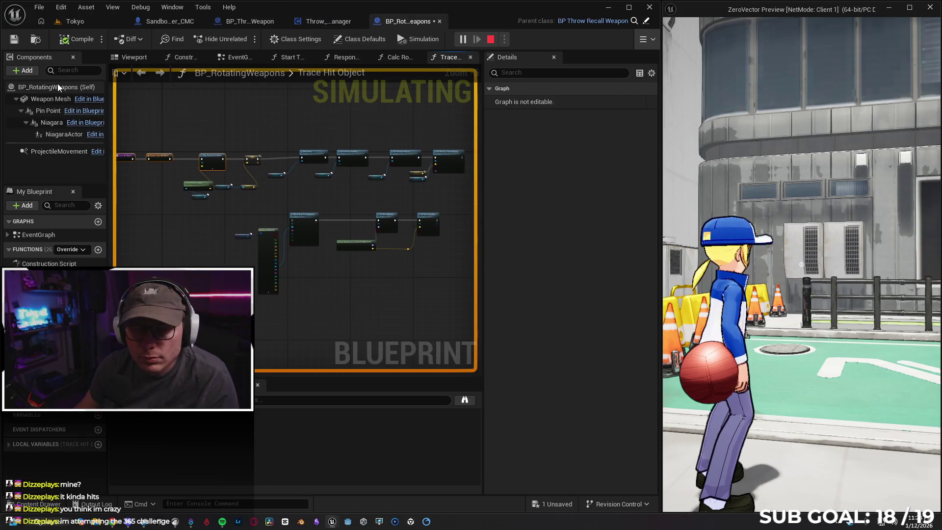
{"action": "left_click", "coordinate": [359, 38]}
{"action": "type", "text": "rep"}
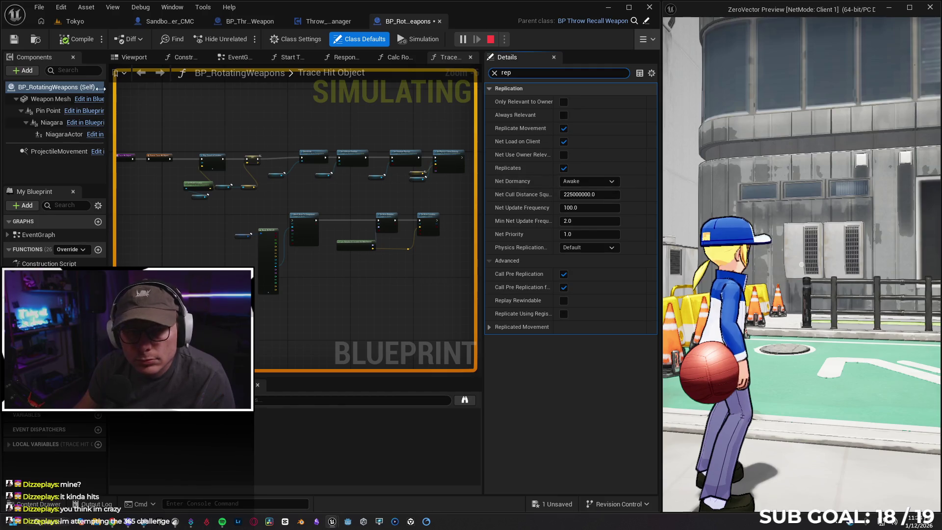
{"action": "left_click", "coordinate": [45, 99]}
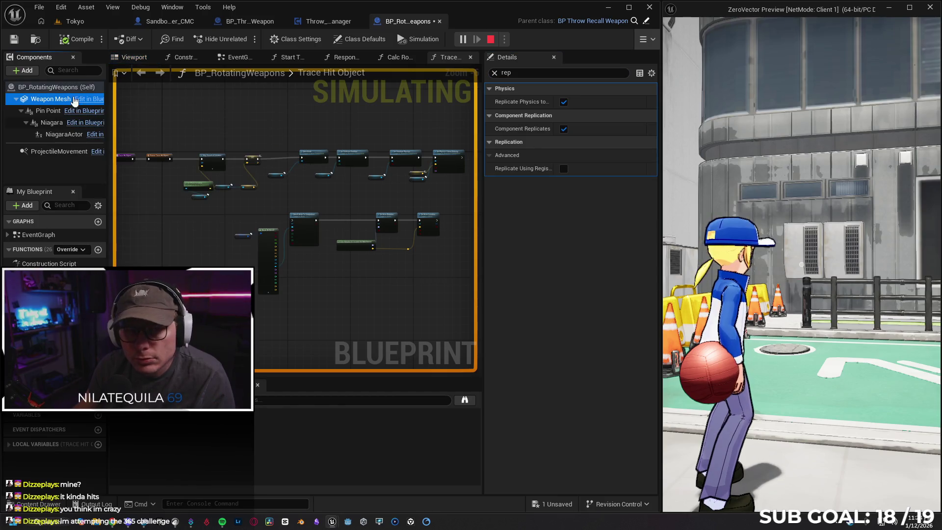
{"action": "left_click", "coordinate": [44, 112]}
{"action": "left_click", "coordinate": [51, 123]}
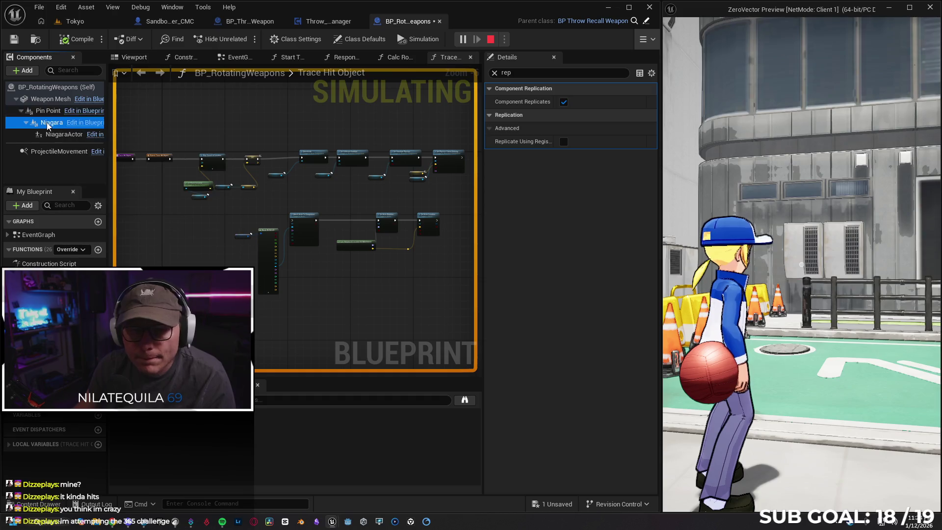
{"action": "left_click", "coordinate": [54, 134]}
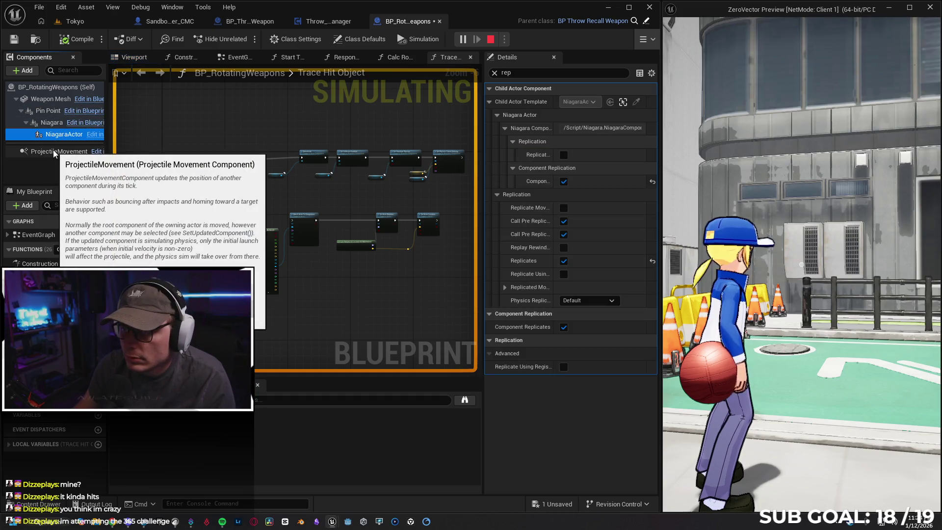
{"action": "left_click", "coordinate": [54, 151]}
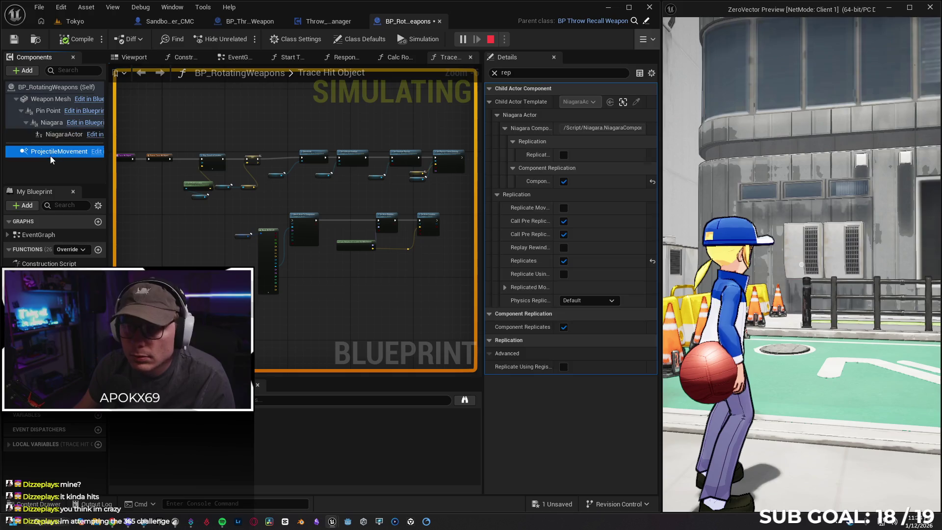
Save and close BP_RotatingWeapons
{"action": "left_click", "coordinate": [14, 39]}
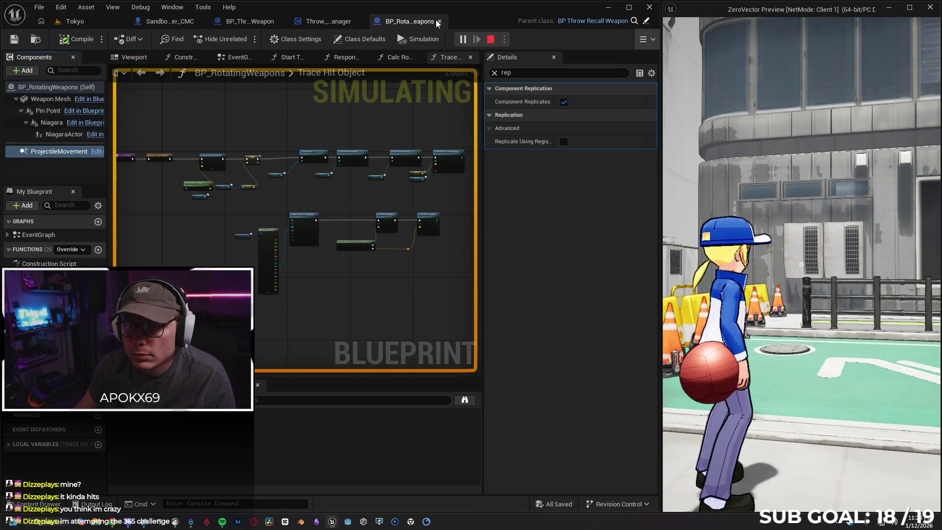
{"action": "left_click", "coordinate": [440, 21]}
{"action": "scroll", "coordinate": [295, 186], "scroll_direction": "down", "scroll_amount": 4}
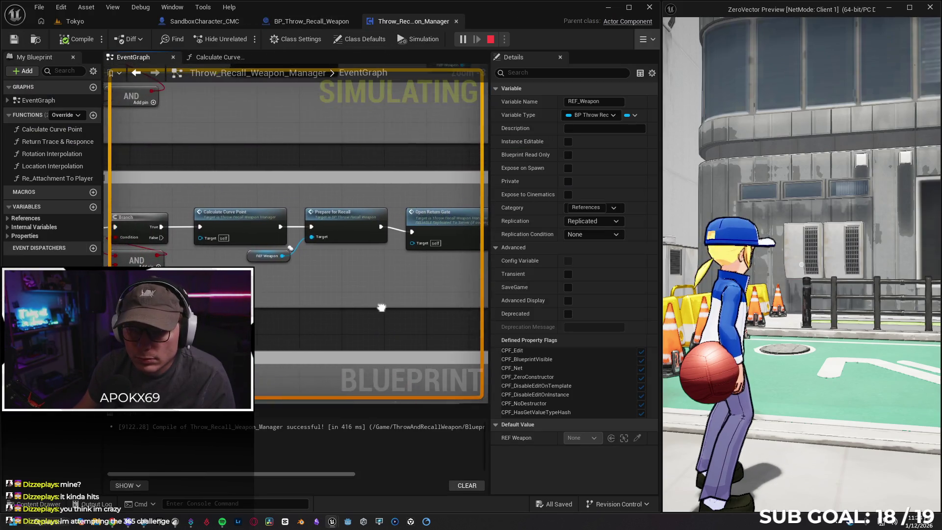
Check the SpawnActor node's actions, then stop play to reveal the Add to Viewport Accessed None error
{"action": "scroll", "coordinate": [313, 237], "scroll_direction": "up", "scroll_amount": 2}
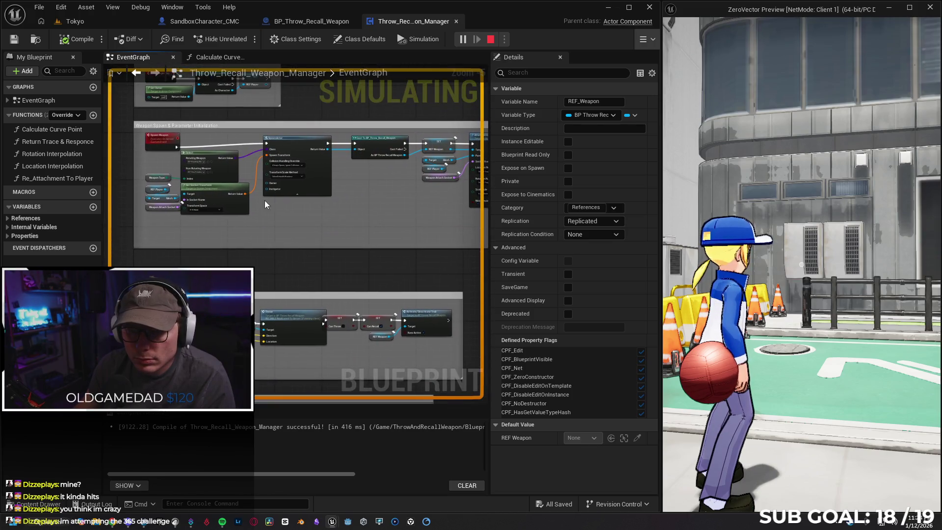
{"action": "right_click", "coordinate": [291, 149]}
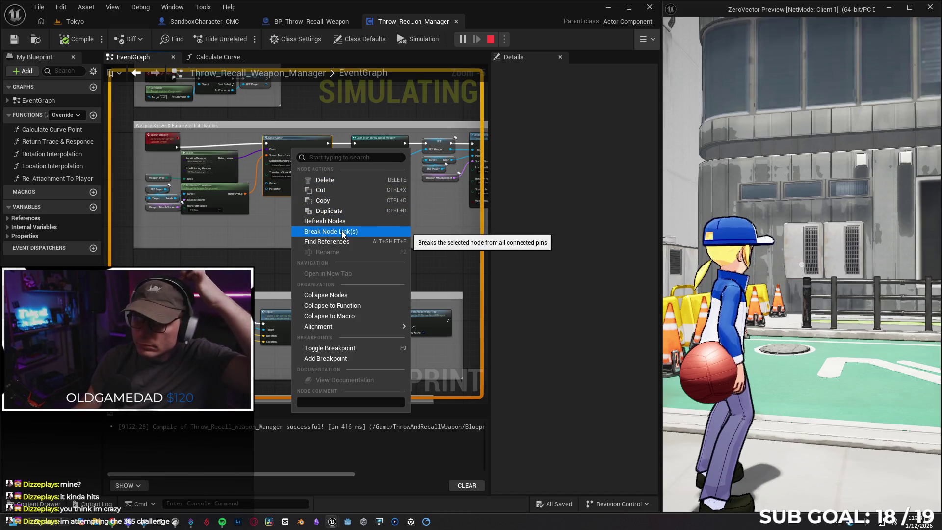
{"action": "left_click", "coordinate": [491, 39]}
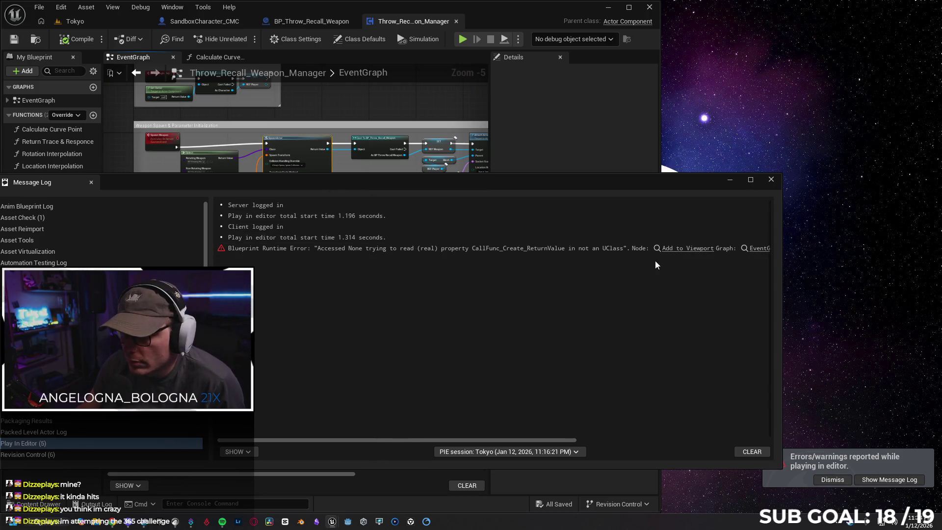
Jump from the Message Log error to the Add to Viewport node in SandboxCharacter_CMC
{"action": "left_click", "coordinate": [687, 249]}
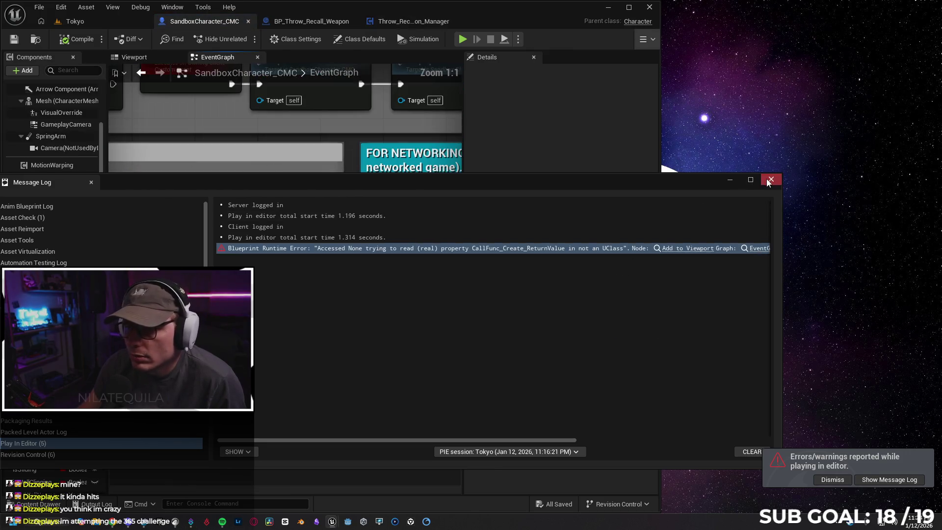
{"action": "left_click", "coordinate": [770, 181]}
{"action": "scroll", "coordinate": [293, 277], "scroll_direction": "down", "scroll_amount": 4}
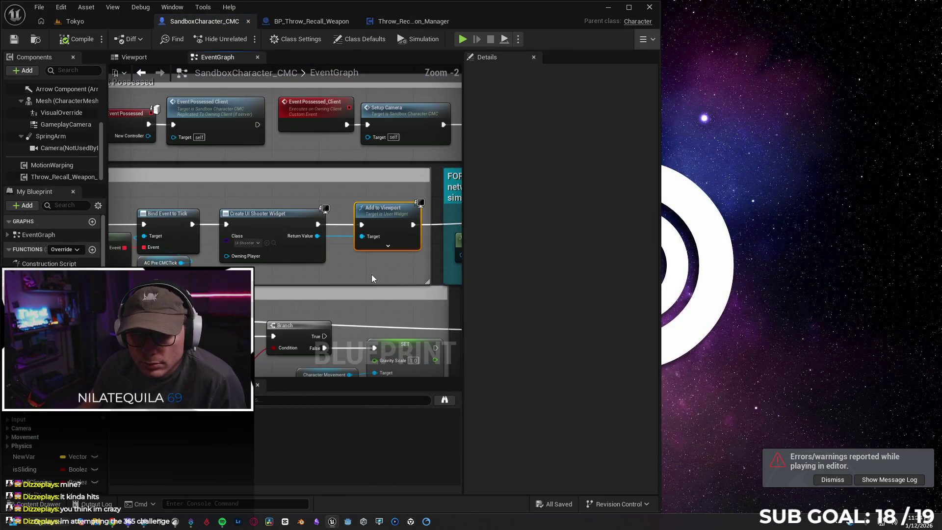
{"action": "left_click_drag", "start_coordinate": [461, 268], "coordinate": [269, 265]}
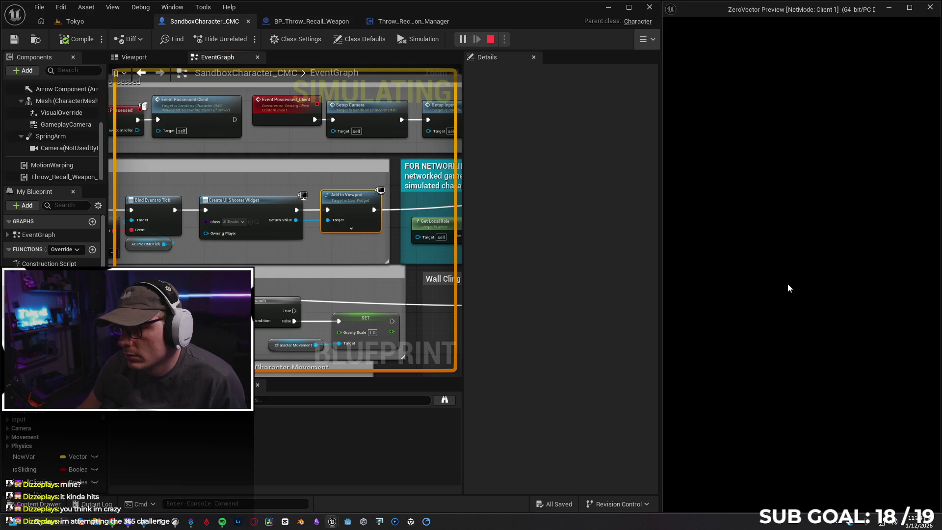
End the replay, dismiss the log again and select the Create UI Shooter Widget node
{"action": "key", "text": "Escape"}
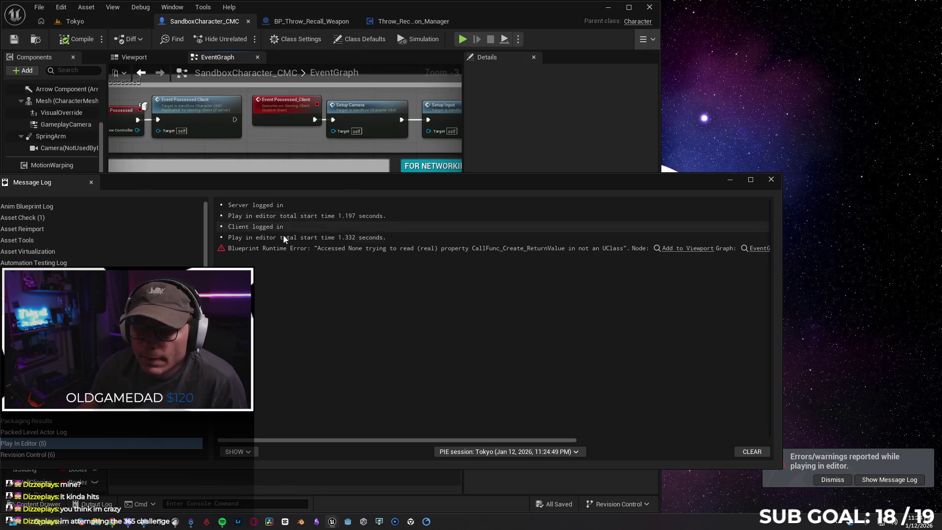
{"action": "left_click_drag", "start_coordinate": [358, 438], "coordinate": [593, 439]}
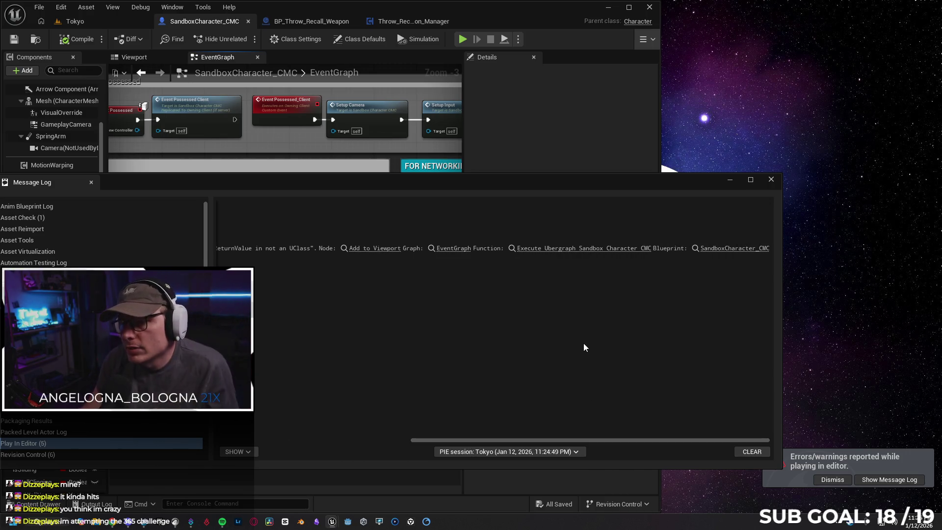
{"action": "left_click", "coordinate": [771, 179]}
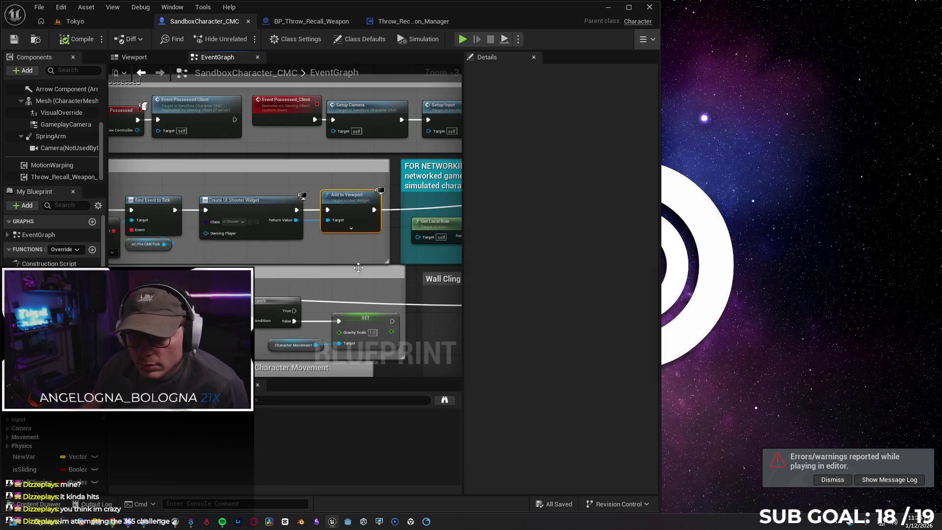
{"action": "left_click", "coordinate": [271, 231]}
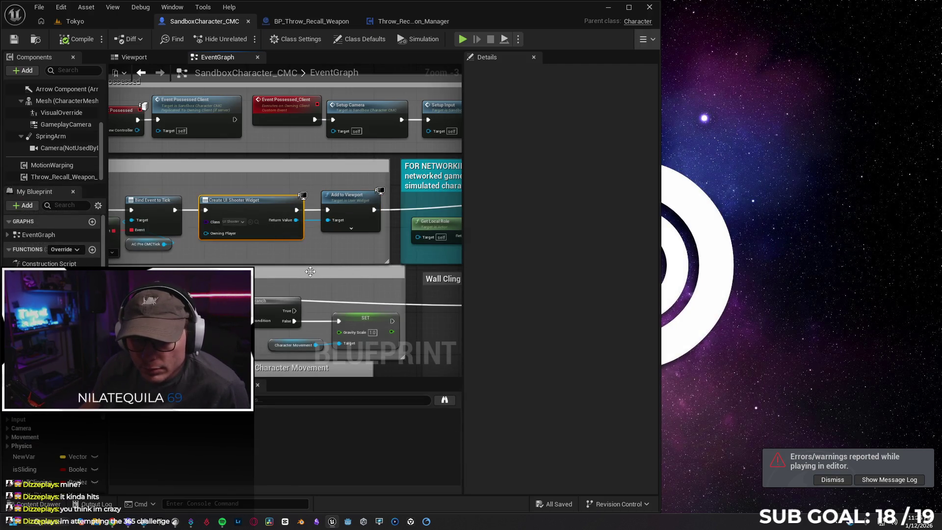
{"action": "left_click_drag", "start_coordinate": [224, 256], "coordinate": [345, 250]}
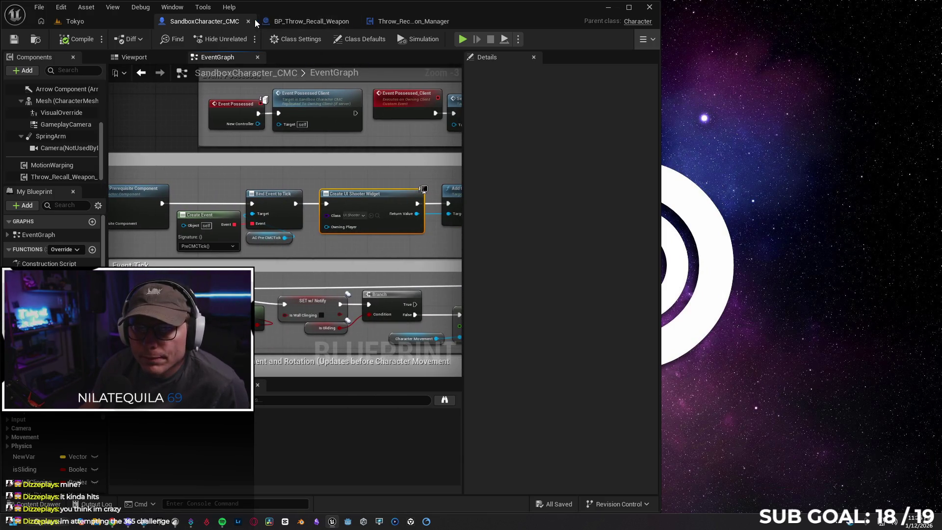
Open BP_Throw_Recall_Weapon and filter its Class Defaults for 'rep' settings
{"action": "left_click", "coordinate": [295, 21]}
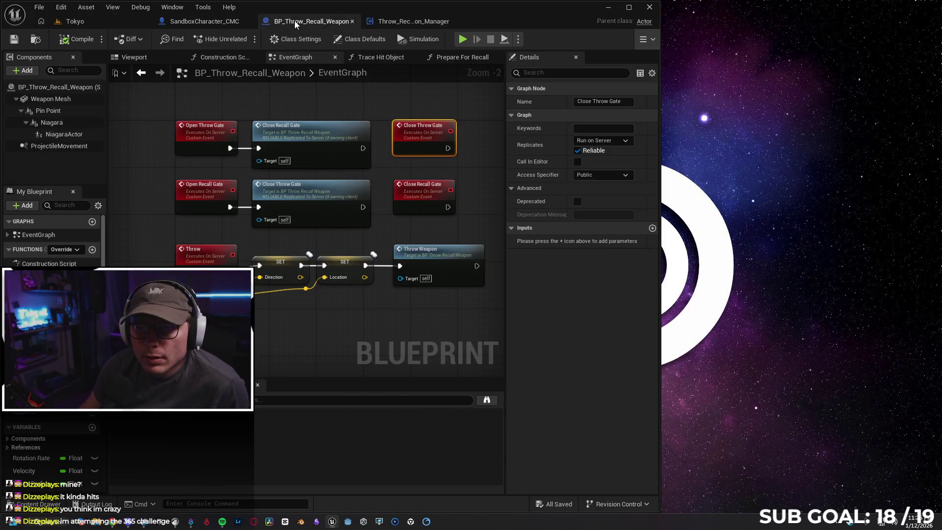
{"action": "left_click", "coordinate": [222, 58]}
{"action": "scroll", "coordinate": [319, 310], "scroll_direction": "down", "scroll_amount": 6}
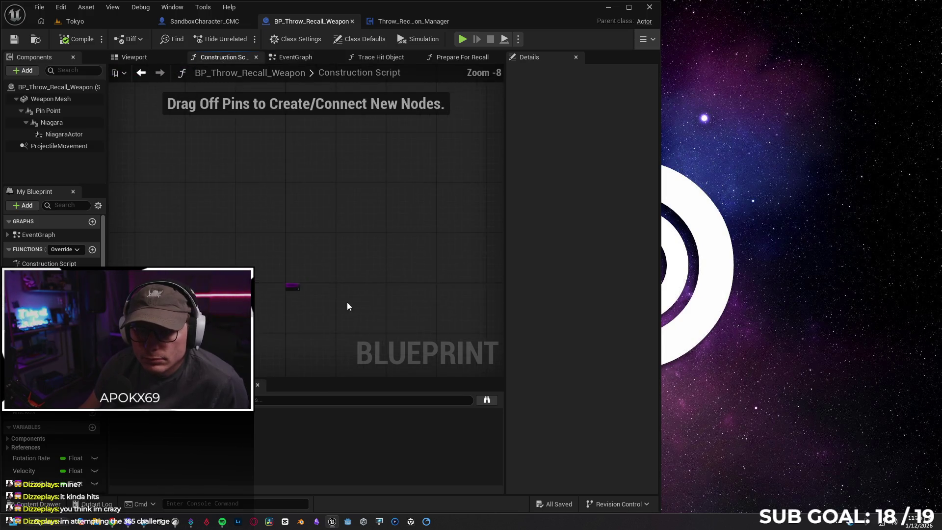
{"action": "scroll", "coordinate": [272, 206], "scroll_direction": "up", "scroll_amount": 4}
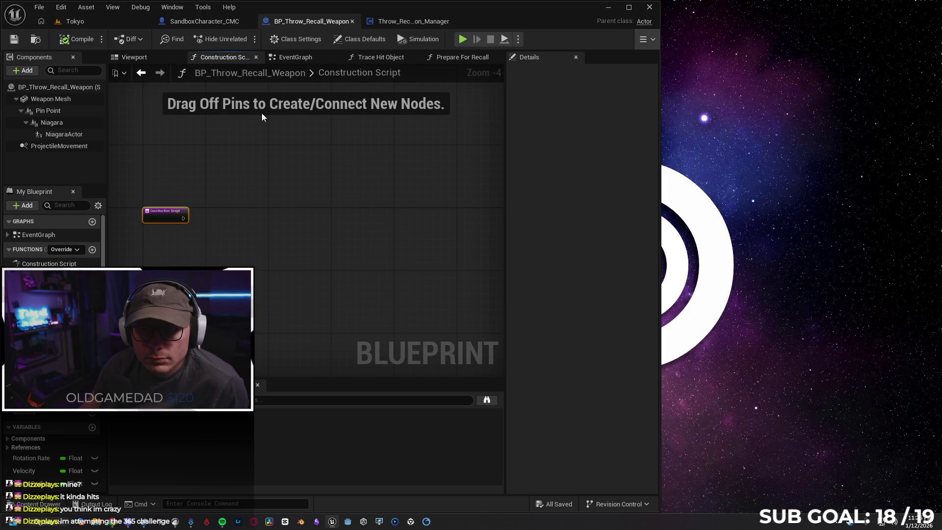
{"action": "left_click", "coordinate": [360, 39]}
{"action": "left_click", "coordinate": [535, 73]}
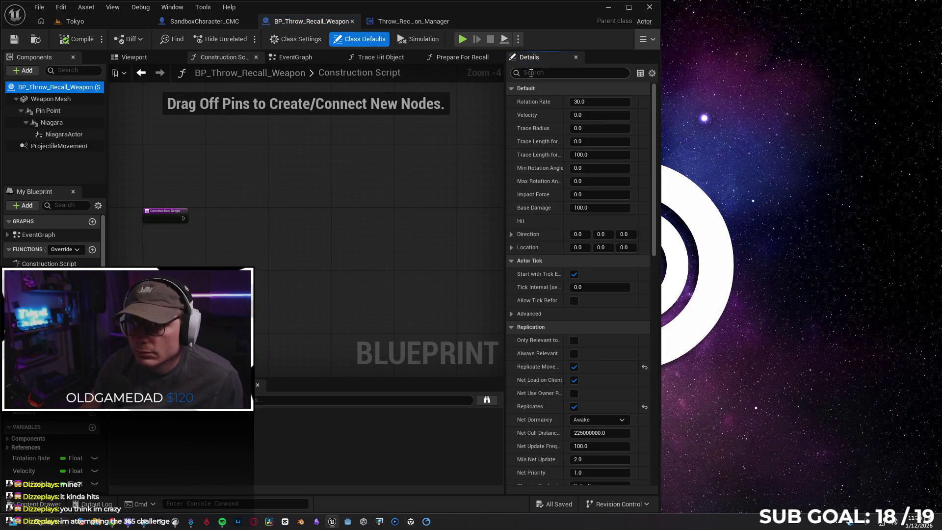
{"action": "type", "text": "rep"}
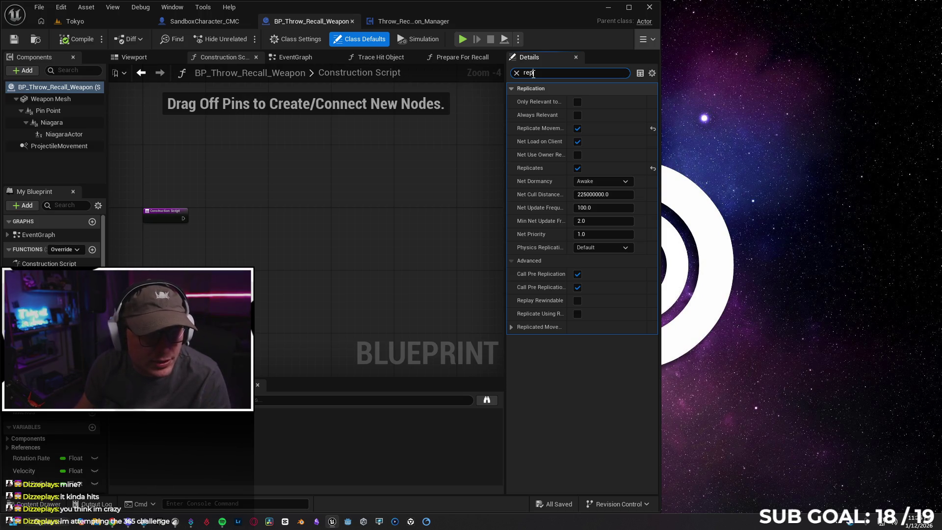
Check replication on Weapon Mesh, Pin Point, Niagara, NiagaraActor and ProjectileMovement components
{"action": "left_click", "coordinate": [69, 99]}
{"action": "left_click", "coordinate": [68, 111]}
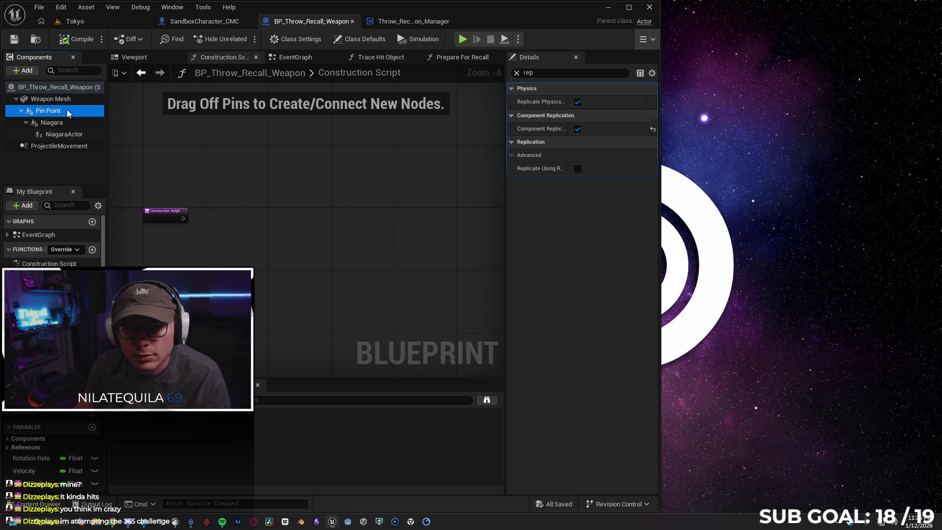
{"action": "left_click", "coordinate": [68, 122]}
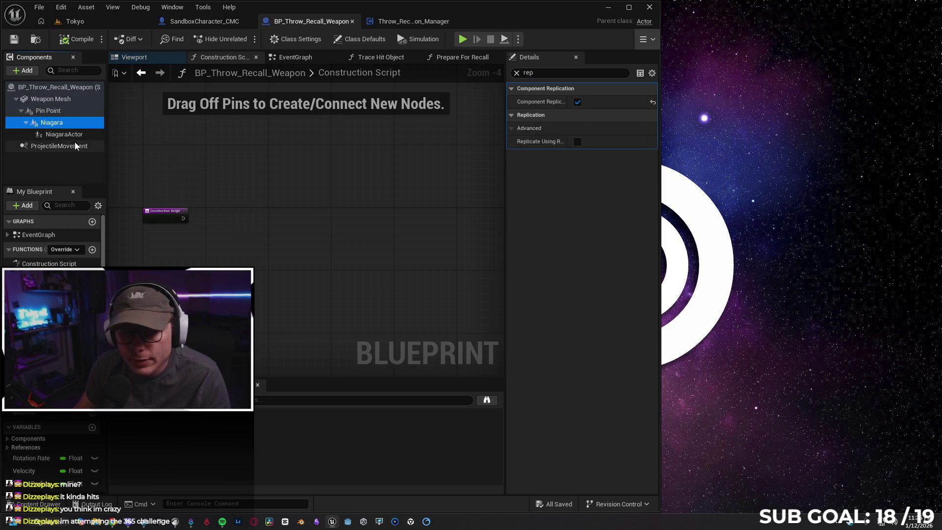
{"action": "left_click", "coordinate": [63, 135]}
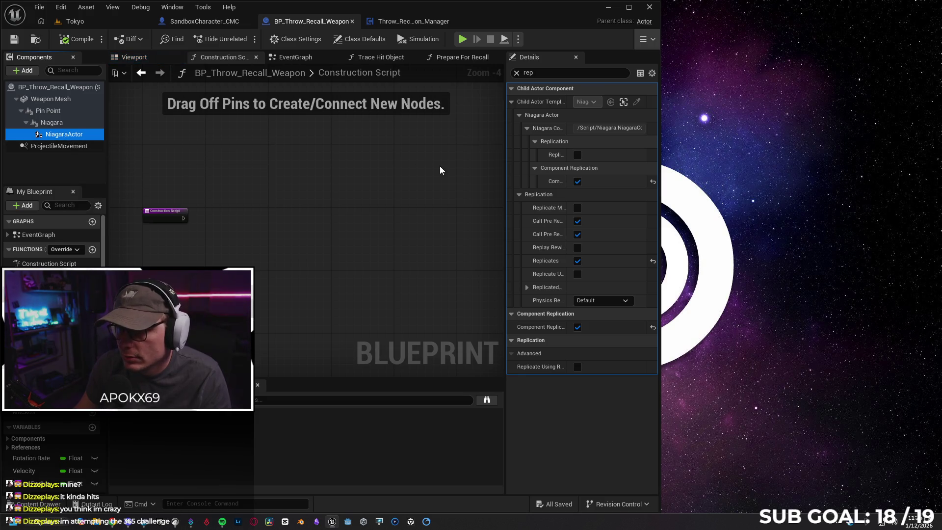
{"action": "mouse_move", "coordinate": [507, 169]}
{"action": "left_mouse_down"}
{"action": "mouse_move", "coordinate": [271, 163]}
{"action": "mouse_move", "coordinate": [478, 177]}
{"action": "left_mouse_up"}
{"action": "left_click", "coordinate": [80, 146]}
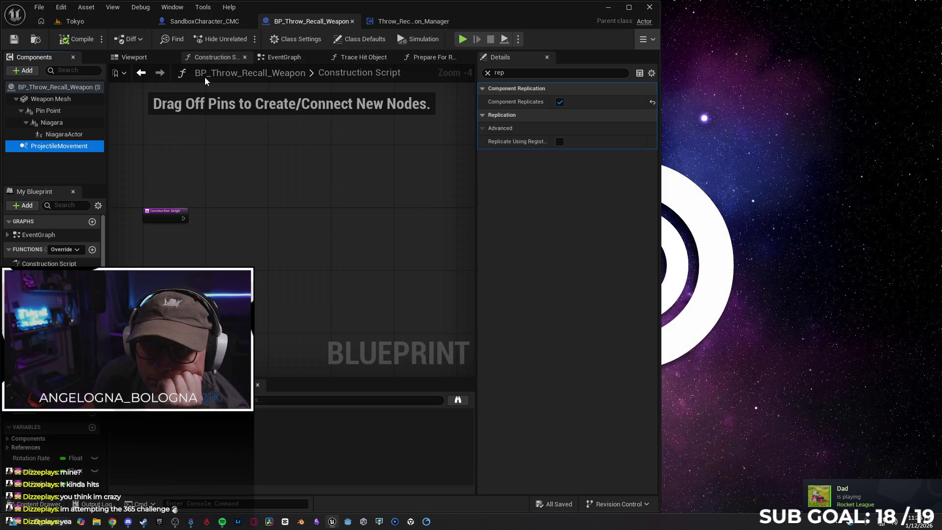
Return to the weapon's event graph, then switch to the Throw_Recall_Weapon_Manager blueprint
{"action": "left_click", "coordinate": [267, 58]}
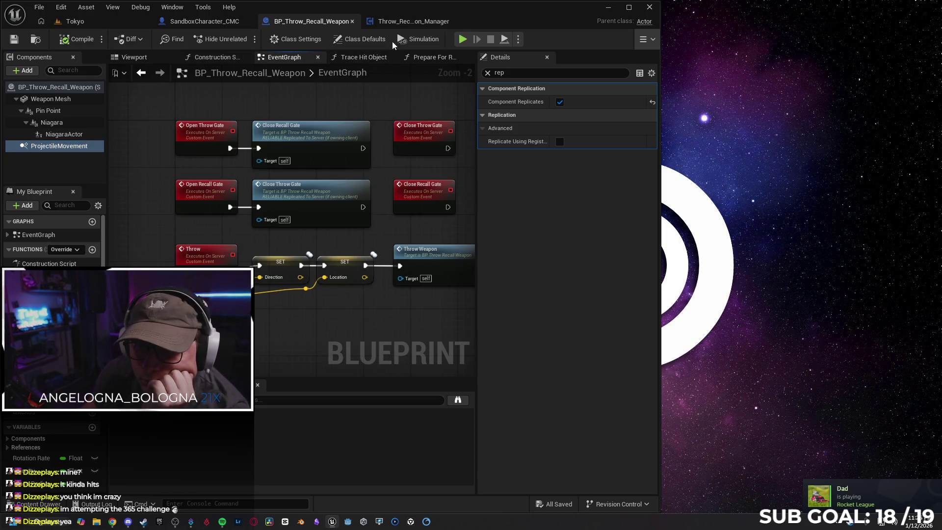
{"action": "left_click", "coordinate": [401, 23]}
{"action": "scroll", "coordinate": [222, 243], "scroll_direction": "up", "scroll_amount": 1}
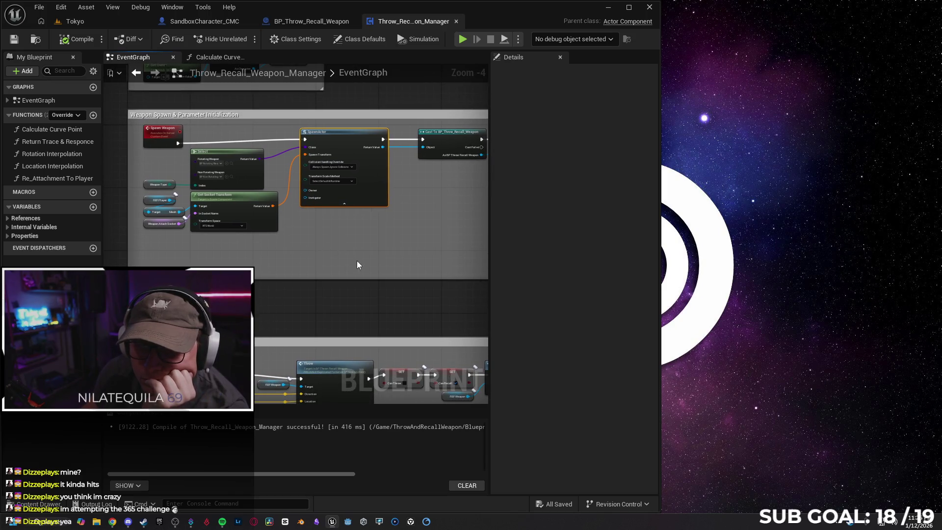
{"action": "scroll", "coordinate": [333, 184], "scroll_direction": "up", "scroll_amount": 3}
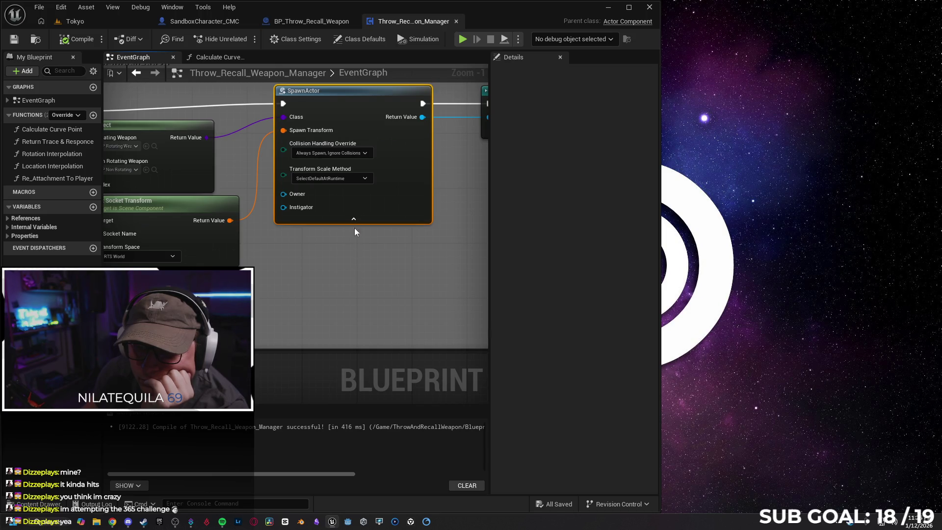
{"action": "scroll", "coordinate": [354, 225], "scroll_direction": "down", "scroll_amount": 1}
{"action": "left_click_drag", "start_coordinate": [349, 278], "coordinate": [429, 275]}
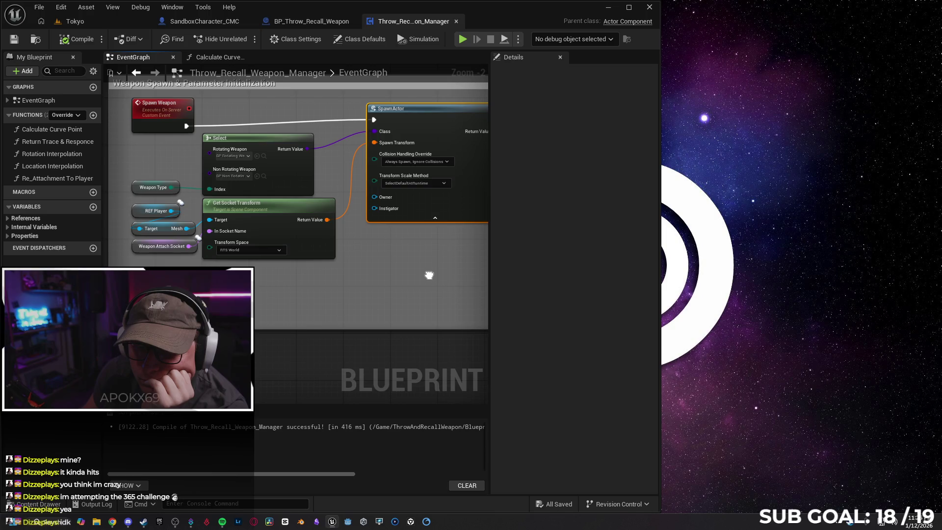
{"action": "left_click", "coordinate": [141, 212]}
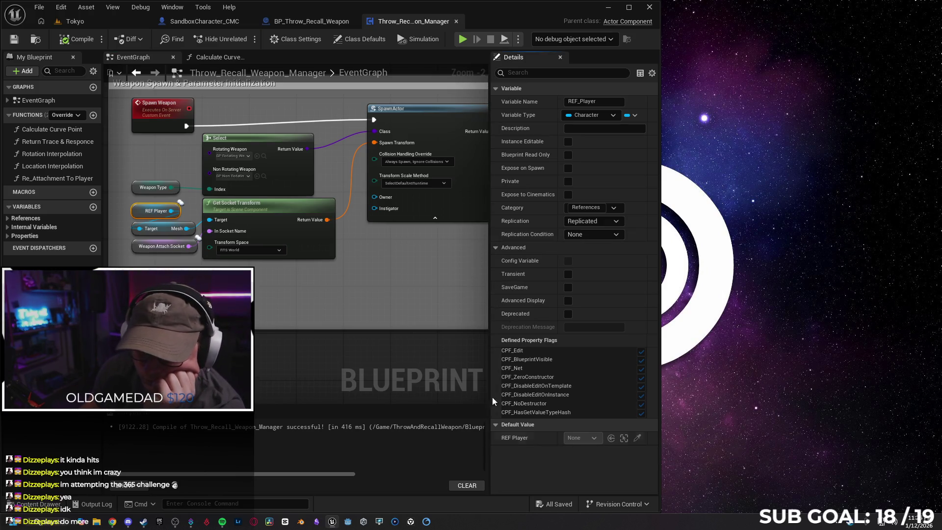
{"action": "left_click", "coordinate": [7, 218]}
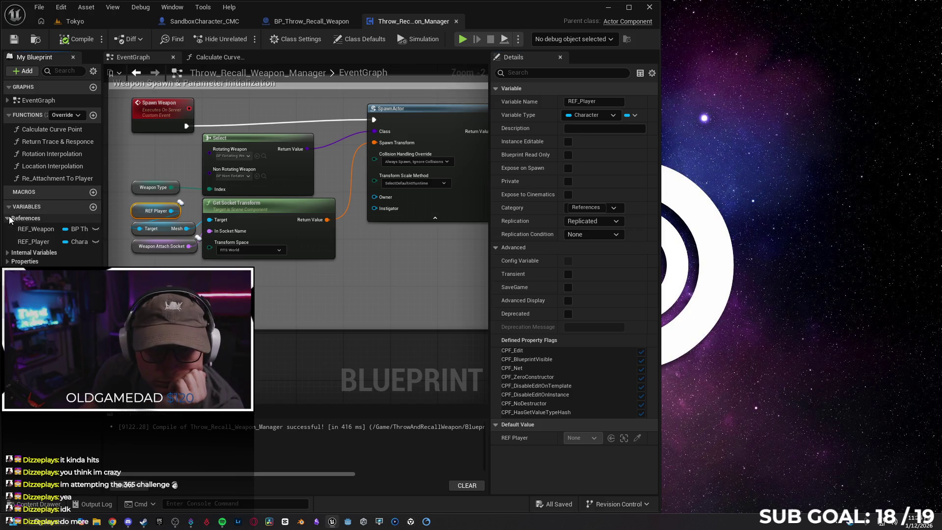
{"action": "left_click", "coordinate": [34, 243]}
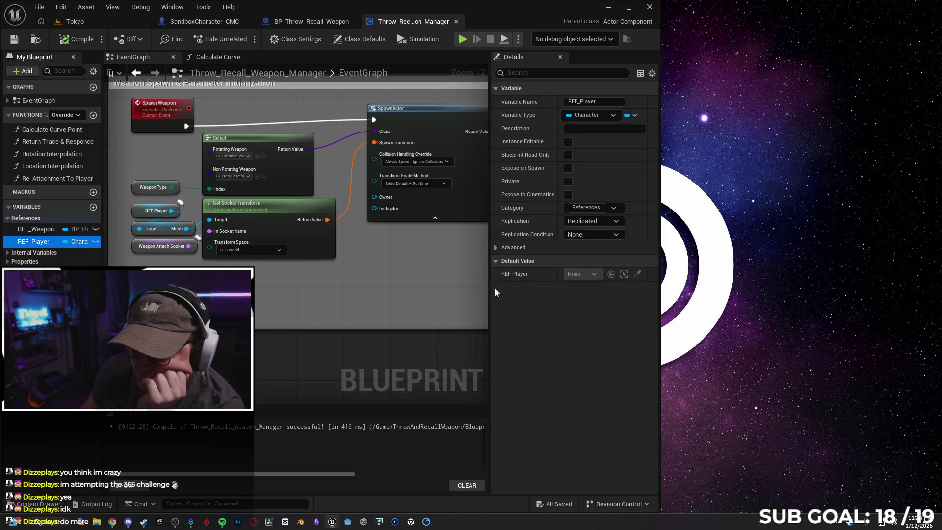
{"action": "left_click", "coordinate": [591, 275]}
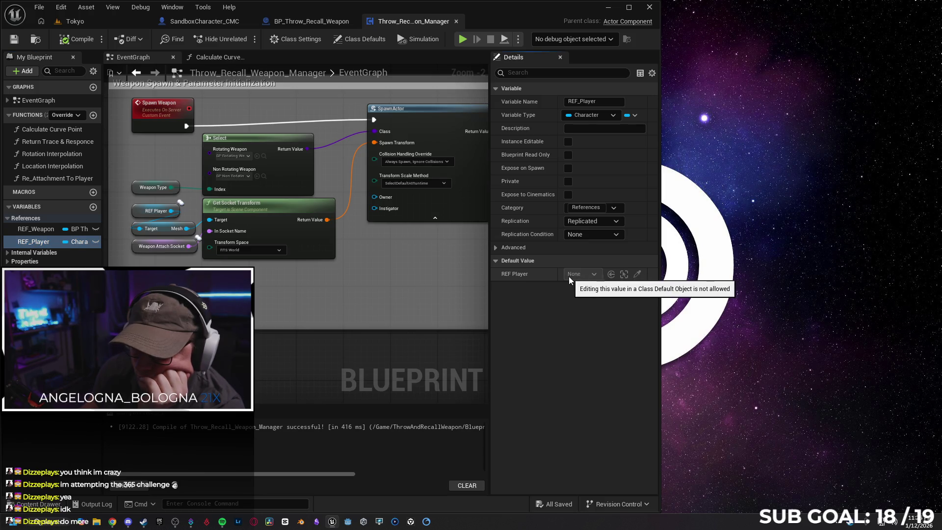
{"action": "left_click", "coordinate": [8, 255]}
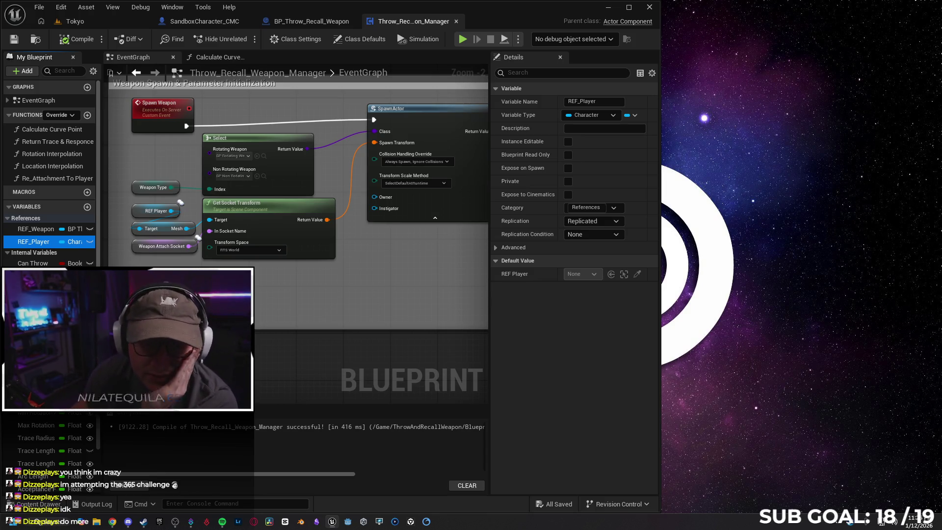
{"action": "scroll", "coordinate": [49, 172], "scroll_direction": "down", "scroll_amount": 3}
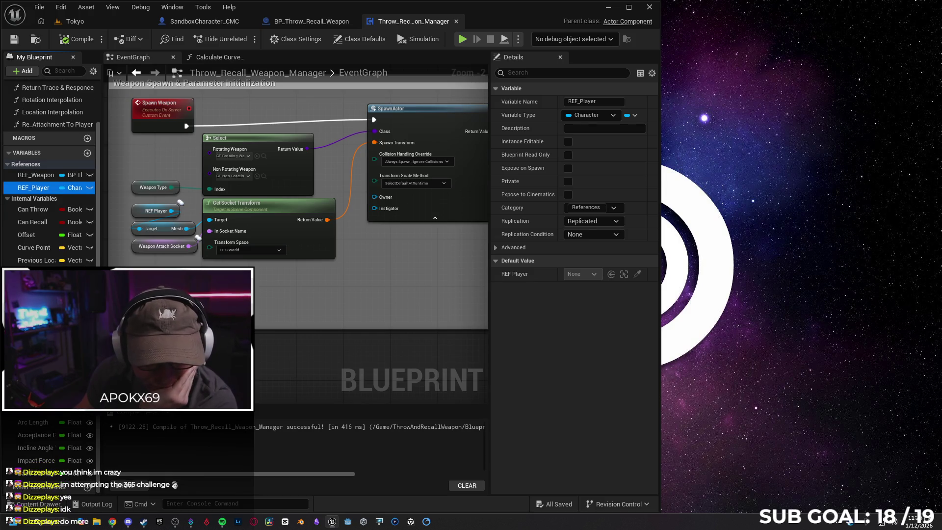
{"action": "scroll", "coordinate": [49, 172], "scroll_direction": "up", "scroll_amount": 2}
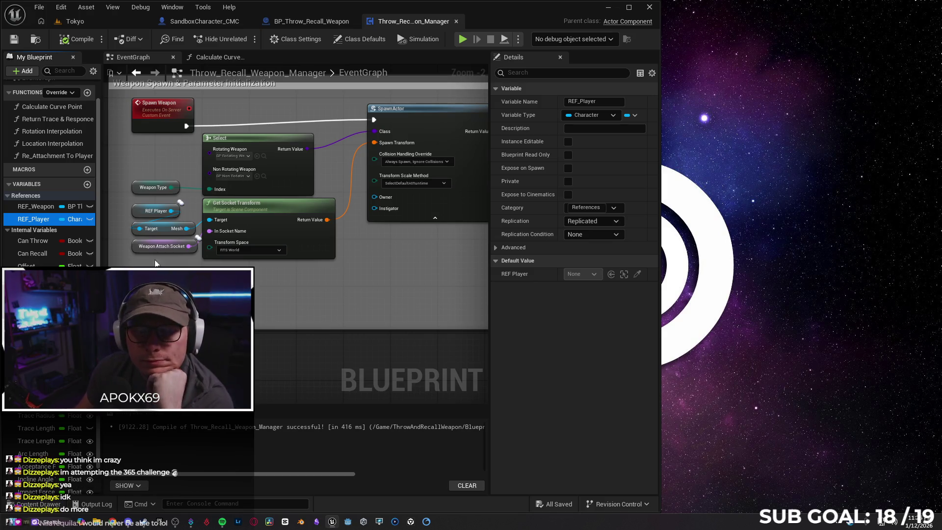
{"action": "mouse_move", "coordinate": [170, 286]}
{"action": "left_mouse_down"}
{"action": "mouse_move", "coordinate": [284, 297]}
{"action": "mouse_move", "coordinate": [219, 307]}
{"action": "left_mouse_up"}
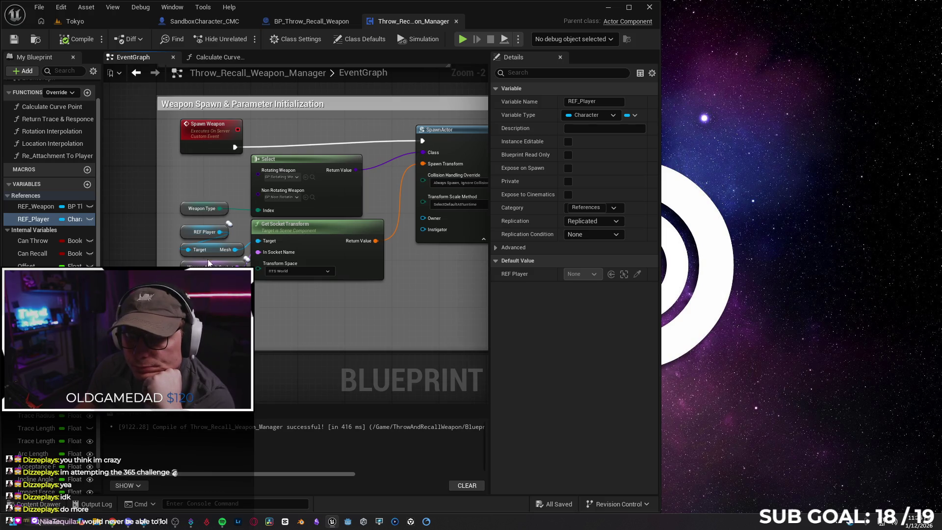
{"action": "left_click", "coordinate": [212, 250]}
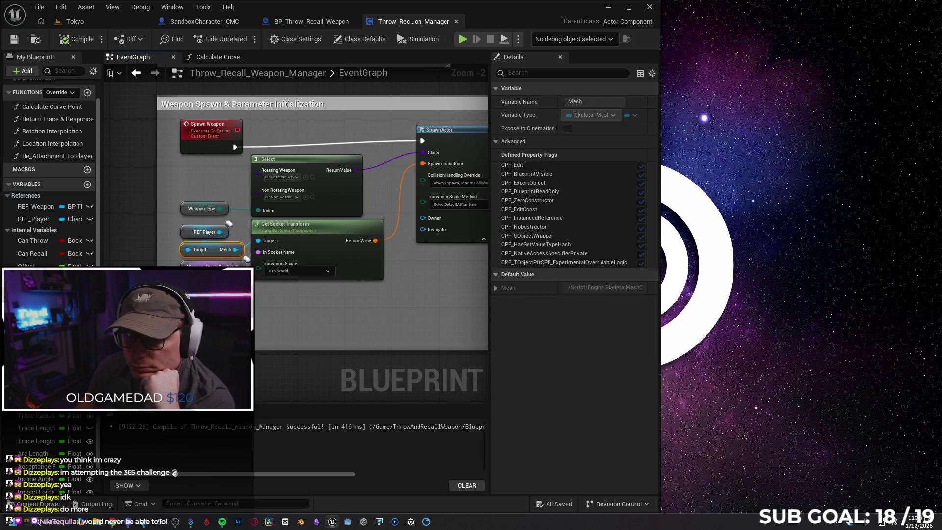
{"action": "left_click", "coordinate": [212, 265]}
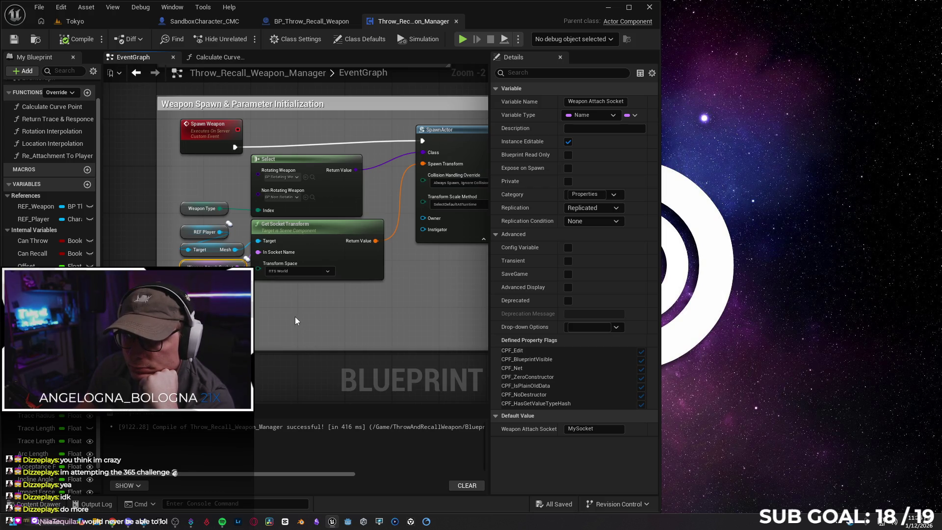
{"action": "scroll", "coordinate": [294, 317], "scroll_direction": "down", "scroll_amount": 1}
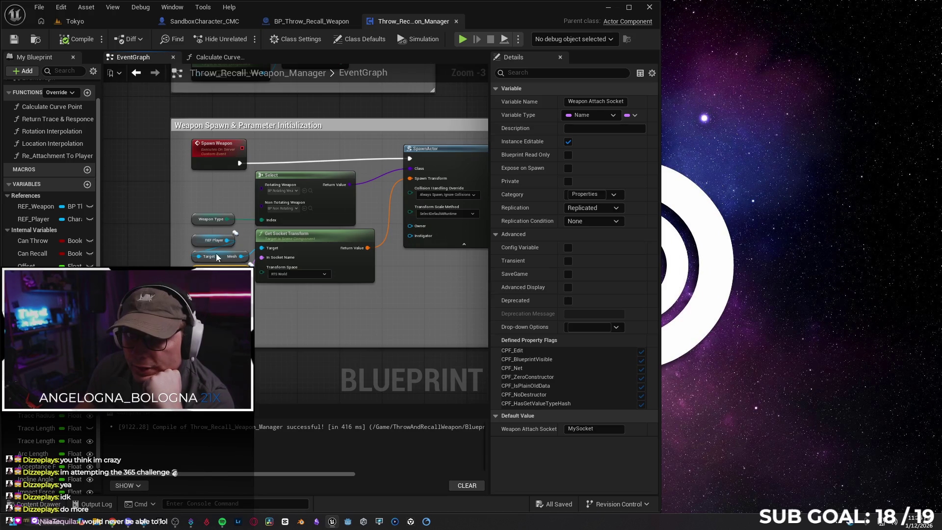
{"action": "left_click_drag", "start_coordinate": [343, 328], "coordinate": [260, 317]}
{"action": "left_click_drag", "start_coordinate": [372, 300], "coordinate": [260, 297]}
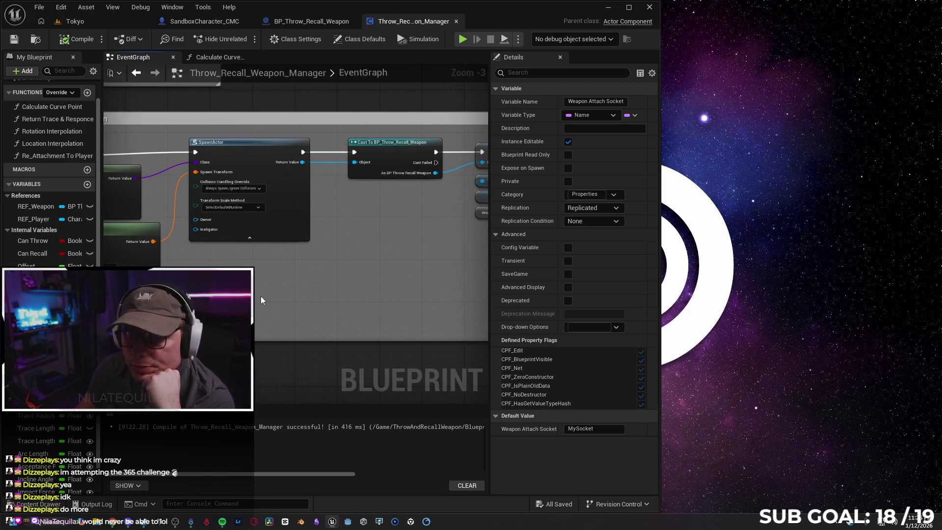
{"action": "mouse_move", "coordinate": [336, 273]}
{"action": "left_mouse_down"}
{"action": "mouse_move", "coordinate": [273, 270]}
{"action": "mouse_move", "coordinate": [370, 294]}
{"action": "mouse_move", "coordinate": [394, 272]}
{"action": "mouse_move", "coordinate": [235, 280]}
{"action": "left_mouse_up"}
{"action": "left_click_drag", "start_coordinate": [369, 283], "coordinate": [206, 280]}
{"action": "mouse_move", "coordinate": [376, 298]}
{"action": "left_mouse_down"}
{"action": "mouse_move", "coordinate": [275, 289]}
{"action": "mouse_move", "coordinate": [358, 272]}
{"action": "mouse_move", "coordinate": [191, 267]}
{"action": "left_mouse_up"}
{"action": "mouse_move", "coordinate": [434, 281]}
{"action": "left_mouse_down"}
{"action": "mouse_move", "coordinate": [213, 284]}
{"action": "mouse_move", "coordinate": [486, 274]}
{"action": "left_mouse_up"}
{"action": "scroll", "coordinate": [399, 246], "scroll_direction": "down", "scroll_amount": 2}
{"action": "mouse_move", "coordinate": [399, 246]}
{"action": "left_mouse_down"}
{"action": "mouse_move", "coordinate": [374, 225]}
{"action": "mouse_move", "coordinate": [389, 204]}
{"action": "left_mouse_up"}
{"action": "left_click_drag", "start_coordinate": [225, 152], "coordinate": [297, 221]}
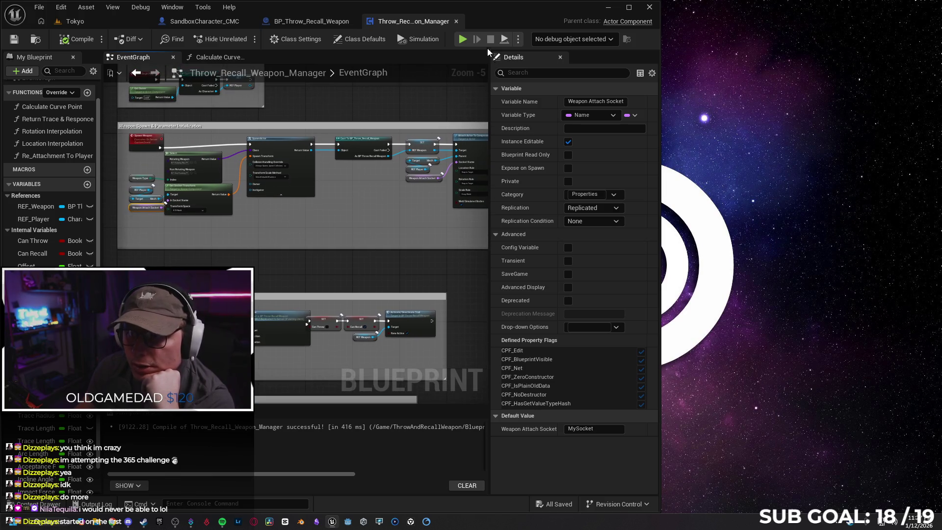
{"action": "key", "text": "alt+p"}
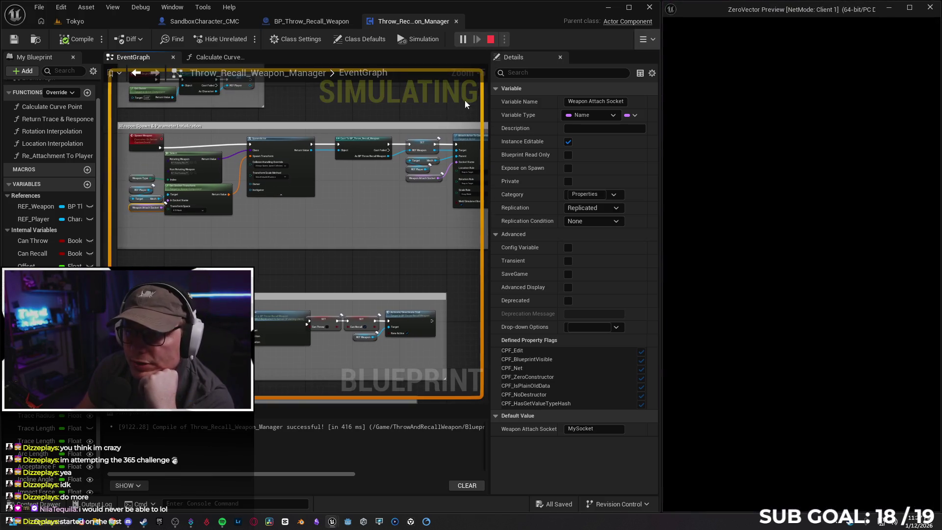
Set the debug object to the client's Throw_Recall_Weapon_Manager instance
{"action": "left_click", "coordinate": [646, 41]}
{"action": "left_click", "coordinate": [726, 63]}
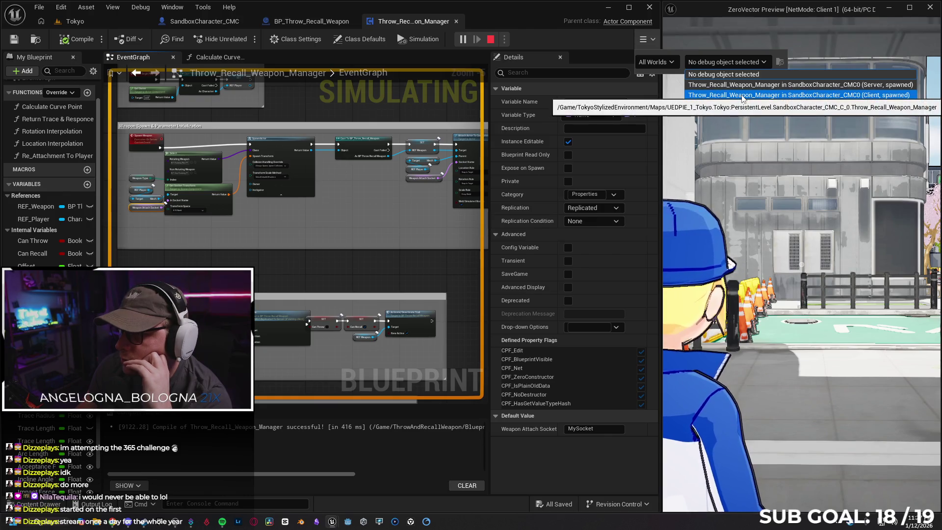
{"action": "left_click", "coordinate": [660, 62]}
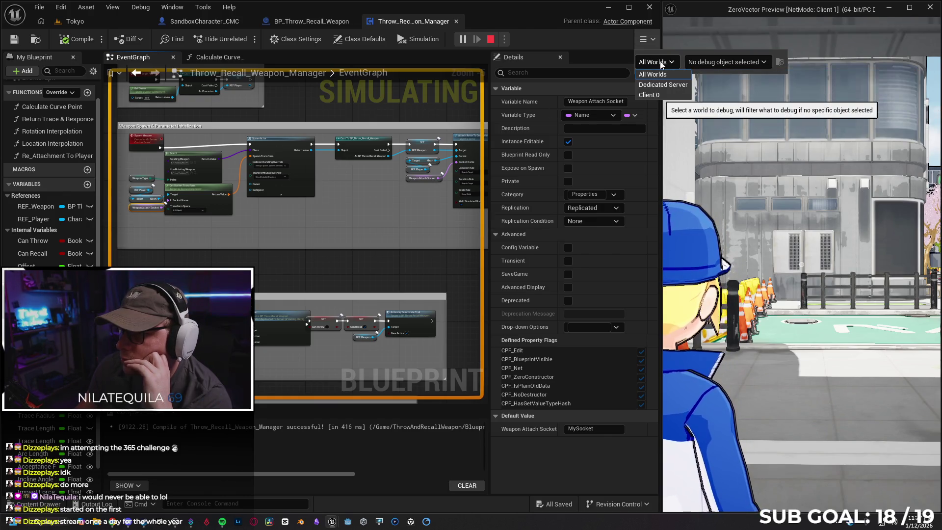
{"action": "left_click", "coordinate": [661, 61]}
{"action": "left_click", "coordinate": [704, 63]}
{"action": "left_click", "coordinate": [590, 63]}
{"action": "left_click", "coordinate": [641, 39]}
{"action": "left_click", "coordinate": [725, 62]}
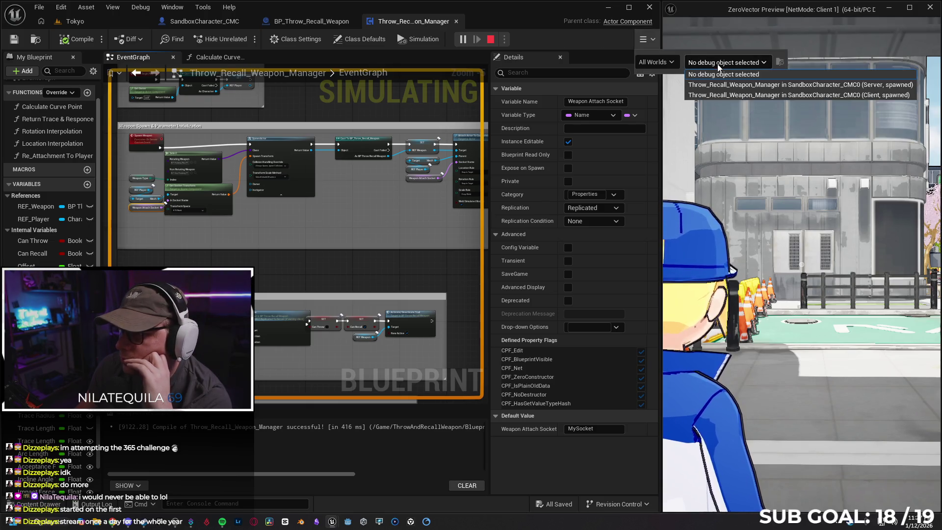
{"action": "left_click", "coordinate": [724, 93]}
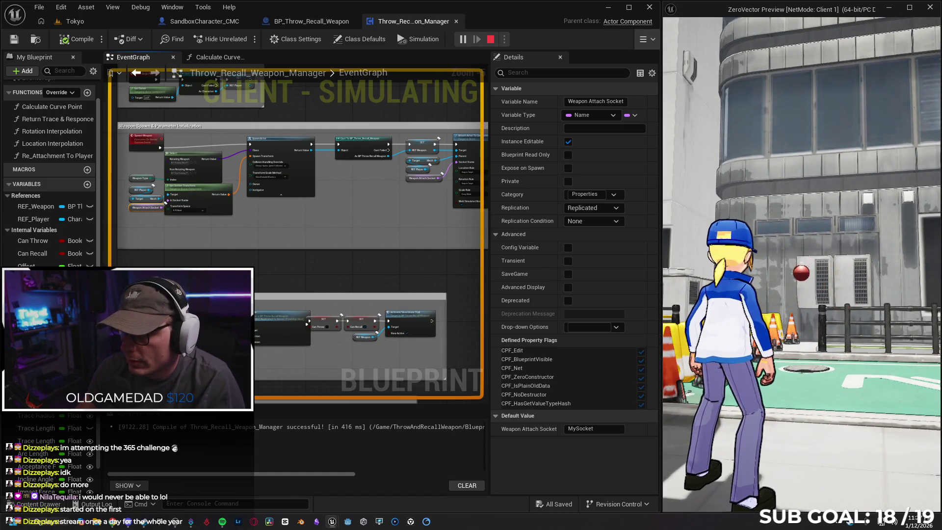
Stop the play session, close the Message Log and dismiss the errors notification
{"action": "key", "text": "Escape"}
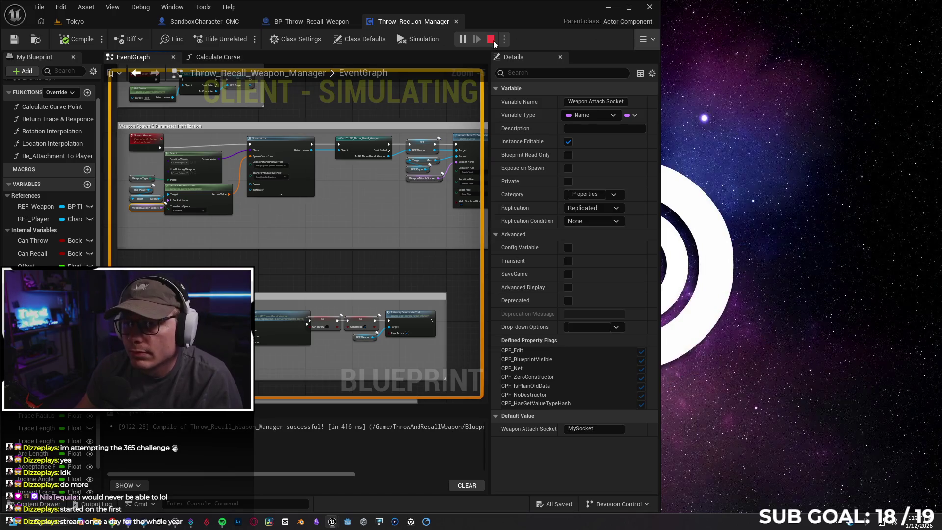
{"action": "left_click", "coordinate": [493, 40]}
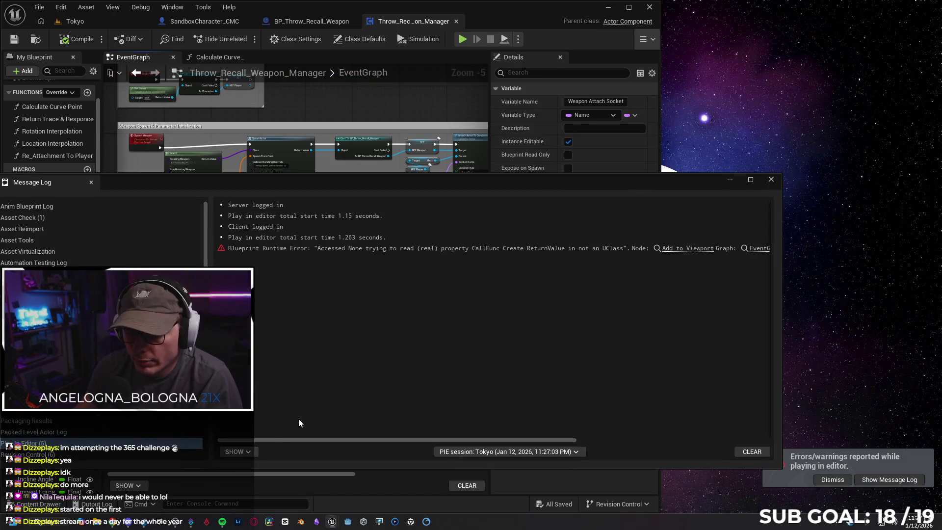
{"action": "left_click", "coordinate": [768, 181]}
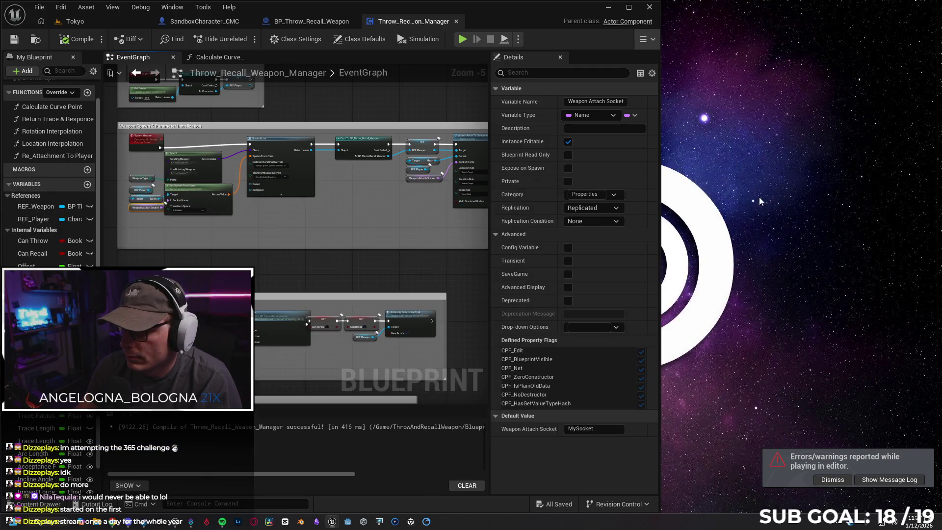
{"action": "left_click", "coordinate": [832, 480]}
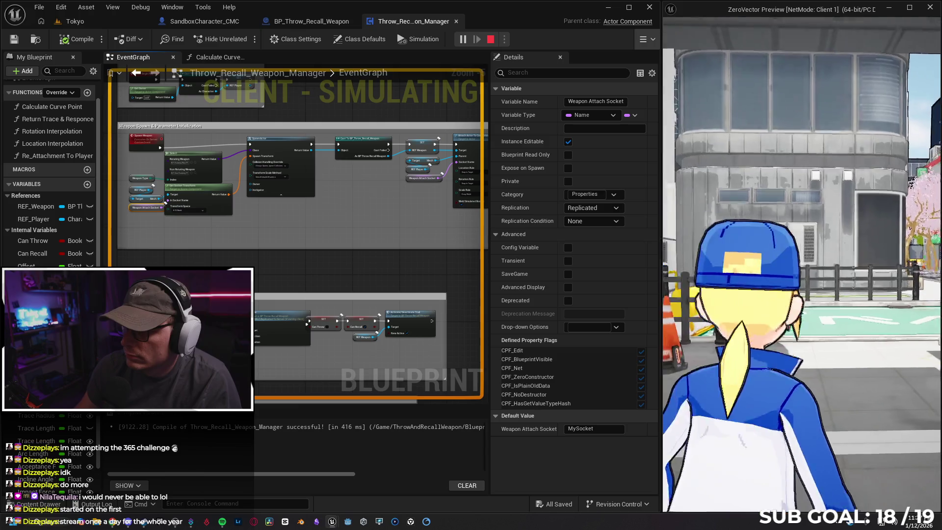
Run across the street, throw the ball, recall it, then stop the session
{"action": "key", "text": "a"}
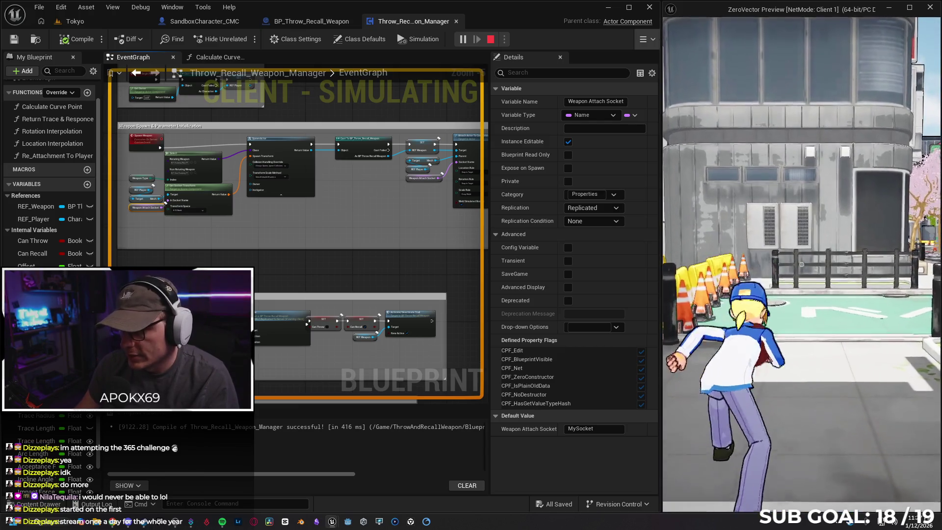
{"action": "left_click", "coordinate": [801, 264]}
{"action": "key", "text": "w"}
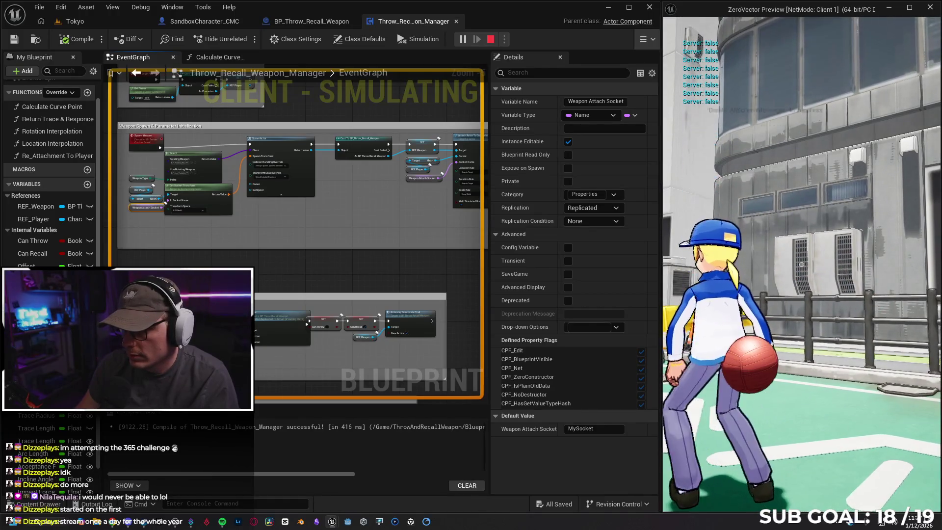
{"action": "key", "text": "Escape"}
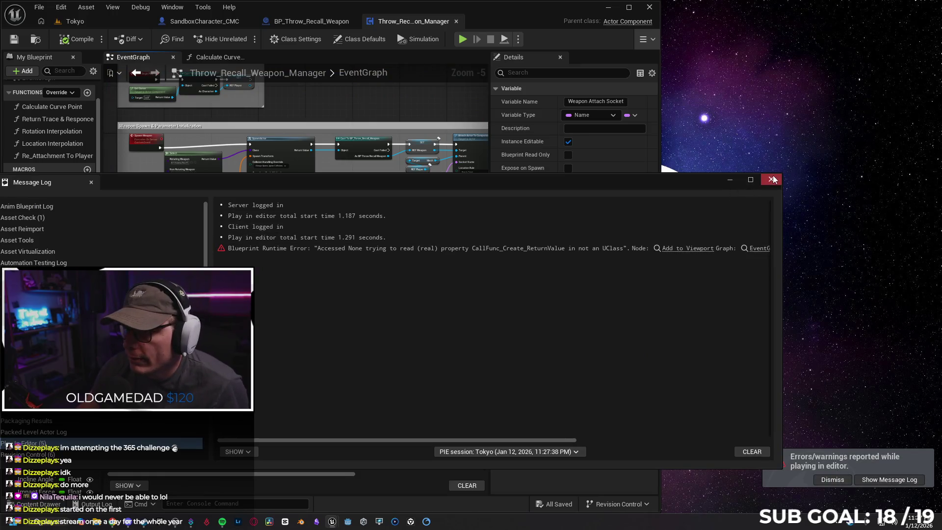
{"action": "left_click", "coordinate": [772, 179]}
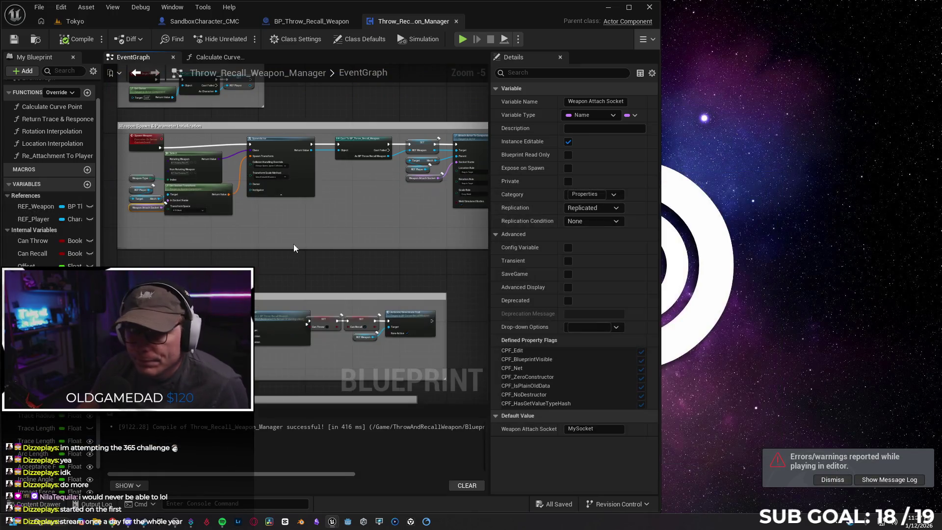
Pan to the Recall Weapon event and inspect it and the Calculate Curve Point call
{"action": "mouse_move", "coordinate": [235, 259]}
{"action": "left_mouse_down"}
{"action": "mouse_move", "coordinate": [248, 231]}
{"action": "mouse_move", "coordinate": [315, 208]}
{"action": "mouse_move", "coordinate": [328, 223]}
{"action": "mouse_move", "coordinate": [268, 246]}
{"action": "mouse_move", "coordinate": [277, 260]}
{"action": "mouse_move", "coordinate": [278, 185]}
{"action": "left_mouse_up"}
{"action": "scroll", "coordinate": [269, 246], "scroll_direction": "up", "scroll_amount": 1}
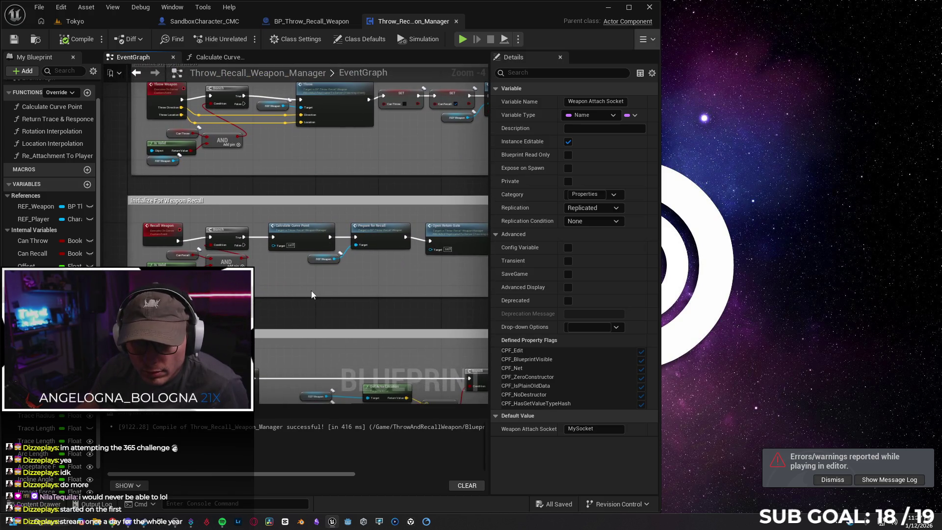
{"action": "left_click_drag", "start_coordinate": [312, 294], "coordinate": [331, 267]}
{"action": "left_click", "coordinate": [181, 209]}
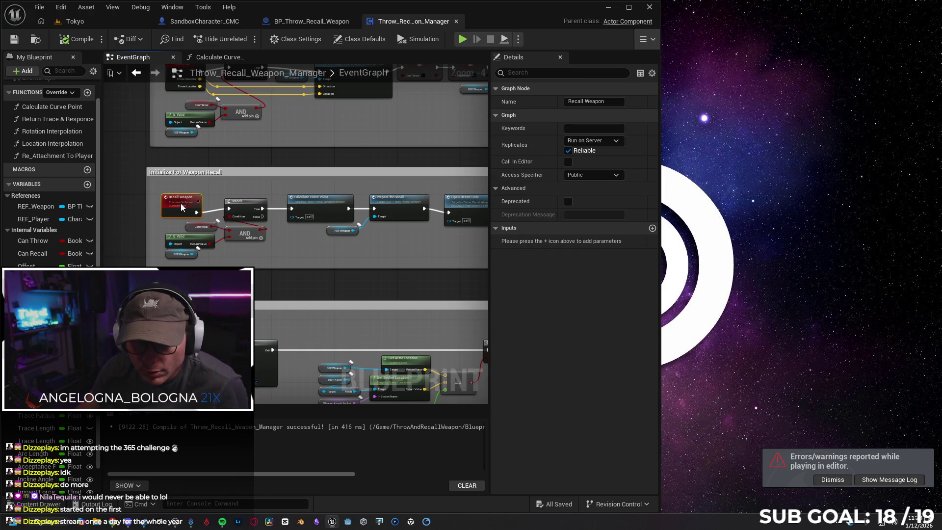
{"action": "left_click_drag", "start_coordinate": [186, 209], "coordinate": [187, 206]}
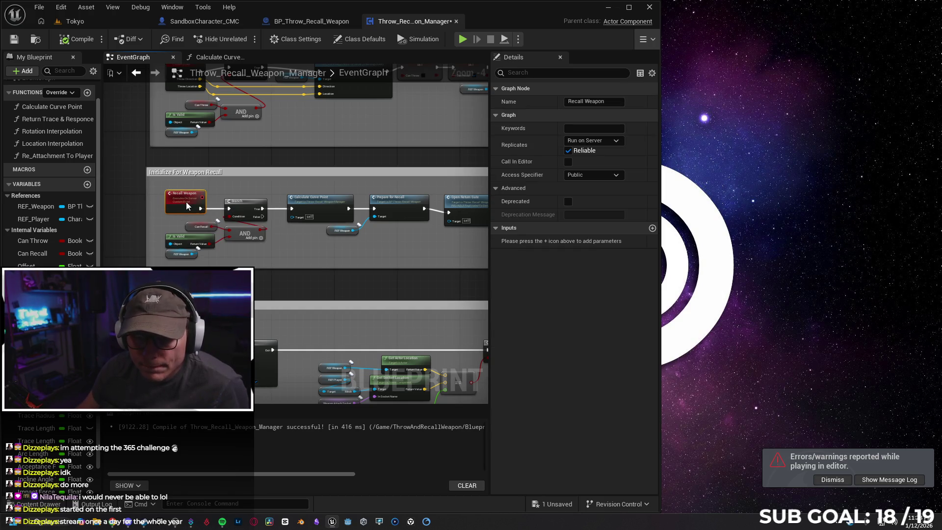
{"action": "left_click", "coordinate": [327, 205]}
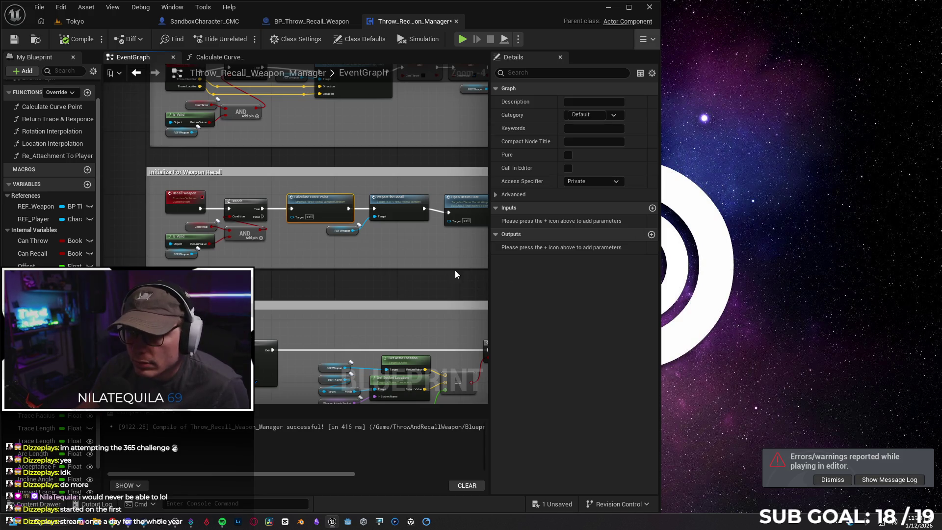
Pan through the recall attachment trace group to the Open and Close Return Gate events
{"action": "scroll", "coordinate": [340, 263], "scroll_direction": "up", "scroll_amount": 1}
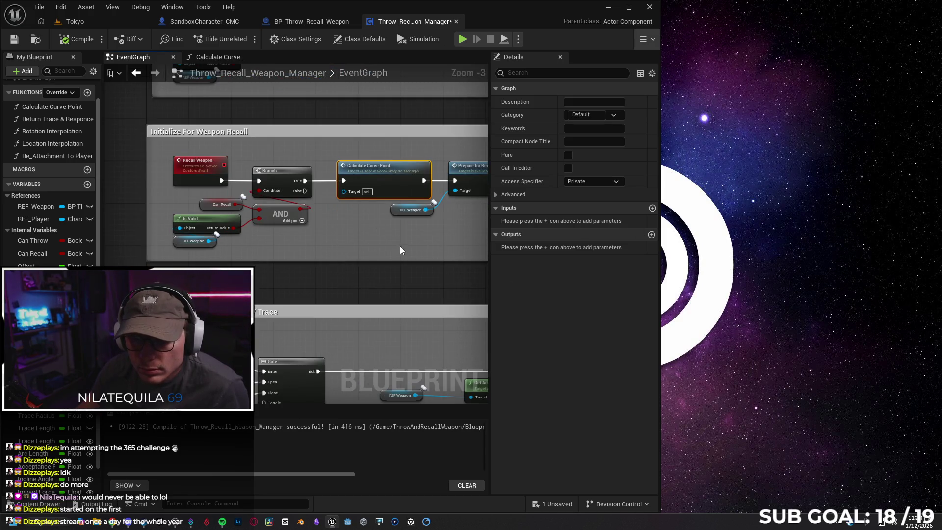
{"action": "scroll", "coordinate": [240, 239], "scroll_direction": "up", "scroll_amount": 1}
{"action": "mouse_move", "coordinate": [273, 225]}
{"action": "left_mouse_down"}
{"action": "mouse_move", "coordinate": [358, 127]}
{"action": "mouse_move", "coordinate": [292, 116]}
{"action": "left_mouse_up"}
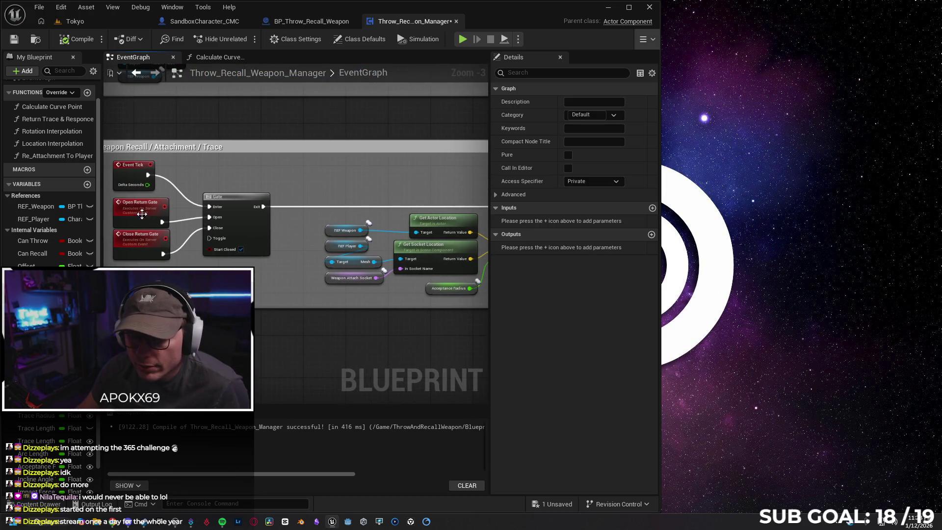
{"action": "left_click", "coordinate": [140, 240]}
{"action": "mouse_move", "coordinate": [343, 164]}
{"action": "left_mouse_down"}
{"action": "mouse_move", "coordinate": [220, 140]}
{"action": "mouse_move", "coordinate": [187, 157]}
{"action": "mouse_move", "coordinate": [294, 196]}
{"action": "mouse_move", "coordinate": [244, 225]}
{"action": "left_mouse_up"}
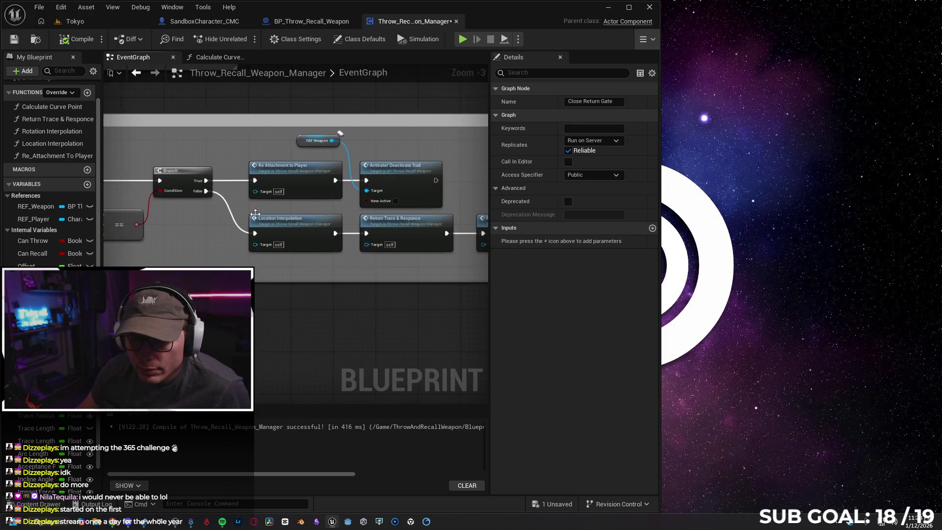
{"action": "left_click_drag", "start_coordinate": [384, 290], "coordinate": [327, 282]}
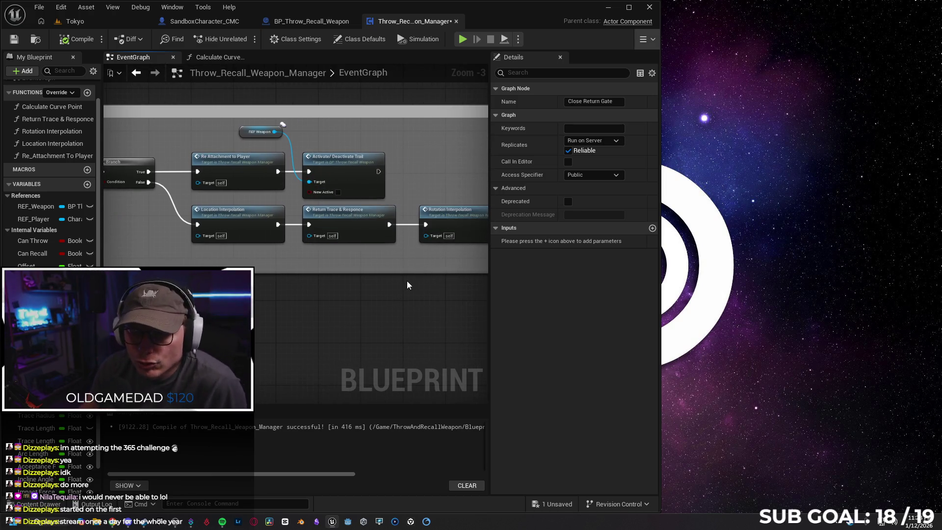
{"action": "left_click_drag", "start_coordinate": [398, 282], "coordinate": [310, 274]}
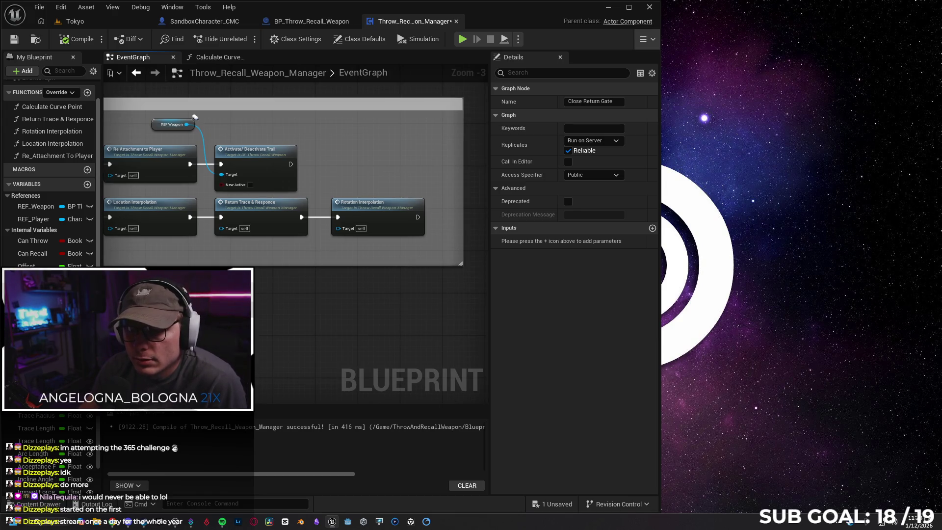
{"action": "mouse_move", "coordinate": [254, 283]}
{"action": "left_mouse_down"}
{"action": "mouse_move", "coordinate": [338, 301]}
{"action": "mouse_move", "coordinate": [299, 300]}
{"action": "mouse_move", "coordinate": [395, 302]}
{"action": "left_mouse_up"}
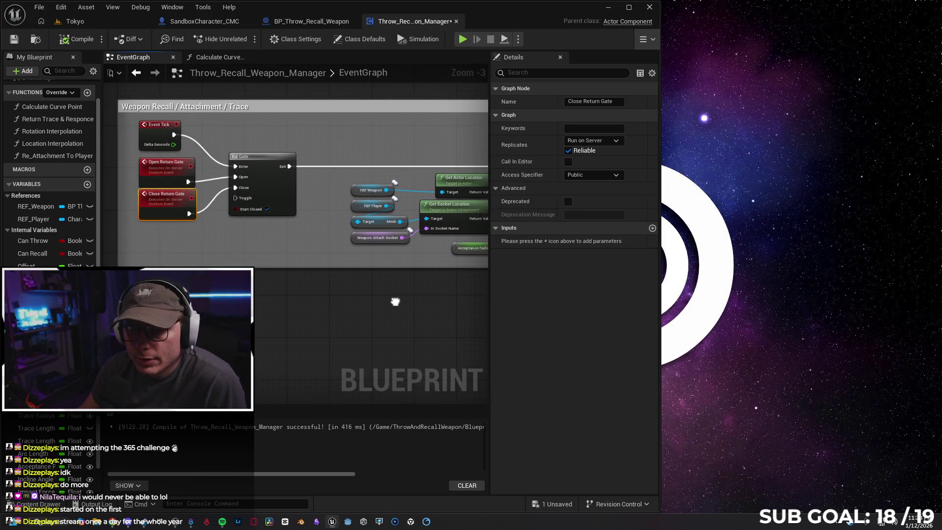
Set Replicates to Multicast on both the Open Return Gate and Close Return Gate events
{"action": "left_click", "coordinate": [162, 178]}
{"action": "left_click", "coordinate": [598, 141]}
{"action": "left_click", "coordinate": [614, 167]}
{"action": "left_click", "coordinate": [162, 199]}
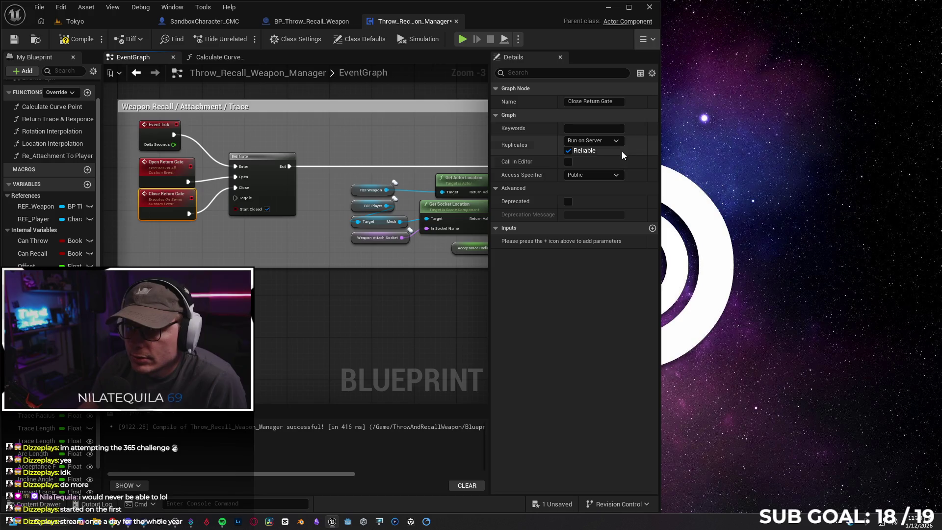
{"action": "left_click", "coordinate": [599, 141]}
{"action": "left_click", "coordinate": [609, 167]}
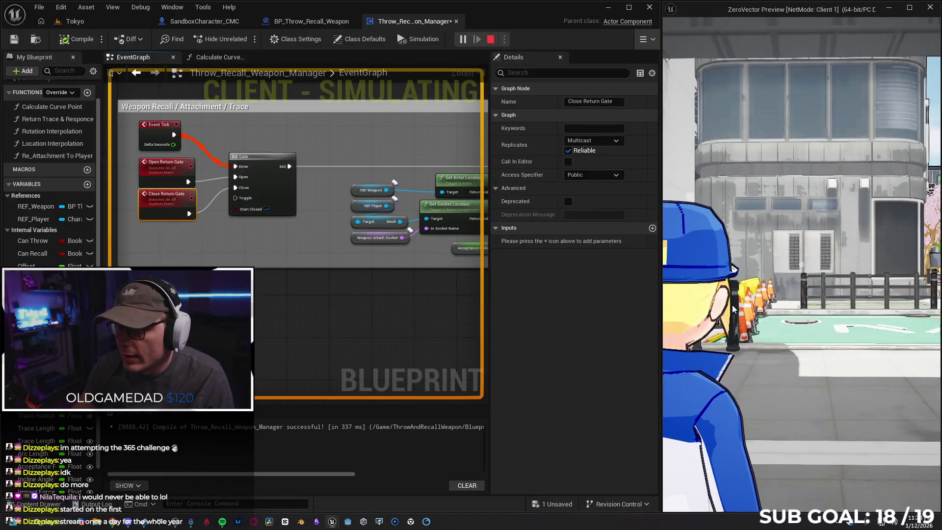
In the client window, equip the red ball, throw it, and recall it, including from down the street
{"action": "left_click", "coordinate": [733, 308]}
{"action": "key", "text": "w"}
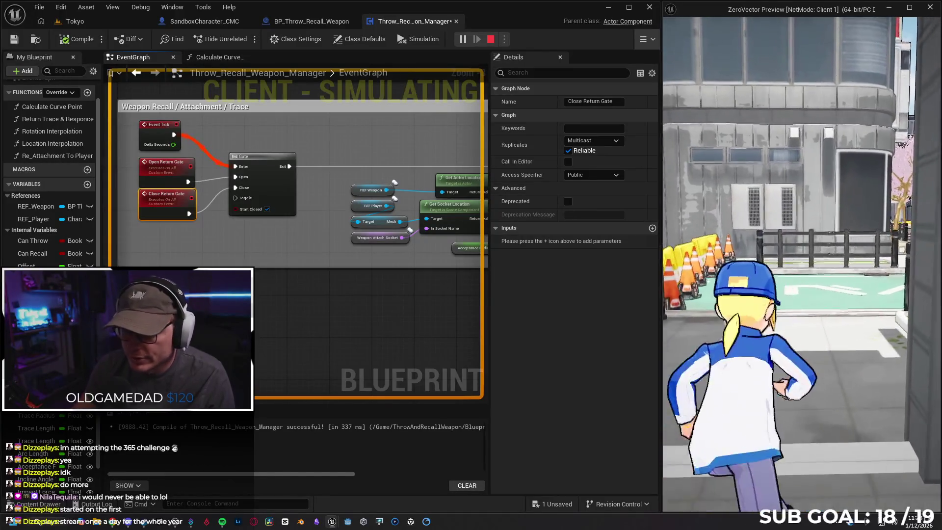
{"action": "key", "text": "e"}
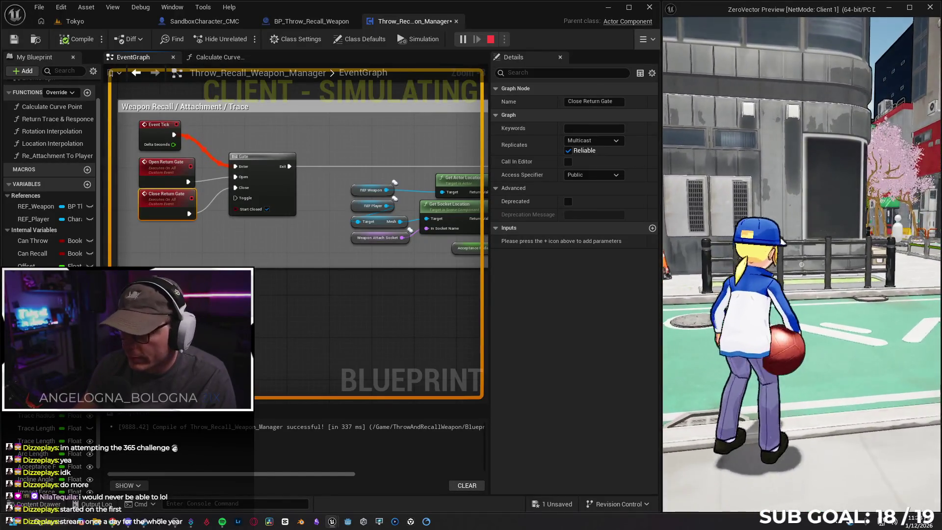
{"action": "left_click", "coordinate": [803, 264]}
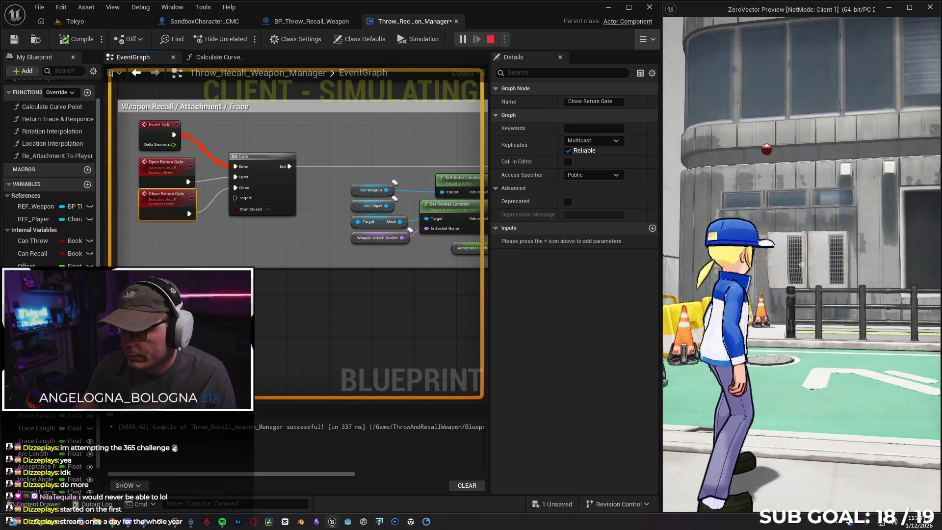
{"action": "key", "text": "e"}
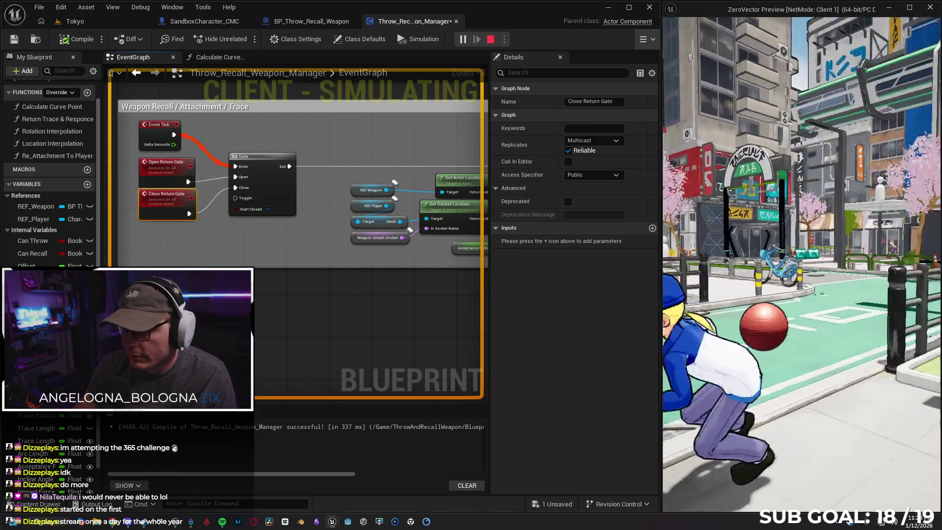
{"action": "key", "text": "w"}
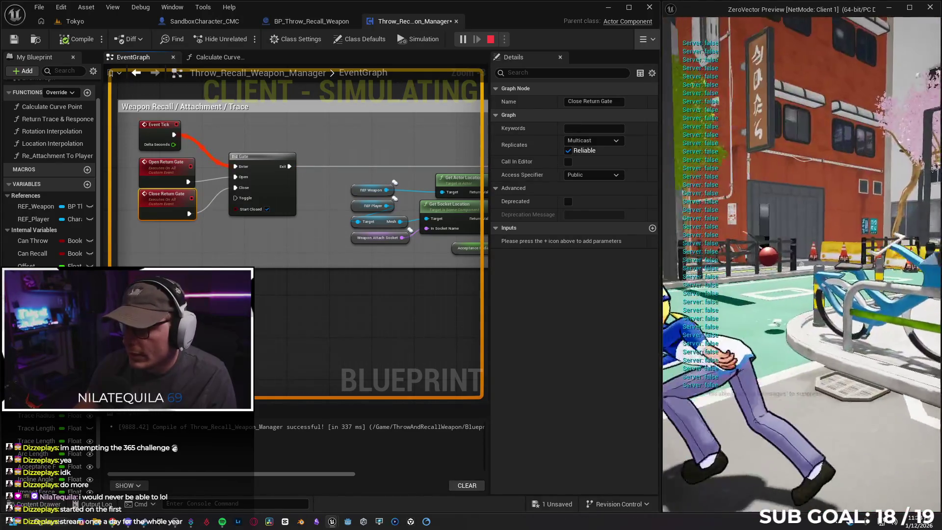
{"action": "key", "text": "e"}
{"action": "key", "text": "w"}
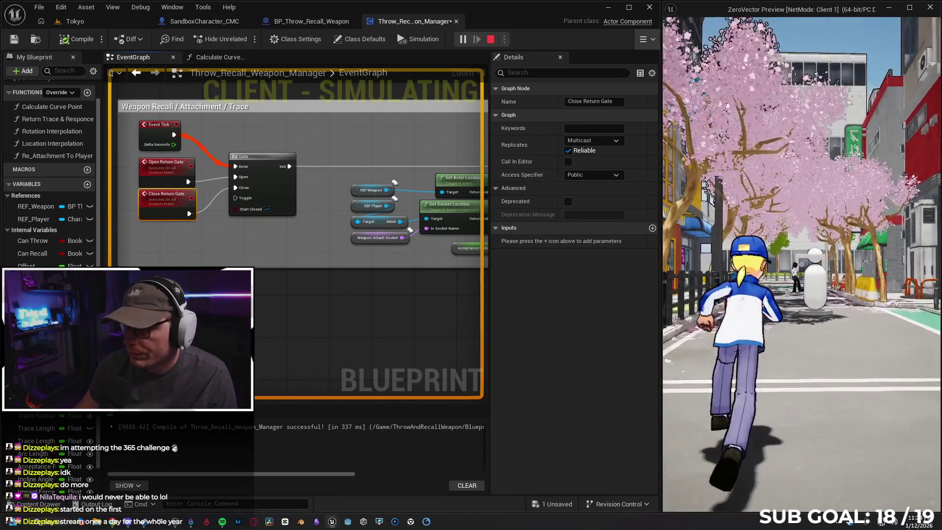
{"action": "key", "text": "e"}
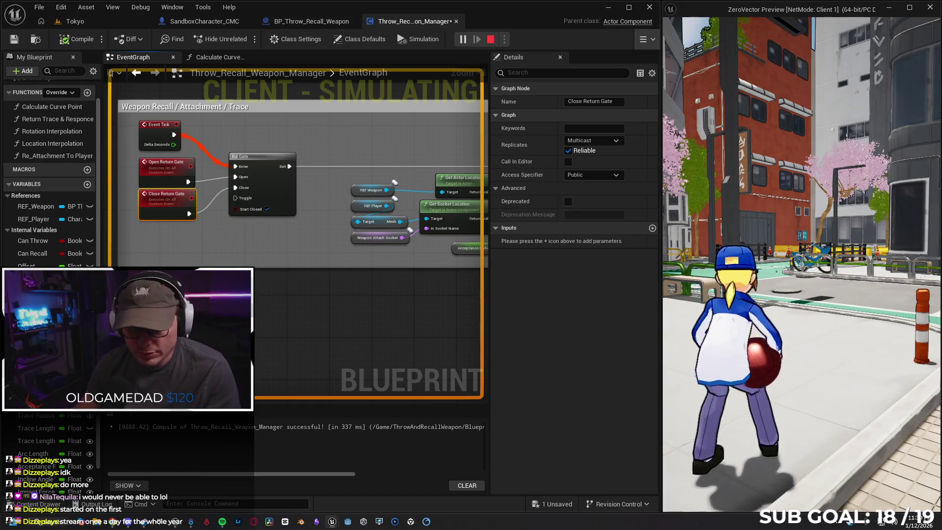
Pan the manager graph to Initialize For Weapon Recall, then go to BP_Throw_Recall_Weapon's editor
{"action": "key", "text": "super"}
{"action": "left_click", "coordinate": [407, 281]}
{"action": "scroll", "coordinate": [408, 281], "scroll_direction": "up", "scroll_amount": 3}
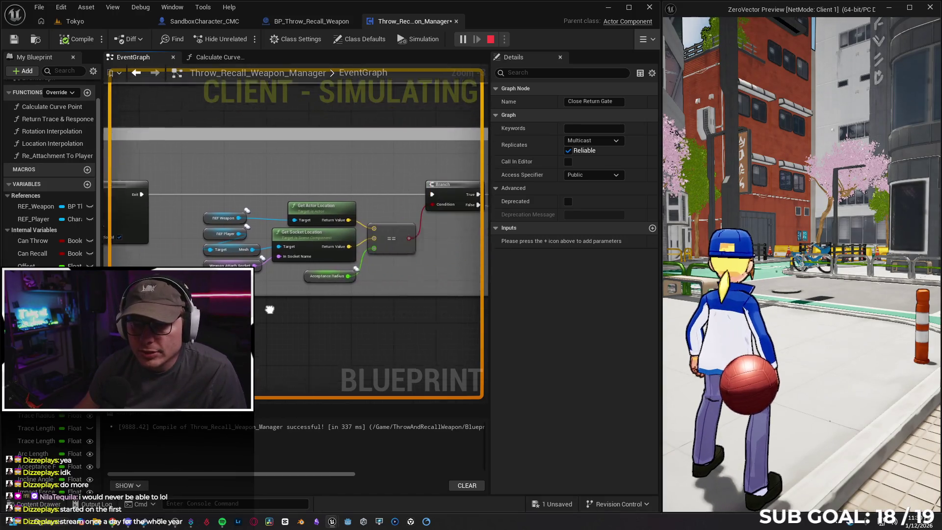
{"action": "left_click_drag", "start_coordinate": [263, 258], "coordinate": [381, 291]}
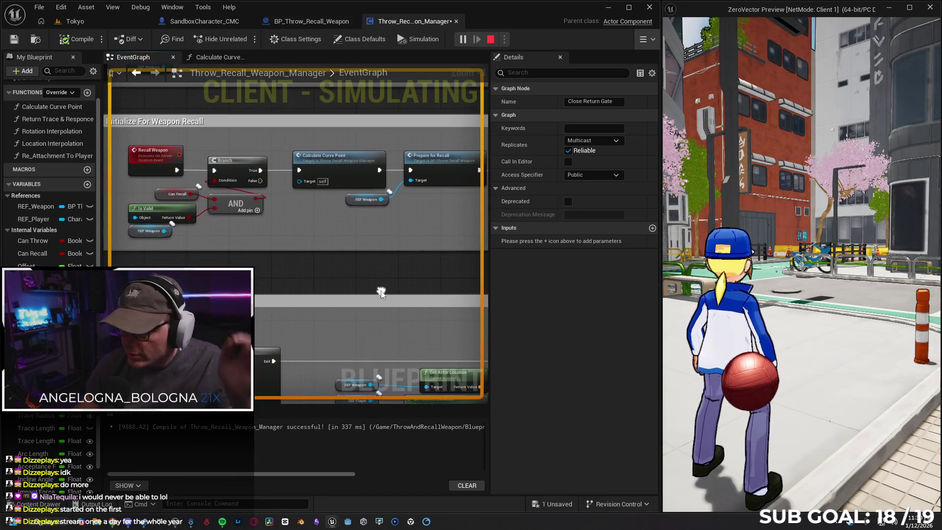
{"action": "mouse_move", "coordinate": [323, 265]}
{"action": "left_mouse_down"}
{"action": "mouse_move", "coordinate": [370, 294]}
{"action": "mouse_move", "coordinate": [357, 288]}
{"action": "mouse_move", "coordinate": [290, 387]}
{"action": "left_mouse_up"}
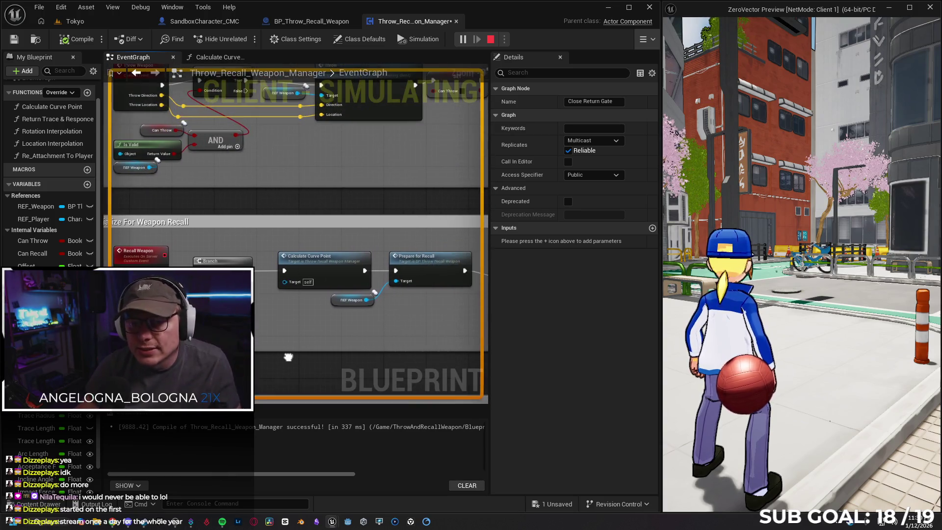
{"action": "left_click", "coordinate": [311, 21]}
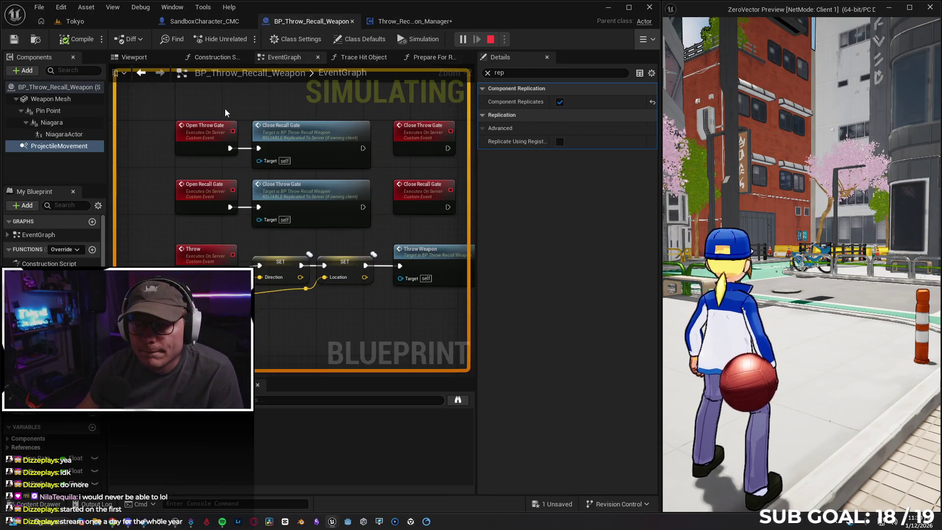
Show BP_Throw_Recall_Weapon's class default replication settings, glance at Prepare For Recall, and return to EventGraph
{"action": "left_click", "coordinate": [228, 21]}
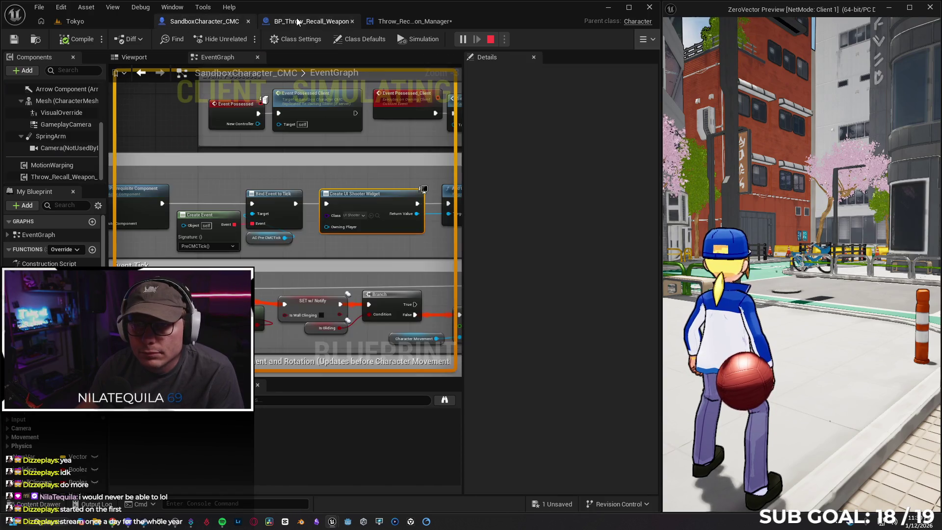
{"action": "left_click", "coordinate": [309, 21]}
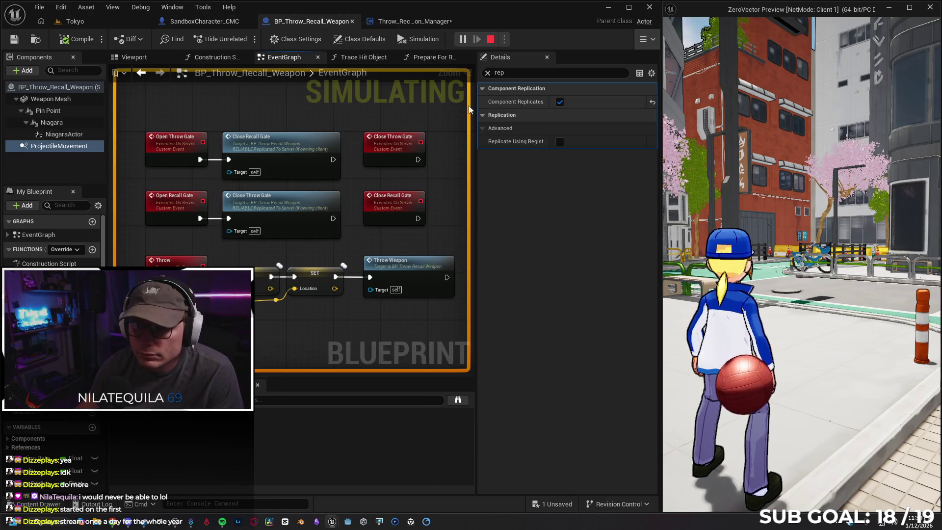
{"action": "left_click", "coordinate": [67, 91]}
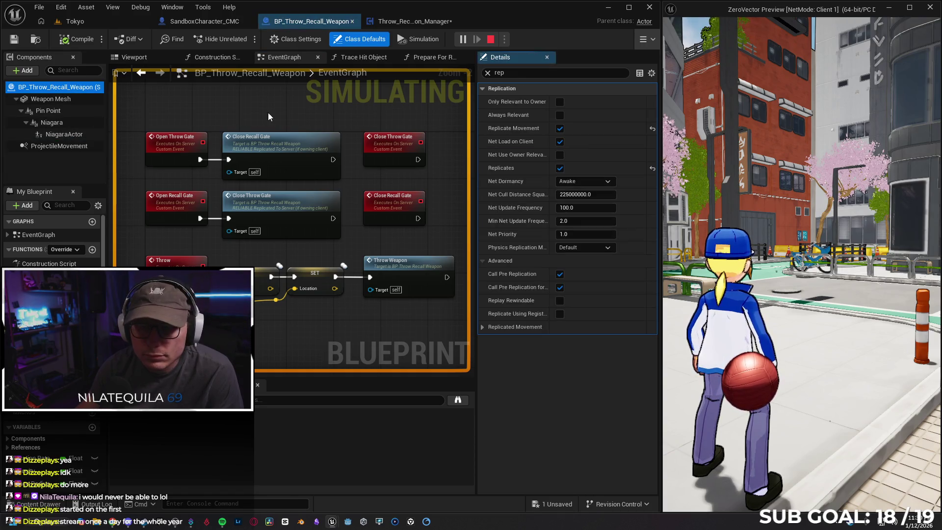
{"action": "left_click", "coordinate": [358, 57]}
{"action": "left_click", "coordinate": [437, 59]}
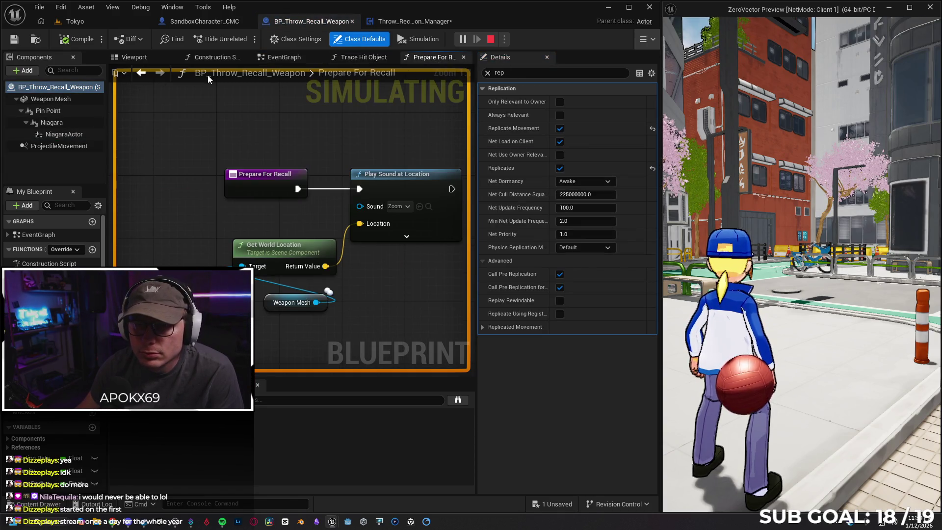
{"action": "left_click", "coordinate": [218, 57]}
{"action": "left_click", "coordinate": [283, 58]}
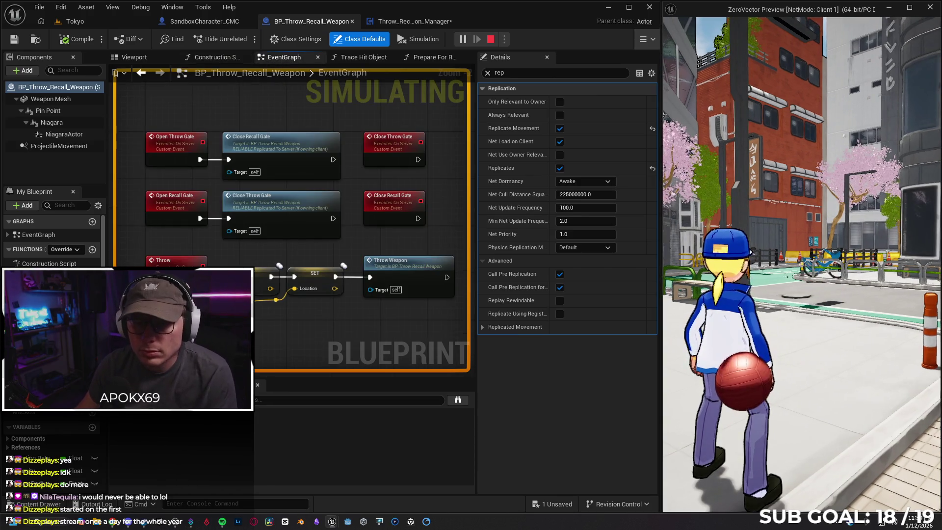
{"action": "key", "text": "super"}
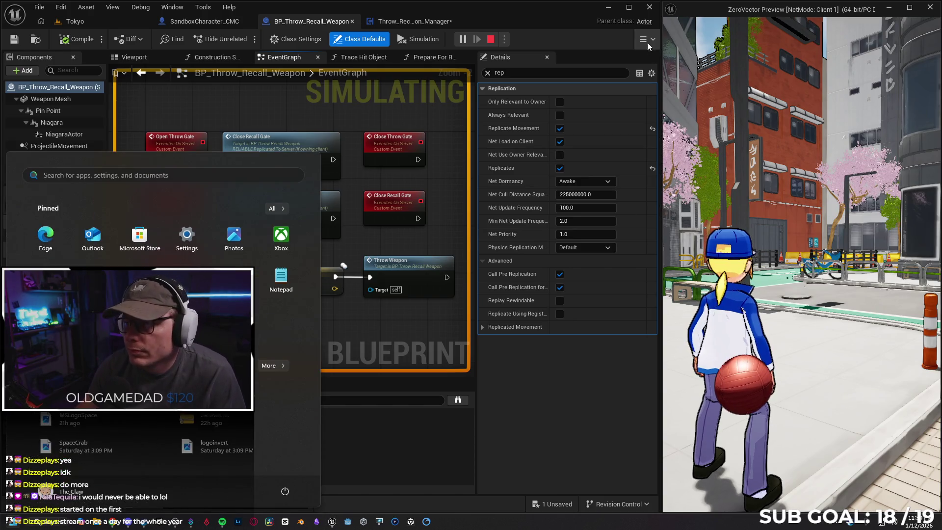
Debug the client's BP_NonRotating_Weapons1 instance while recalling the ball in game
{"action": "left_click", "coordinate": [646, 40]}
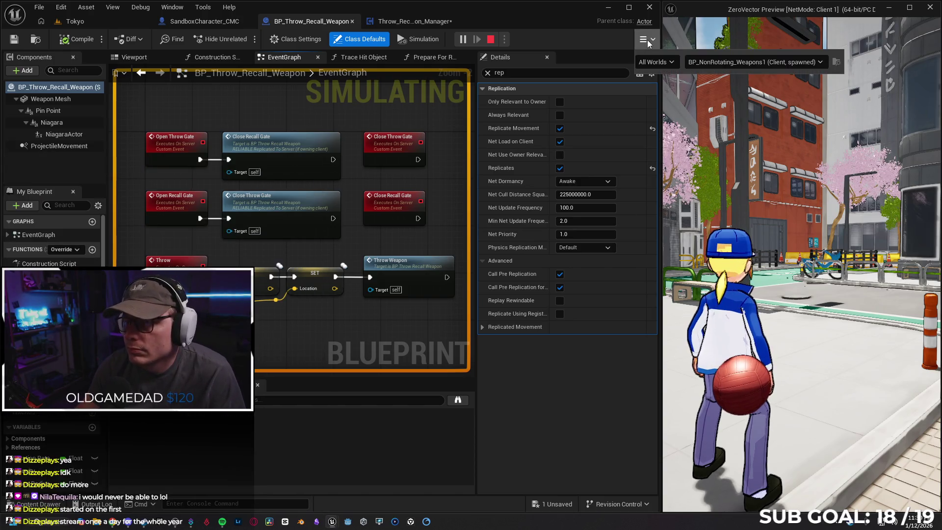
{"action": "left_click", "coordinate": [733, 64]}
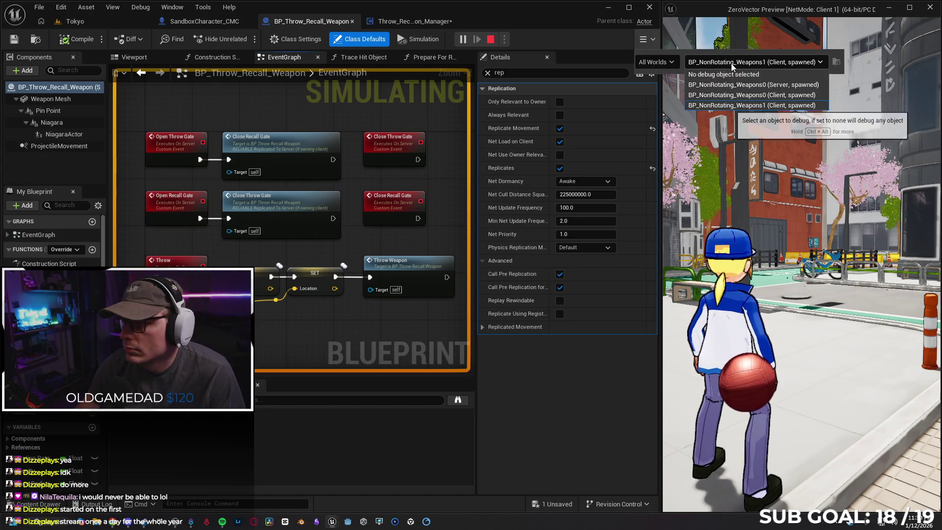
{"action": "left_click", "coordinate": [735, 105]}
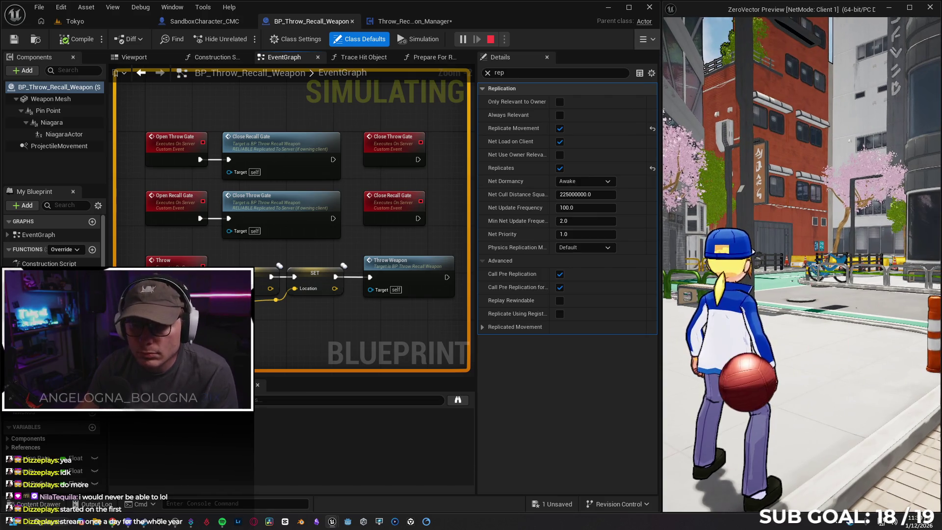
{"action": "key", "text": "r"}
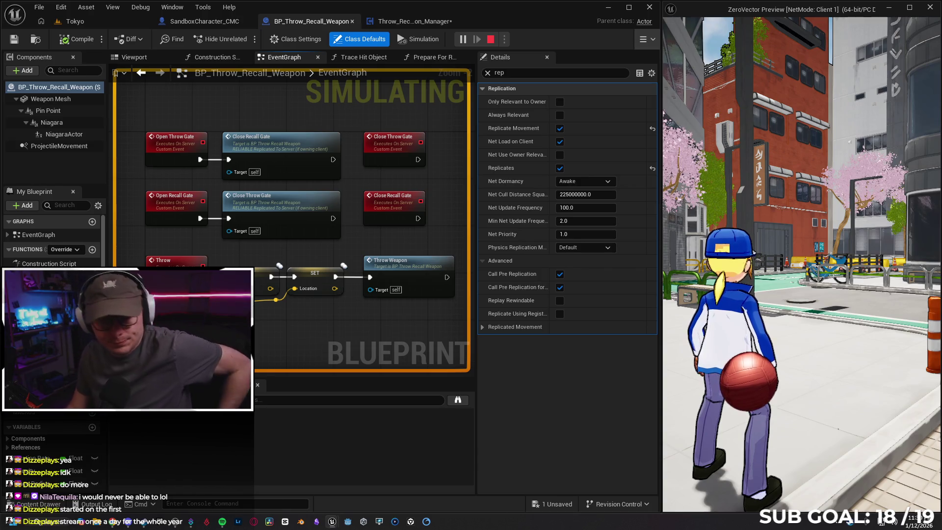
Bring up the Content Drawer to reach the project's Blueprints folder assets
{"action": "key", "text": "super"}
{"action": "left_click", "coordinate": [391, 493]}
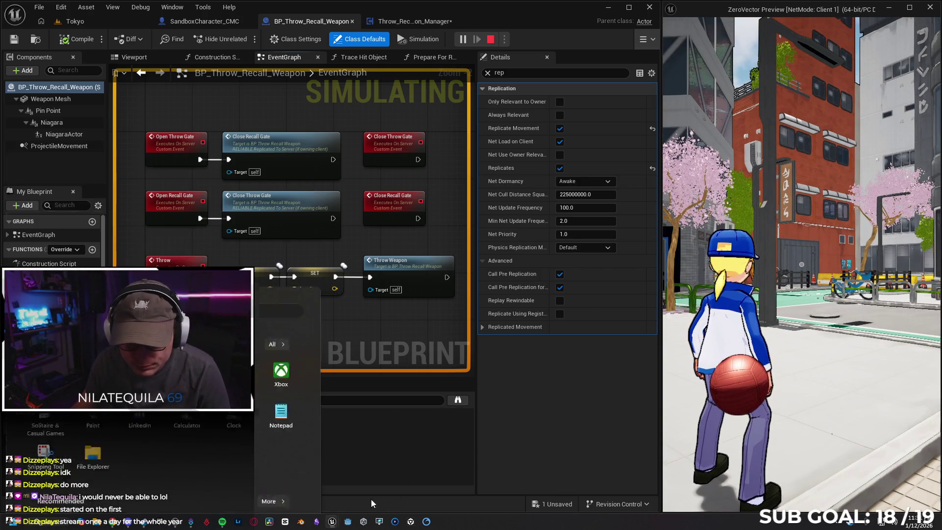
{"action": "key", "text": "ctrl+space"}
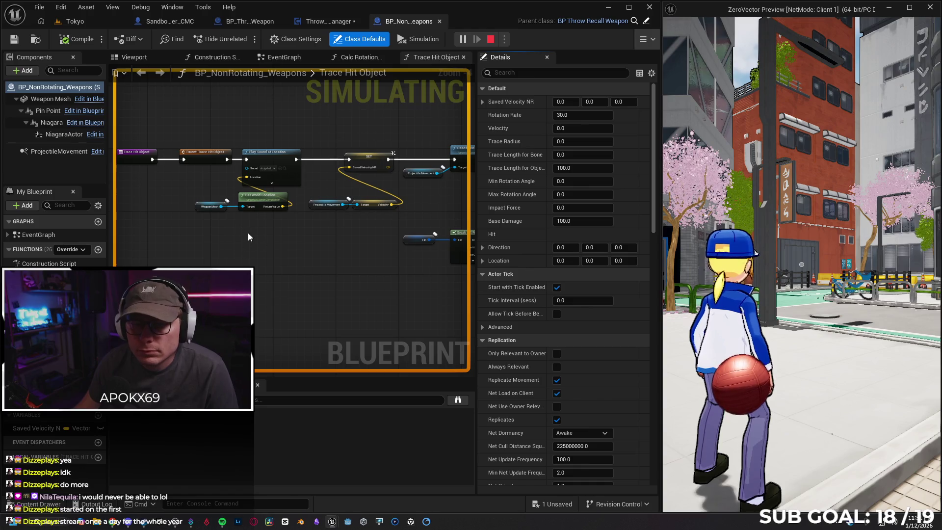
Debug the server's then the client's weapon instance while throwing the ball, then stop play
{"action": "left_click", "coordinate": [646, 38]}
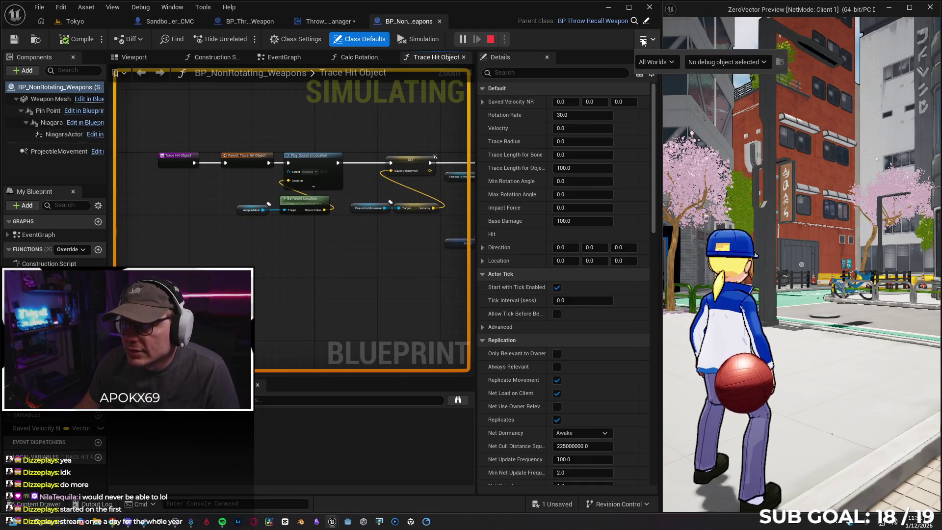
{"action": "left_click", "coordinate": [724, 63]}
{"action": "left_click", "coordinate": [721, 85]}
{"action": "left_click", "coordinate": [758, 251]}
{"action": "key", "text": "super"}
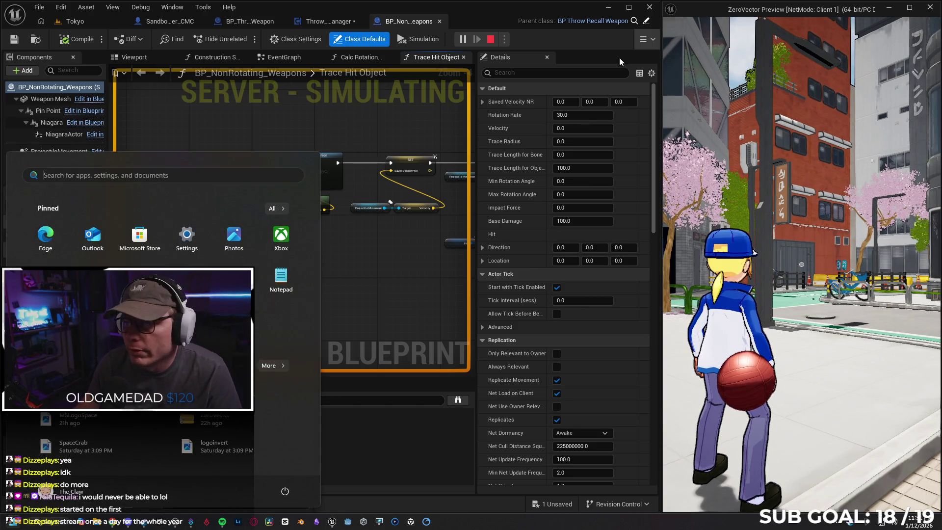
{"action": "left_click", "coordinate": [646, 39]}
{"action": "left_click", "coordinate": [721, 62]}
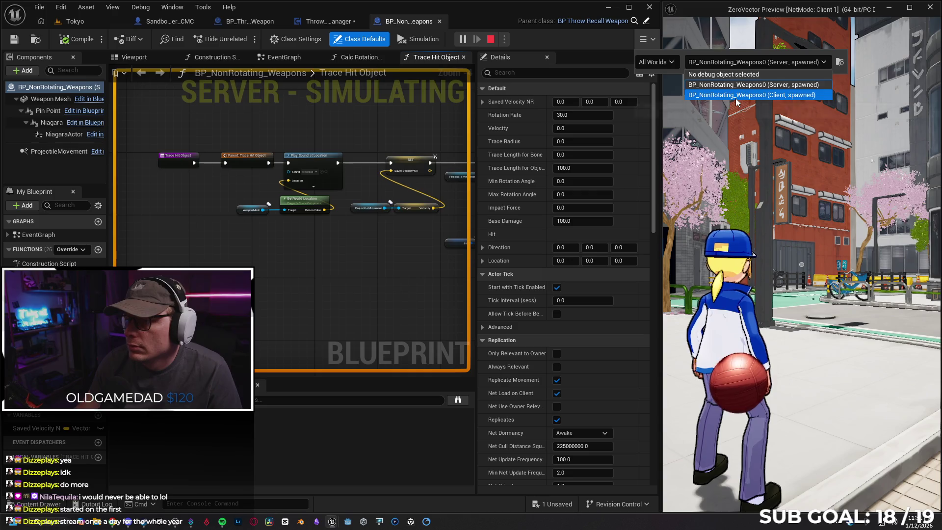
{"action": "left_click", "coordinate": [721, 97]}
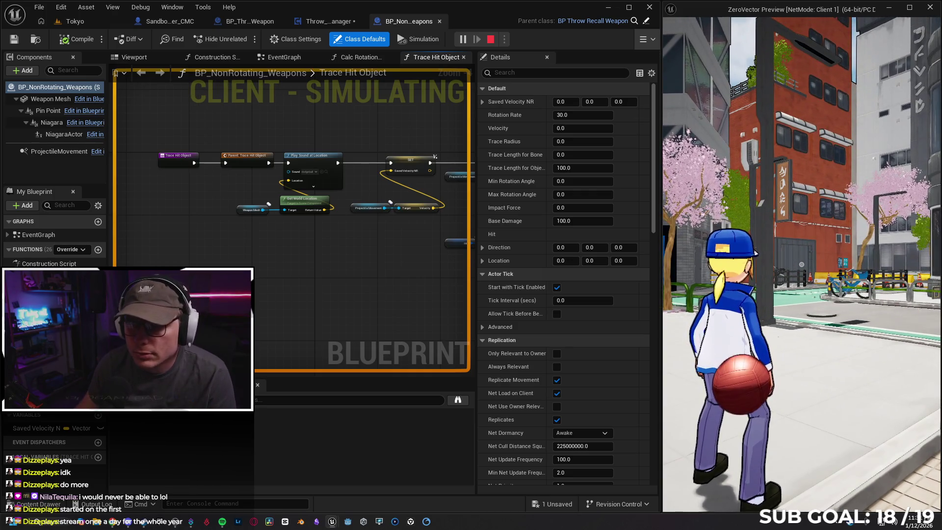
{"action": "key", "text": "Escape"}
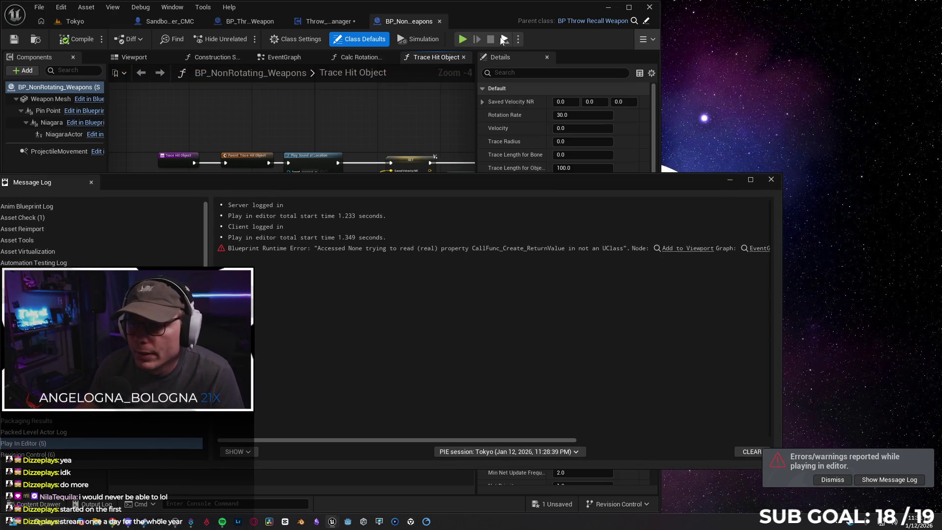
Close the Message Log, stop the running session, and choose a multiplayer Net Mode in the Play options
{"action": "key", "text": "alt+p"}
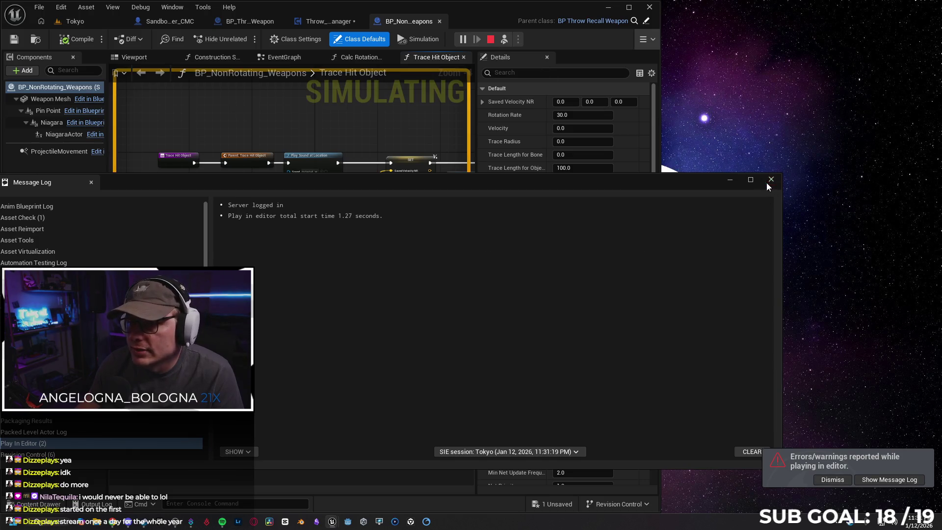
{"action": "left_click", "coordinate": [771, 180]}
{"action": "left_click", "coordinate": [490, 39]}
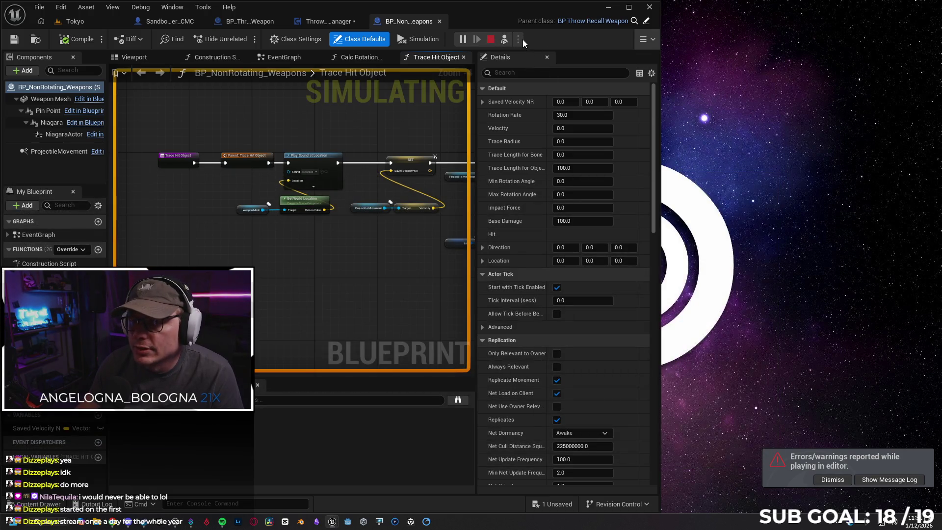
{"action": "left_click", "coordinate": [519, 39]}
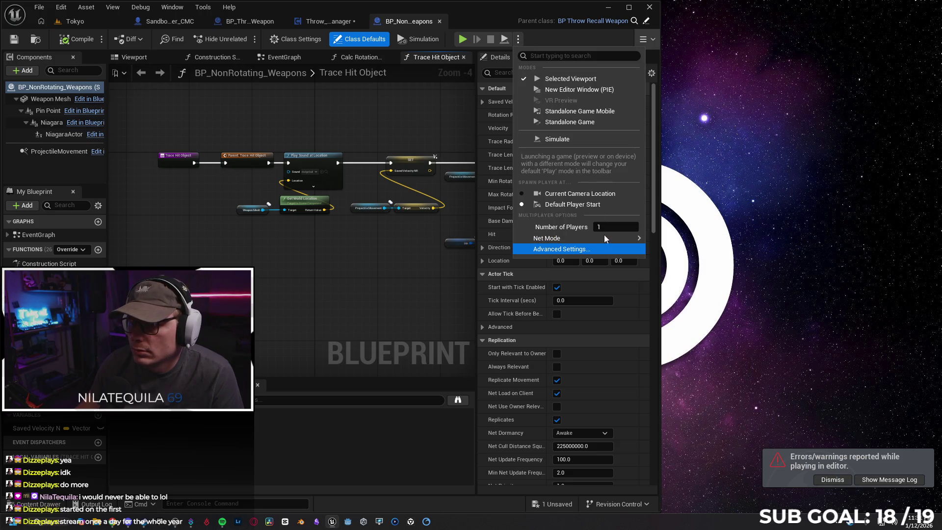
{"action": "mouse_move", "coordinate": [604, 236]}
{"action": "left_click", "coordinate": [690, 253]}
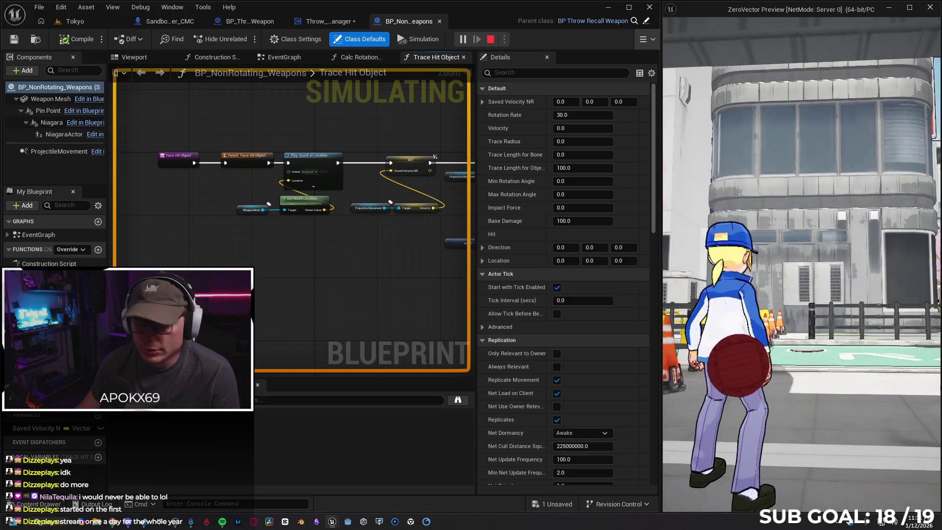
Set the debug object dropdown to the server's copy of the weapon
{"action": "key", "text": "super"}
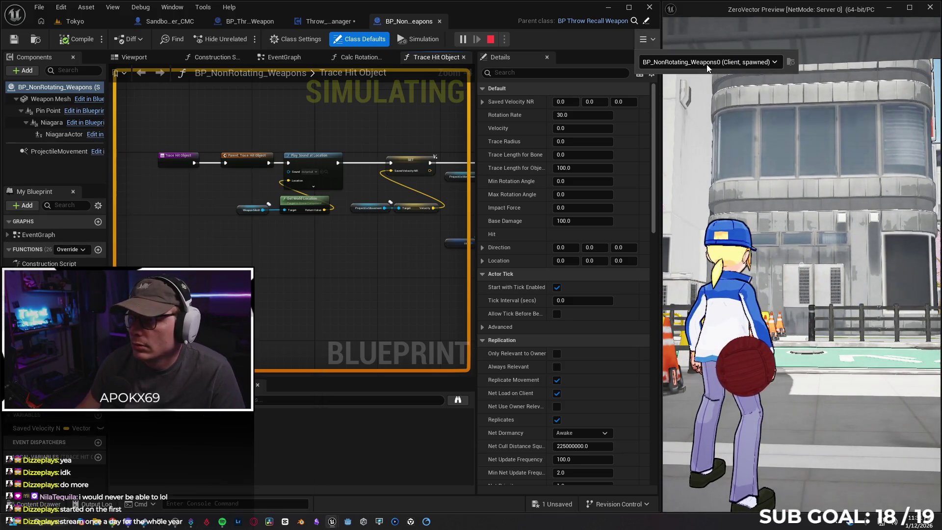
{"action": "left_click", "coordinate": [708, 62]}
{"action": "left_click", "coordinate": [707, 87]}
{"action": "left_click", "coordinate": [742, 261]}
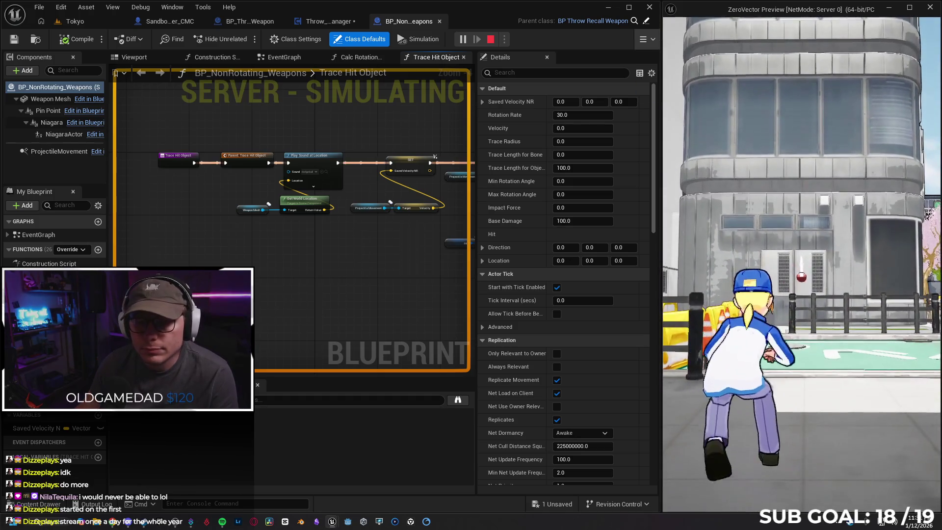
Throw and recall the ball several times in the game, then end the play session with Esc
{"action": "left_click", "coordinate": [801, 264]}
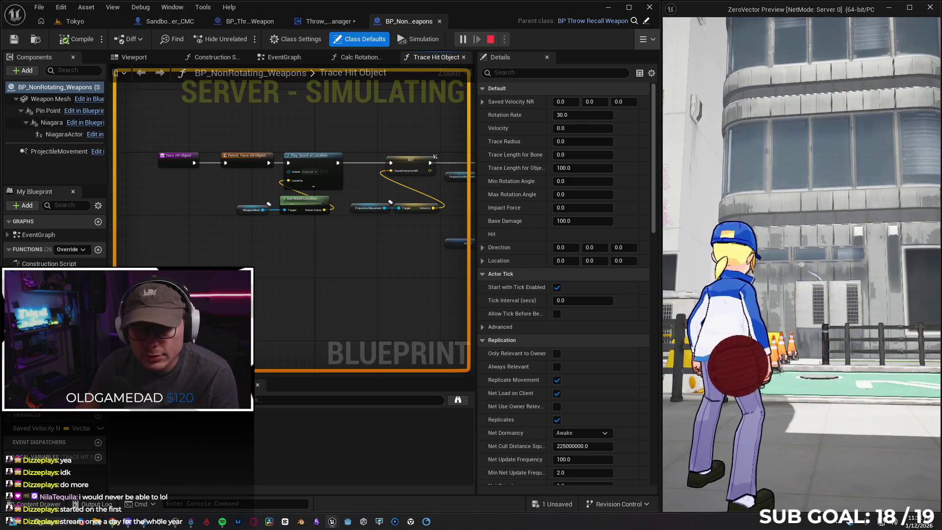
{"action": "left_click", "coordinate": [801, 268]}
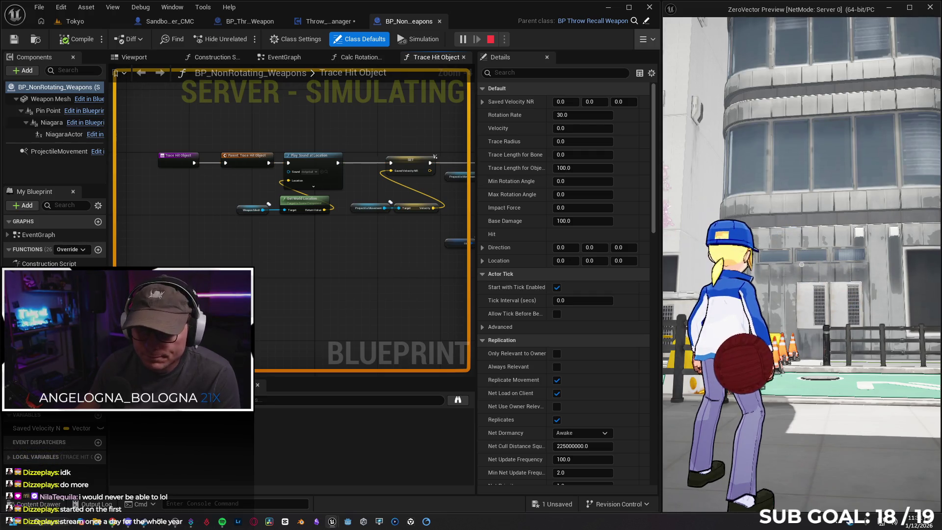
{"action": "left_click", "coordinate": [801, 264]}
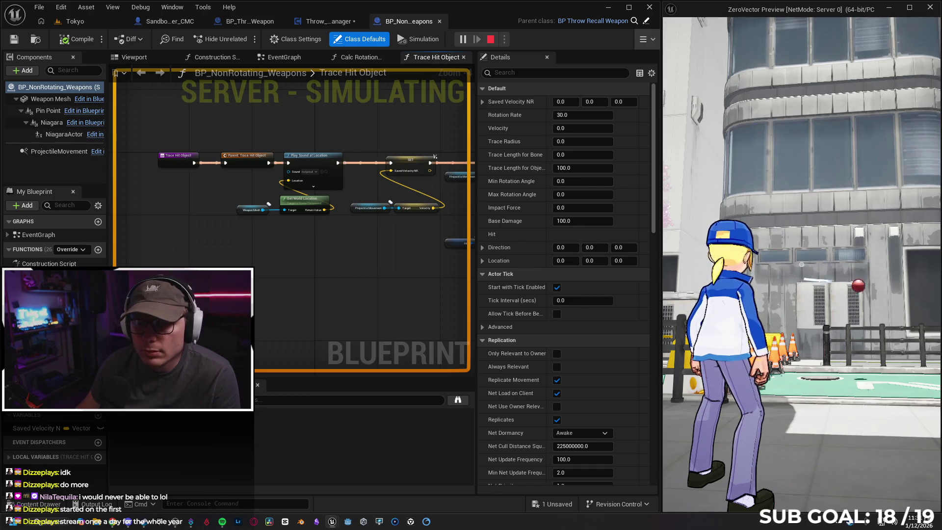
{"action": "left_click", "coordinate": [801, 265]}
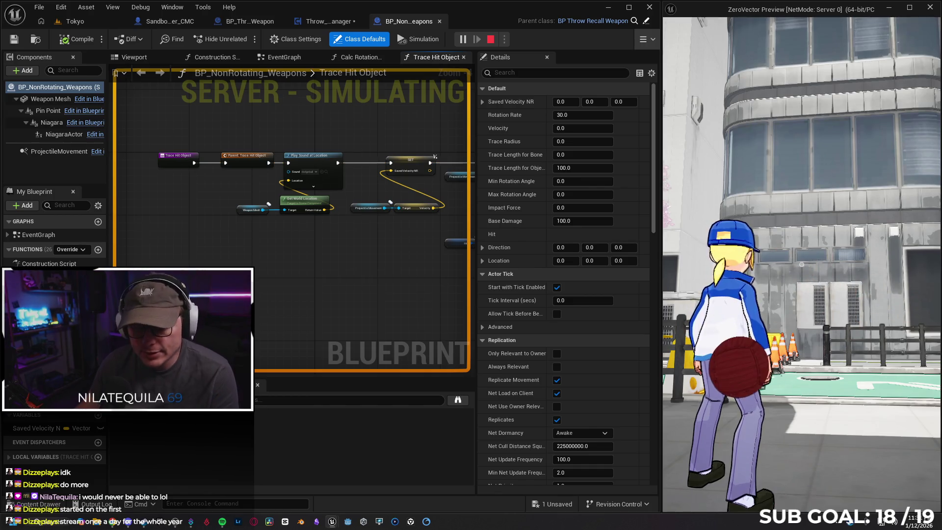
{"action": "key", "text": "Escape"}
Select the Trace Hit Object entry node, then switch to the Throw_Recall_Weapon_Manager blueprint
{"action": "left_click", "coordinate": [181, 159]}
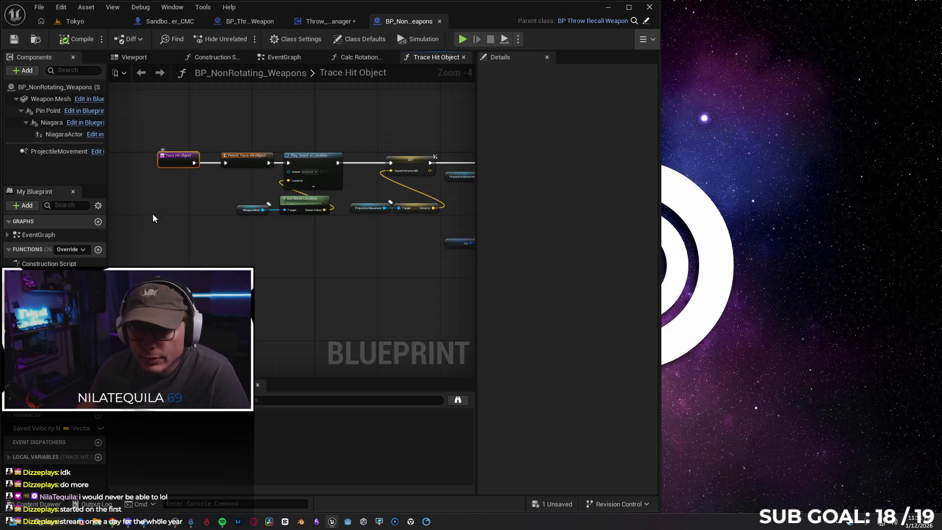
{"action": "scroll", "coordinate": [171, 162], "scroll_direction": "up", "scroll_amount": 4}
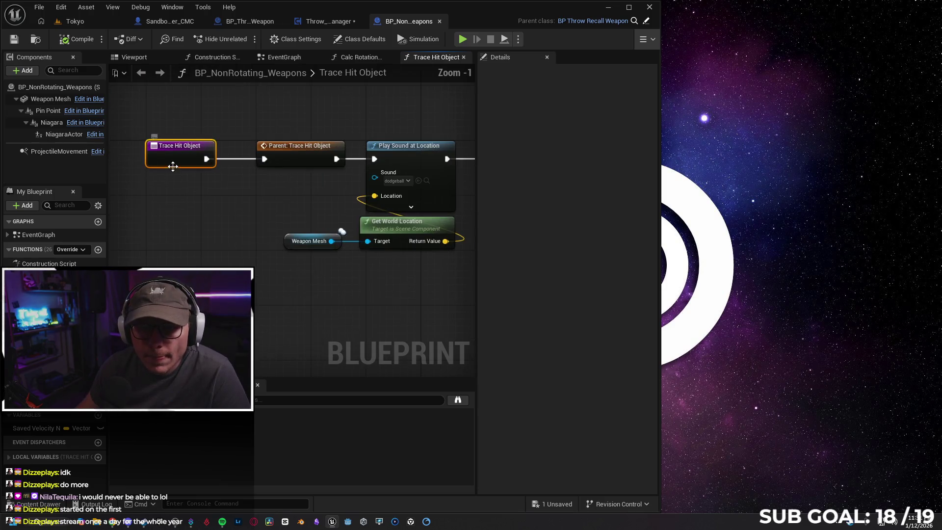
{"action": "left_click_drag", "start_coordinate": [257, 220], "coordinate": [262, 224]}
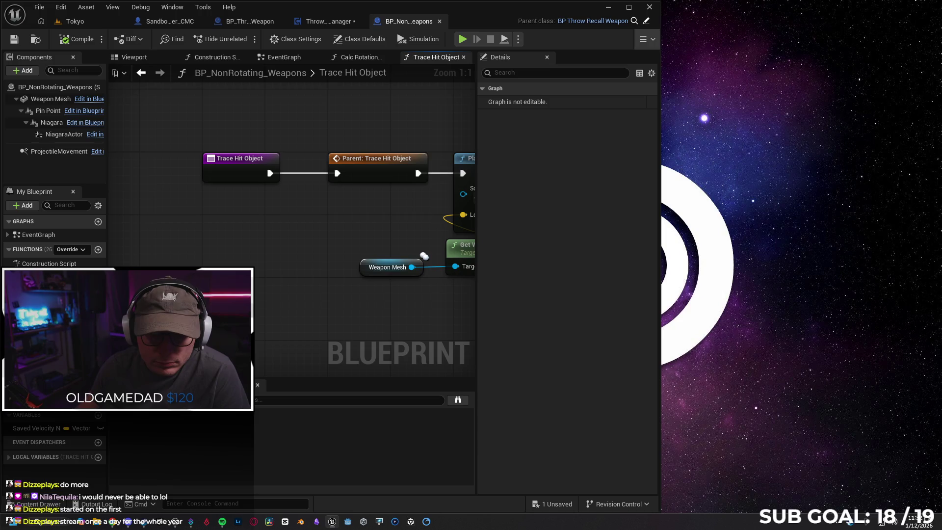
{"action": "left_click", "coordinate": [318, 22]}
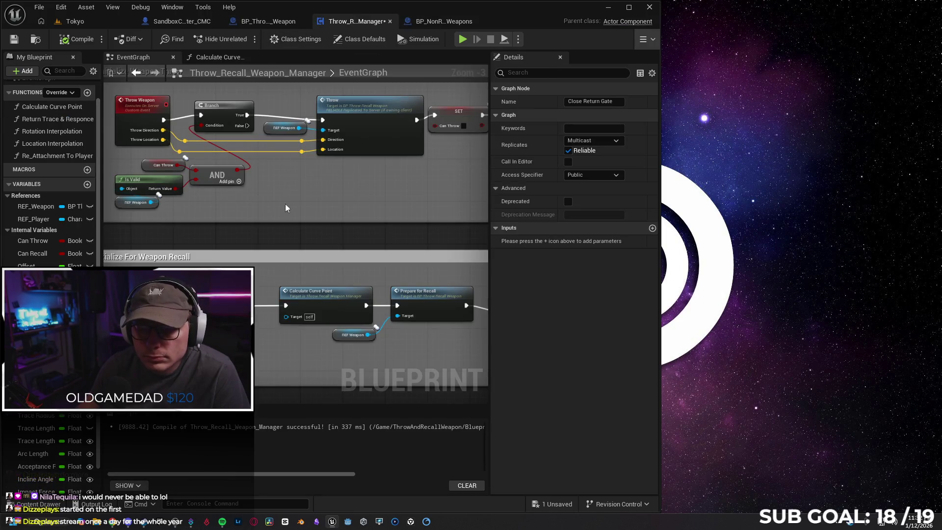
Pan across the Initialize Weapon Throw nodes and maximize the editor window
{"action": "mouse_move", "coordinate": [228, 259]}
{"action": "left_mouse_down"}
{"action": "mouse_move", "coordinate": [301, 286]}
{"action": "mouse_move", "coordinate": [281, 247]}
{"action": "left_mouse_up"}
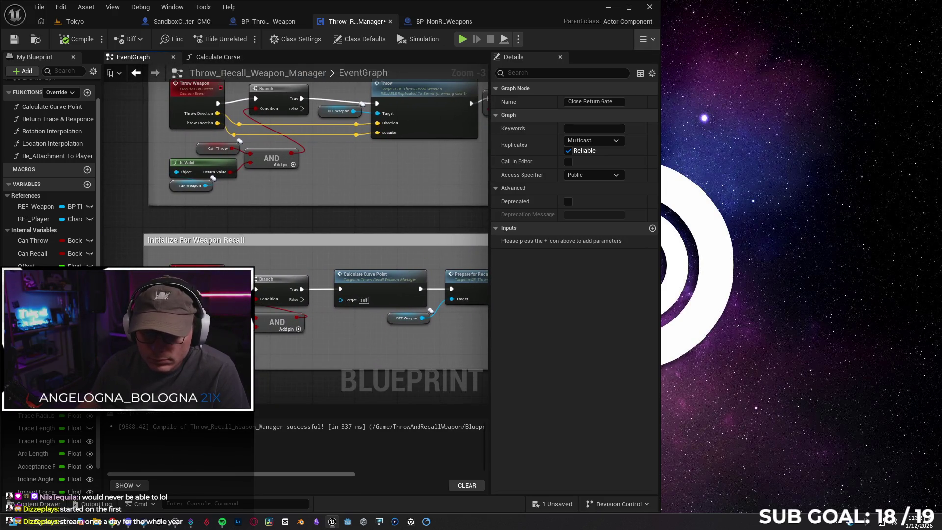
{"action": "mouse_move", "coordinate": [369, 227]}
{"action": "left_mouse_down"}
{"action": "mouse_move", "coordinate": [199, 238]}
{"action": "mouse_move", "coordinate": [267, 238]}
{"action": "left_mouse_up"}
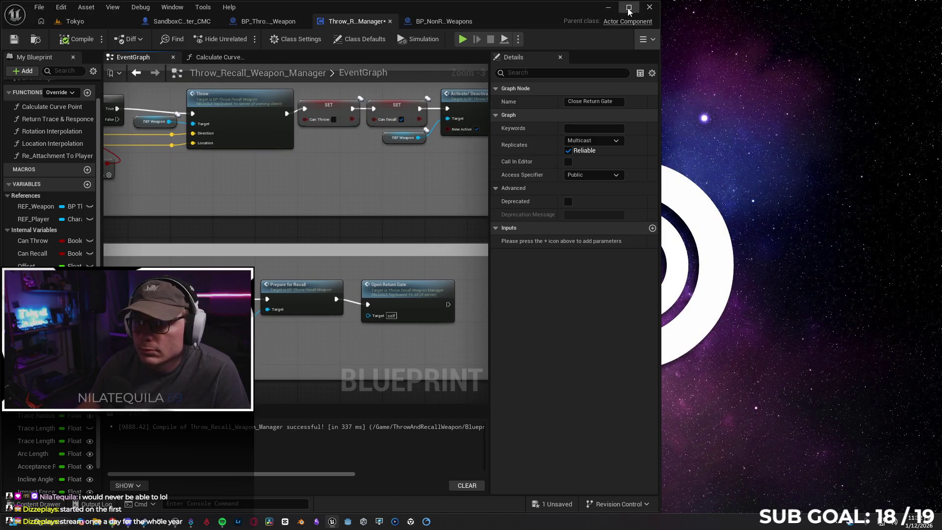
{"action": "left_click", "coordinate": [629, 8]}
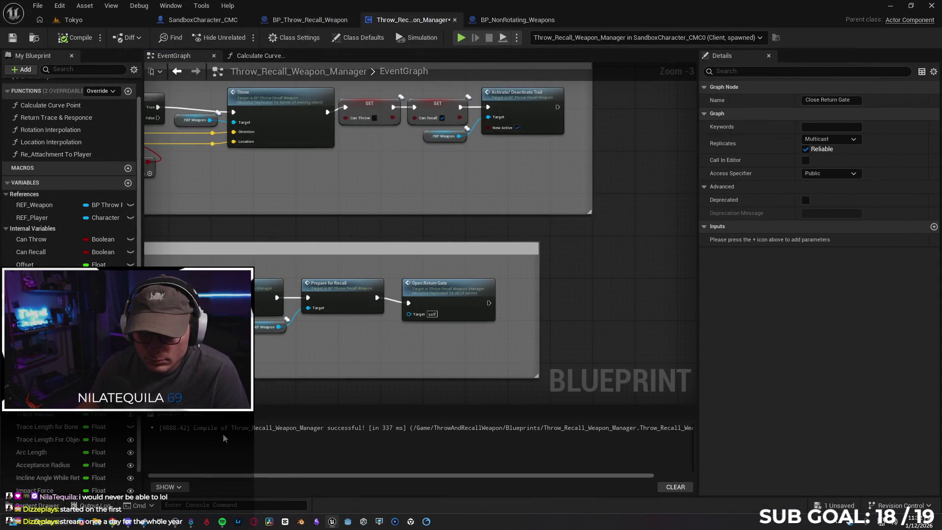
{"action": "left_click", "coordinate": [176, 488]}
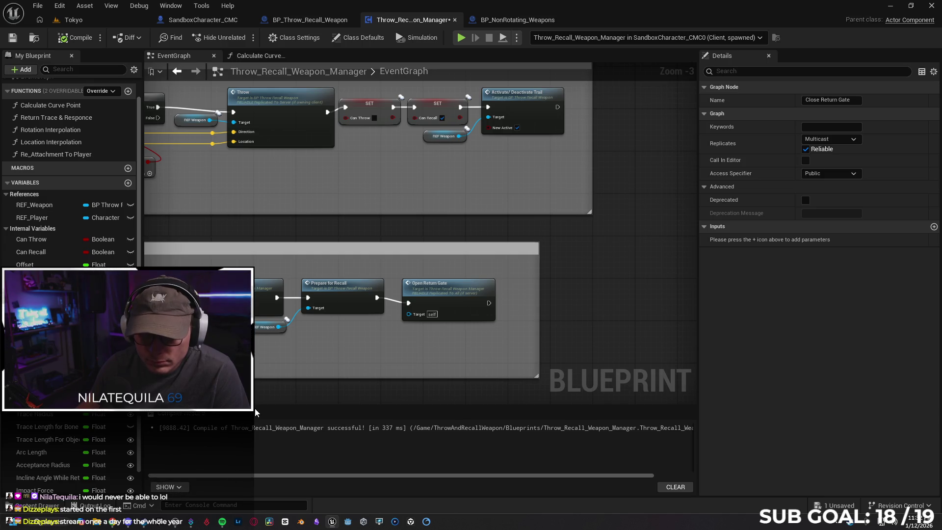
Glance at SandboxCharacter_CMC, then return to the weapon manager's event graph
{"action": "left_click", "coordinate": [193, 19]}
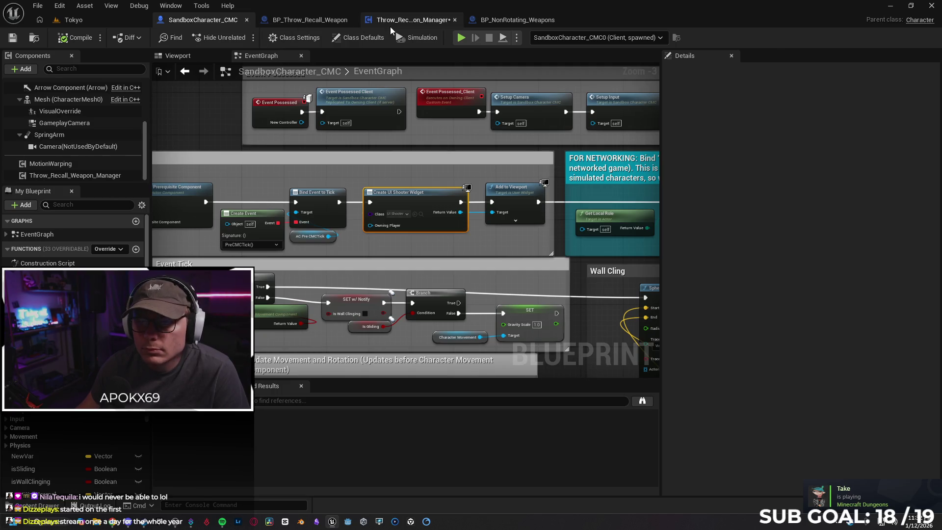
{"action": "left_click", "coordinate": [413, 19]}
{"action": "mouse_move", "coordinate": [463, 228]}
{"action": "left_mouse_down"}
{"action": "mouse_move", "coordinate": [441, 255]}
{"action": "mouse_move", "coordinate": [459, 252]}
{"action": "left_mouse_up"}
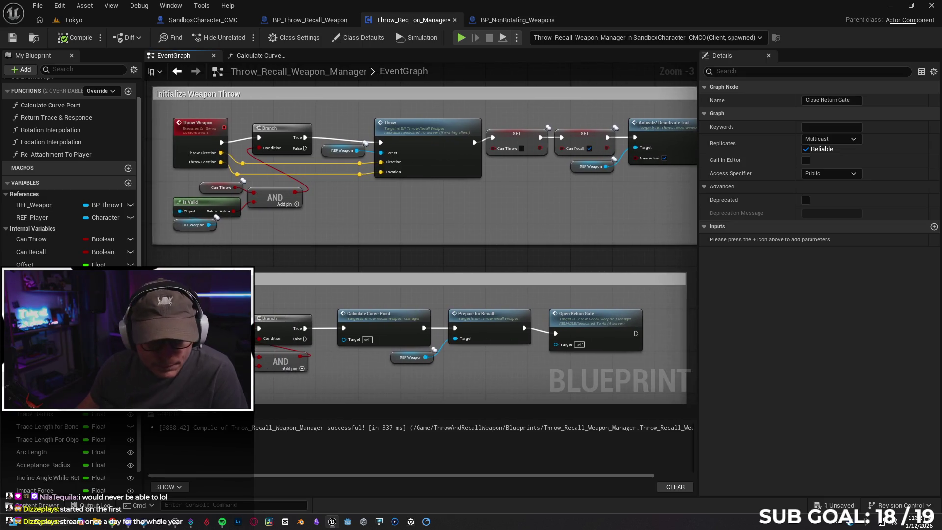
{"action": "scroll", "coordinate": [69, 196], "scroll_direction": "down", "scroll_amount": 2}
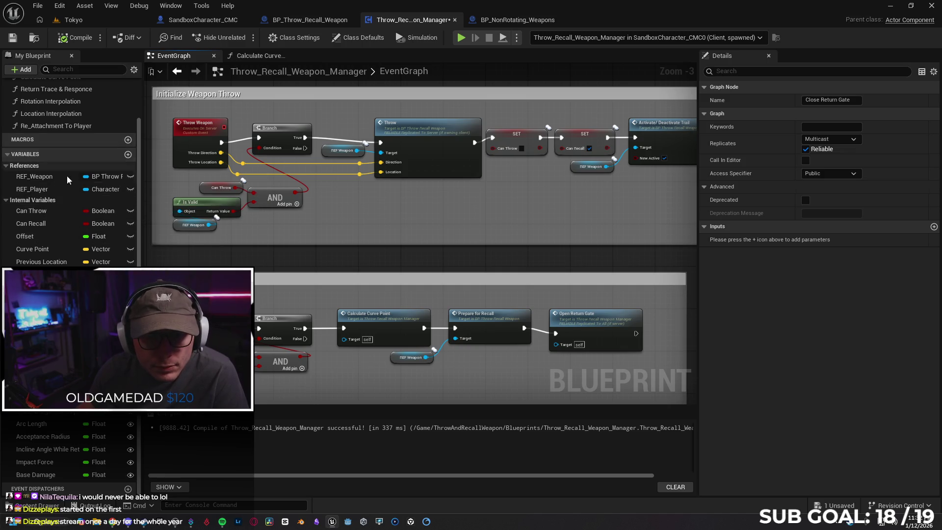
{"action": "scroll", "coordinate": [72, 171], "scroll_direction": "up", "scroll_amount": 3}
{"action": "scroll", "coordinate": [70, 184], "scroll_direction": "down", "scroll_amount": 3}
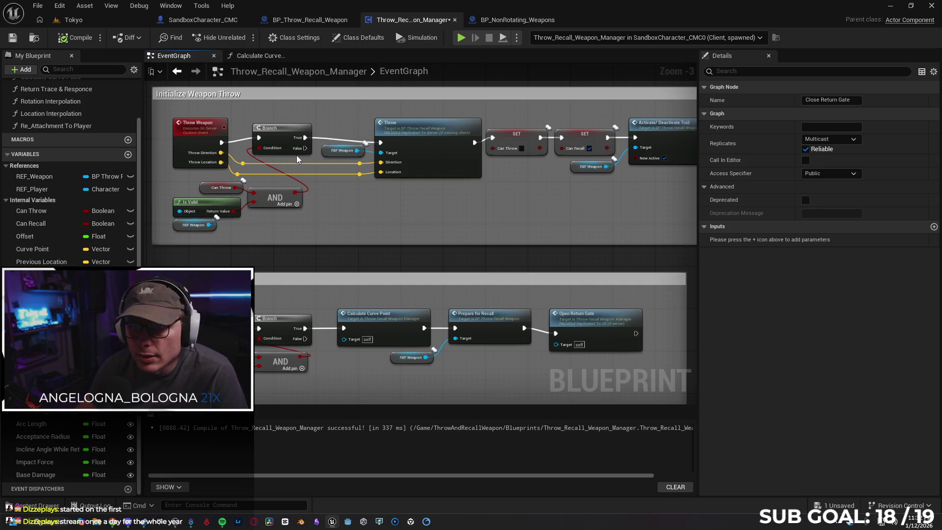
Open BP_Throw_Recall_Weapon's Trace Hit Object graph, select its entry node, and clear the Details filter
{"action": "left_click", "coordinate": [336, 19]}
{"action": "left_click_drag", "start_coordinate": [272, 99], "coordinate": [306, 95]}
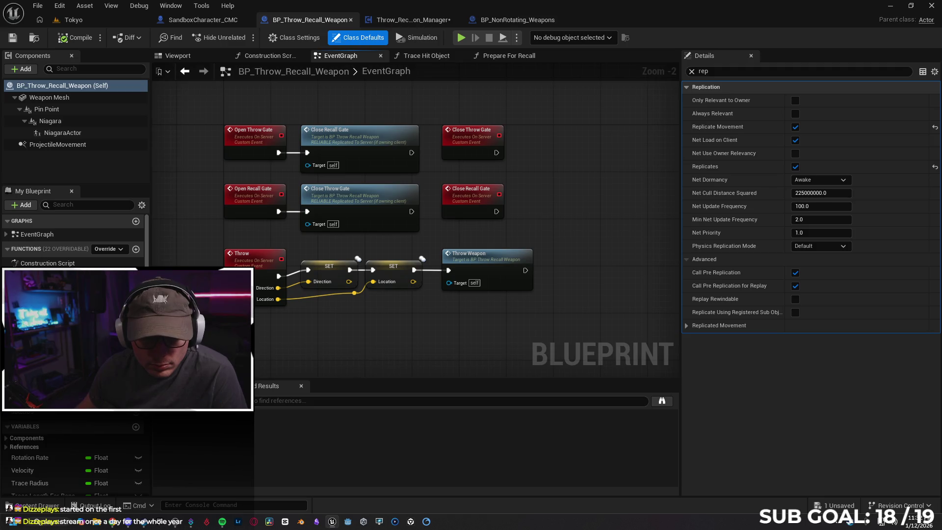
{"action": "left_click", "coordinate": [58, 284]}
{"action": "double_click", "coordinate": [59, 284]}
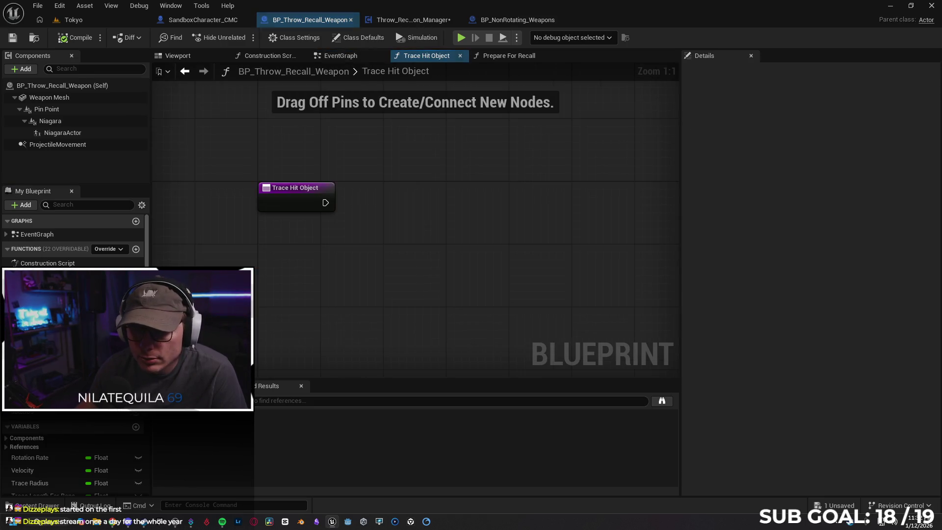
{"action": "left_click", "coordinate": [287, 203]}
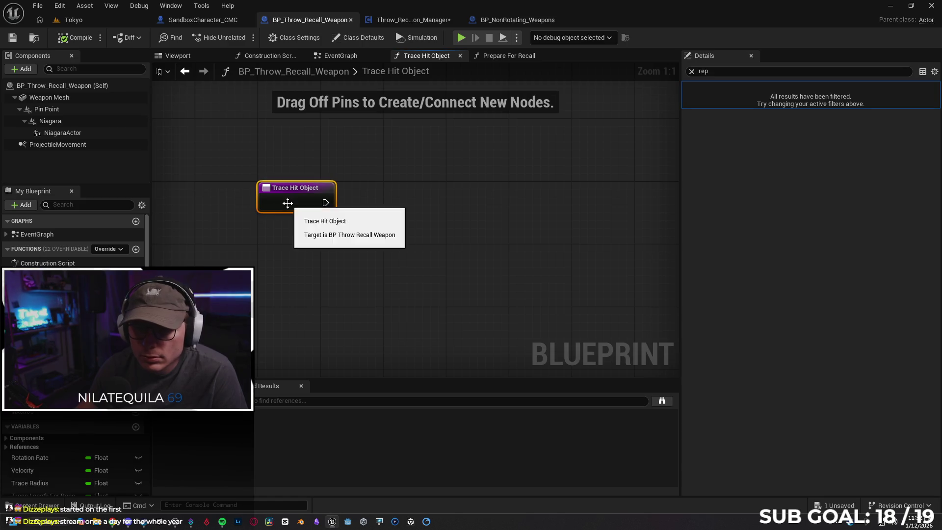
{"action": "left_click", "coordinate": [691, 71]}
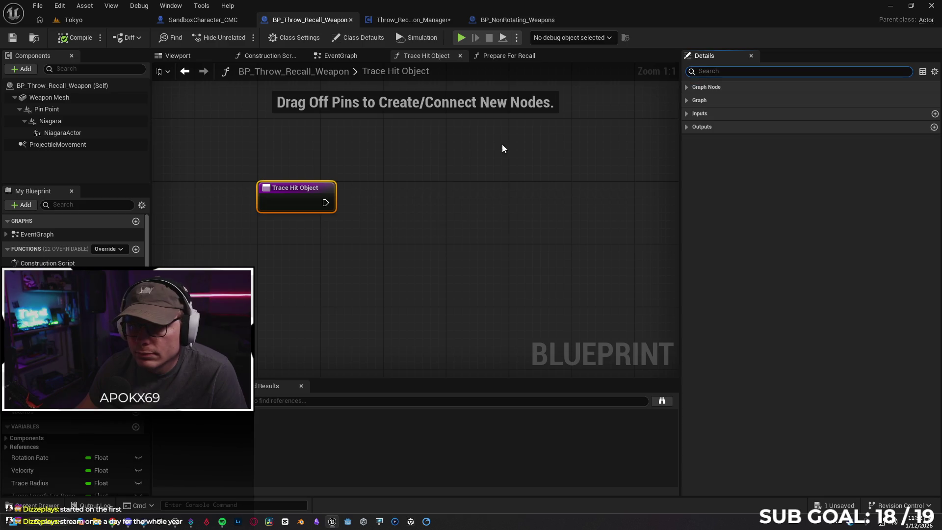
Back in the weapon manager, select the Recall Weapon event and open its Replicates dropdown
{"action": "left_click", "coordinate": [423, 19]}
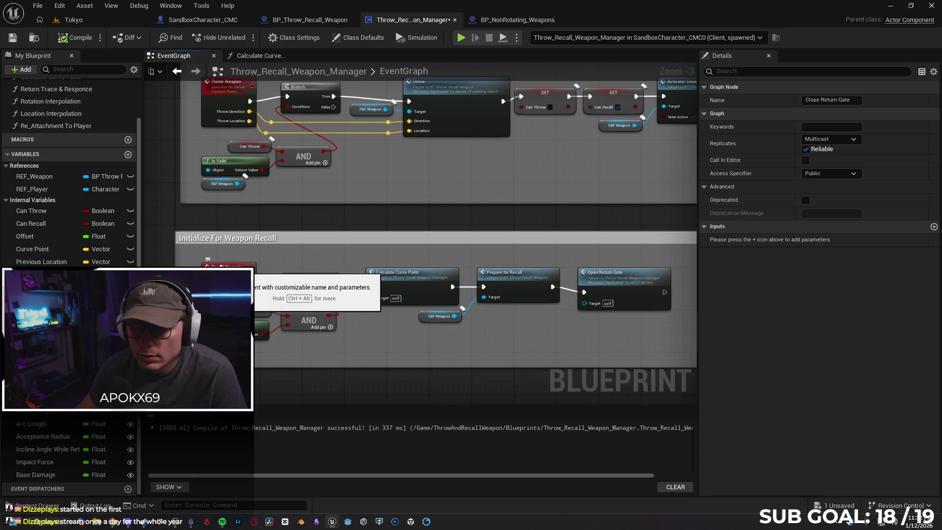
{"action": "left_click", "coordinate": [222, 266]}
{"action": "left_click_drag", "start_coordinate": [352, 199], "coordinate": [343, 236]}
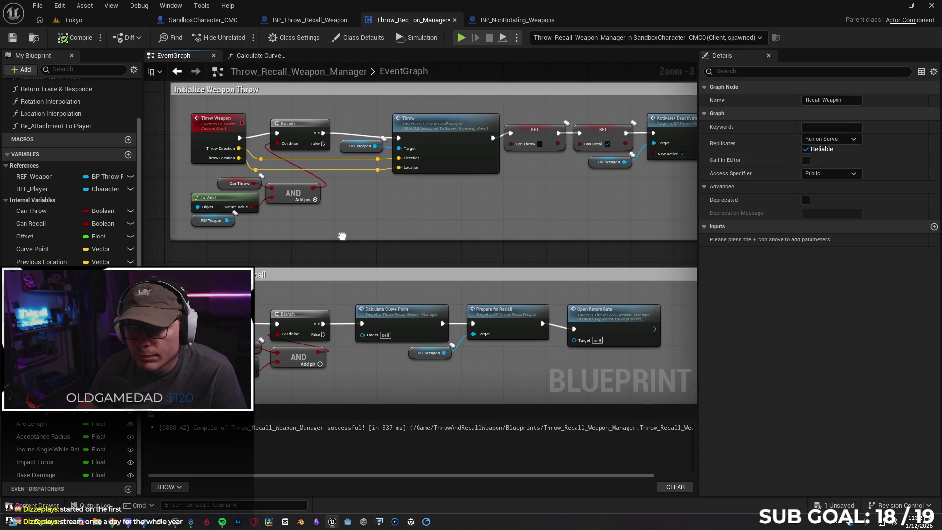
{"action": "left_click", "coordinate": [834, 139]}
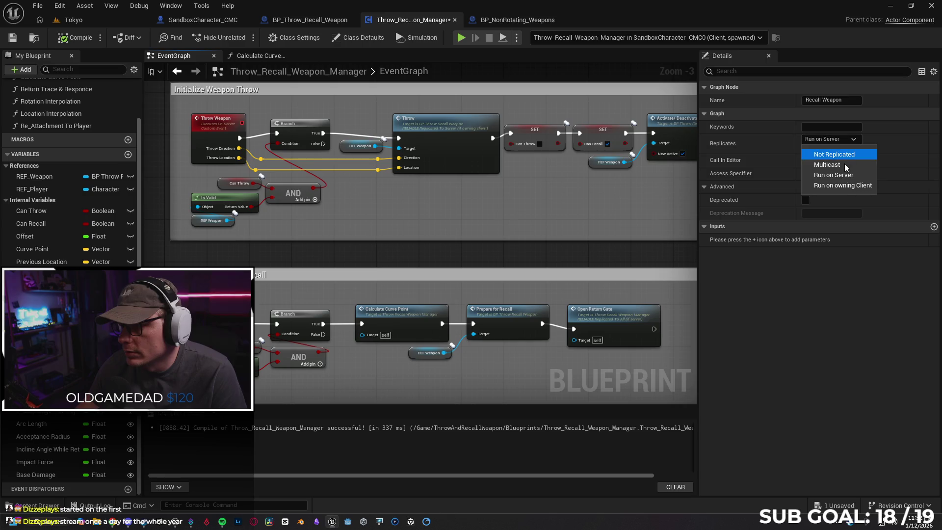
Pick Multicast for Recall Weapon and set the play Net Mode to Play As Client
{"action": "left_click", "coordinate": [840, 167]}
{"action": "left_click", "coordinate": [515, 38]}
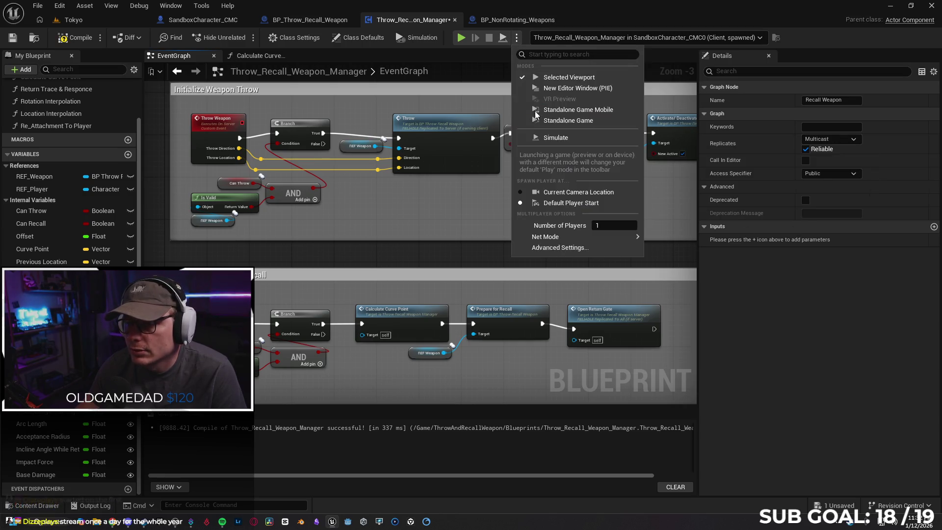
{"action": "mouse_move", "coordinate": [572, 237]}
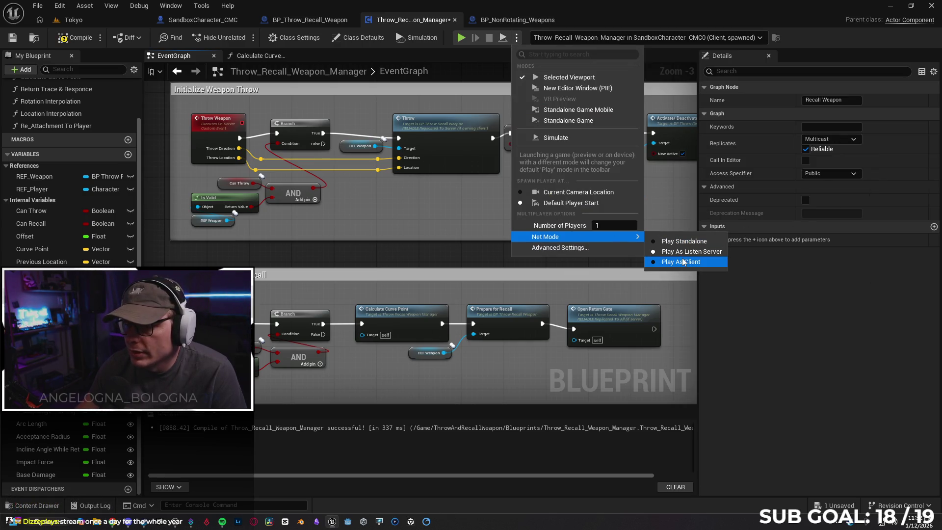
{"action": "left_click", "coordinate": [682, 261]}
Cycle through the blueprint tabs to BP_NonRotating_Weapons' Trace Hit Object graph and start a play session
{"action": "left_click", "coordinate": [303, 21]}
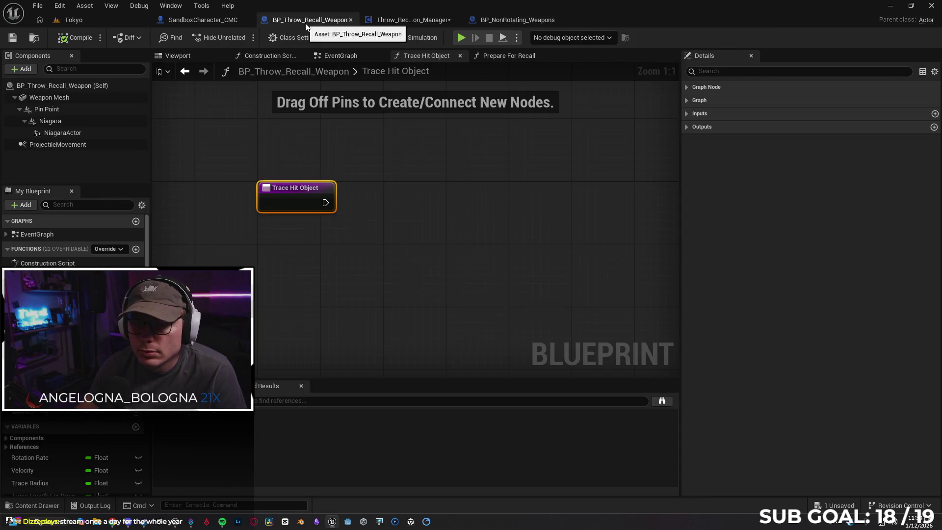
{"action": "left_click", "coordinate": [340, 57]}
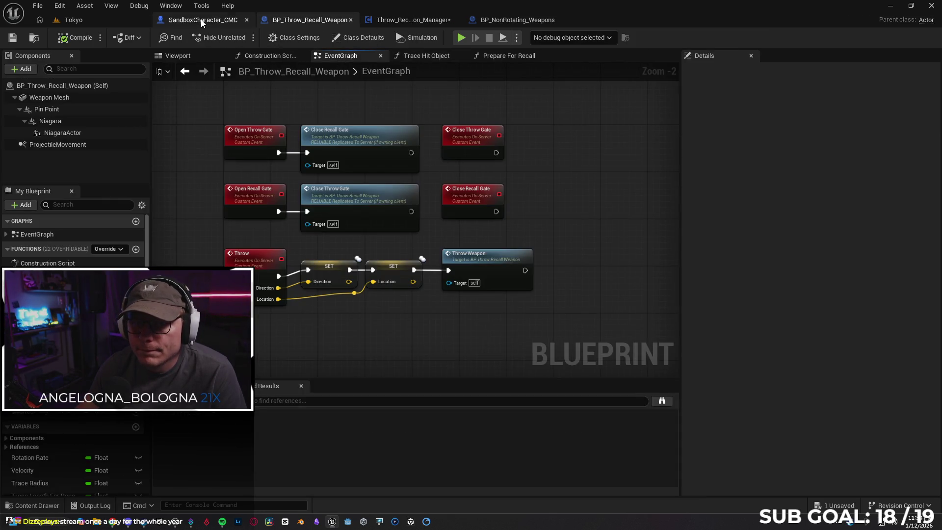
{"action": "left_click", "coordinate": [201, 20]}
{"action": "left_click", "coordinate": [421, 21]}
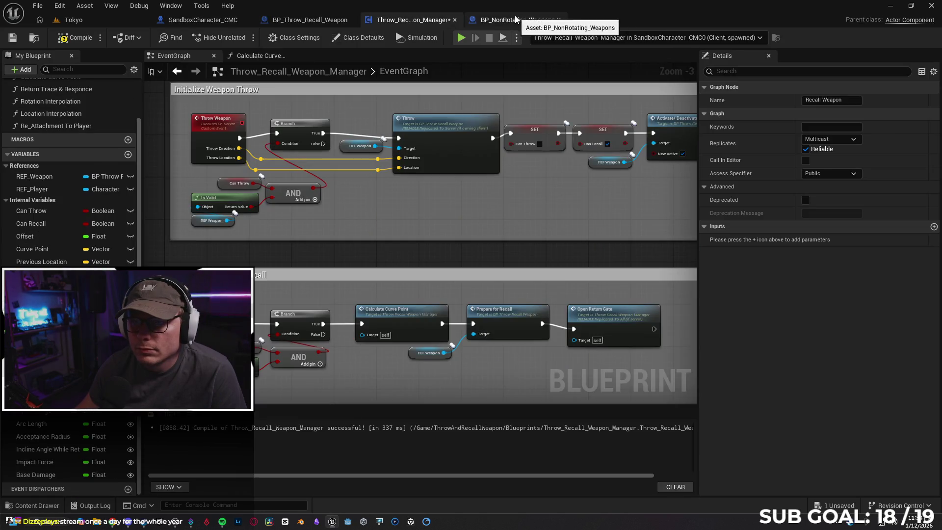
{"action": "left_click", "coordinate": [515, 20]}
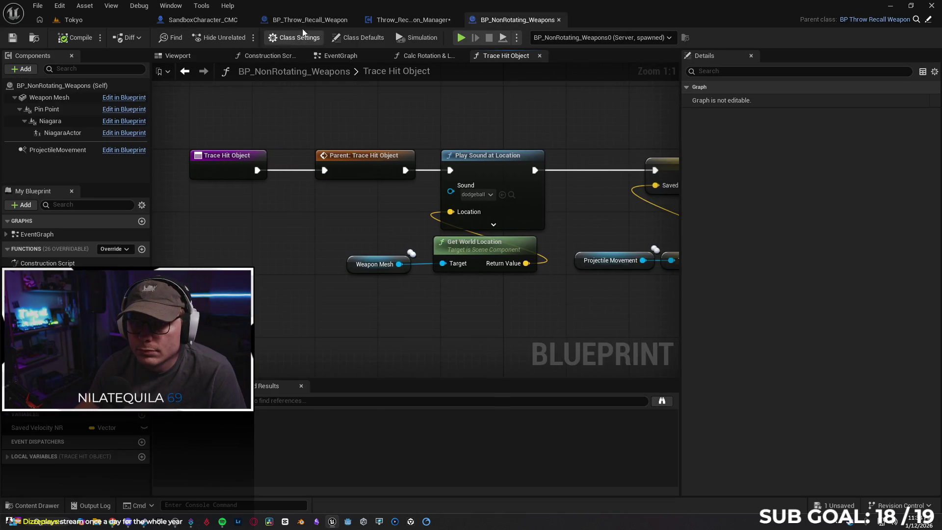
{"action": "left_click", "coordinate": [308, 21]}
{"action": "left_click", "coordinate": [408, 20]}
{"action": "left_click", "coordinate": [510, 20]}
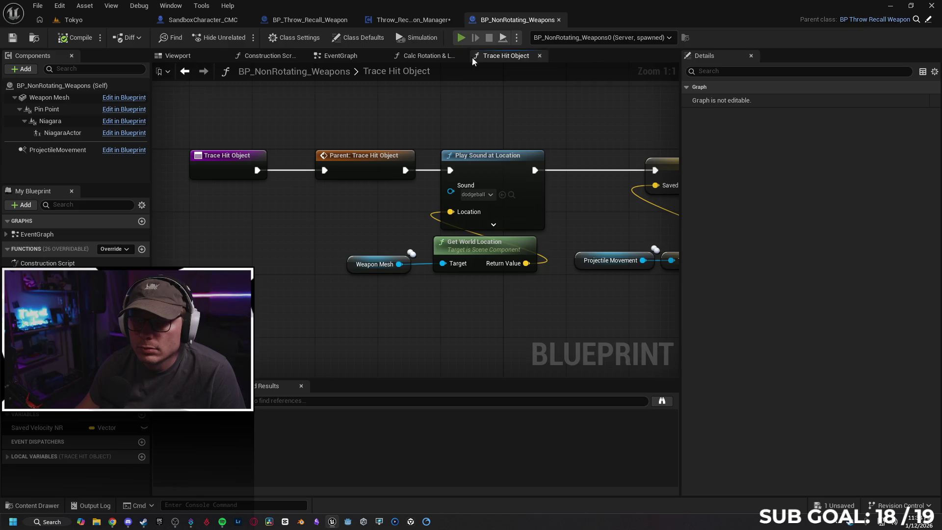
{"action": "key", "text": "alt+p"}
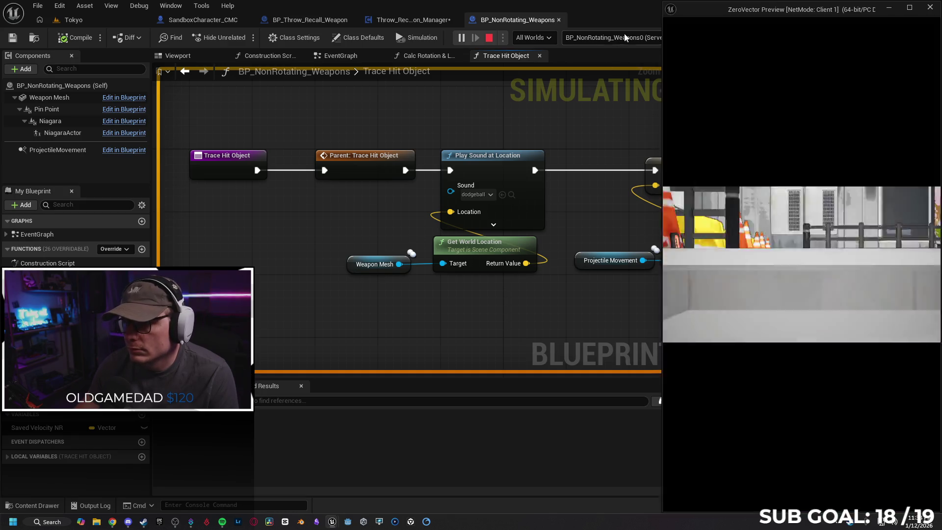
Keep BP_NonRotating_Weapons0 as the debug object and check the game preview window
{"action": "left_click", "coordinate": [628, 37]}
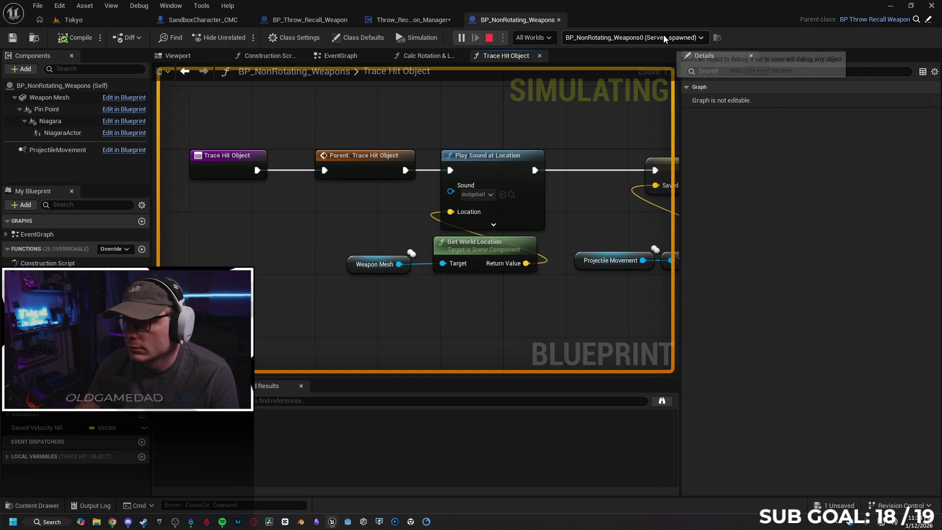
{"action": "left_click", "coordinate": [633, 59]}
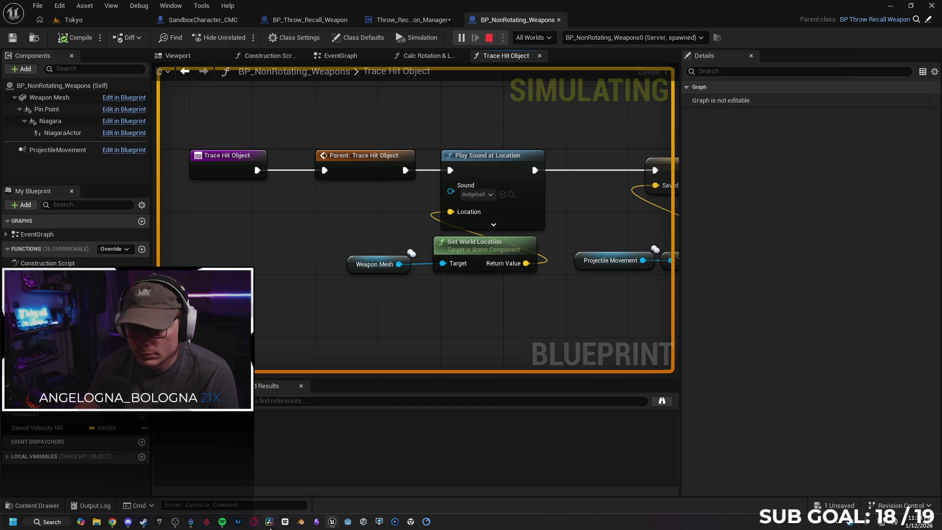
{"action": "mouse_move", "coordinate": [332, 522]}
{"action": "left_click", "coordinate": [385, 471]}
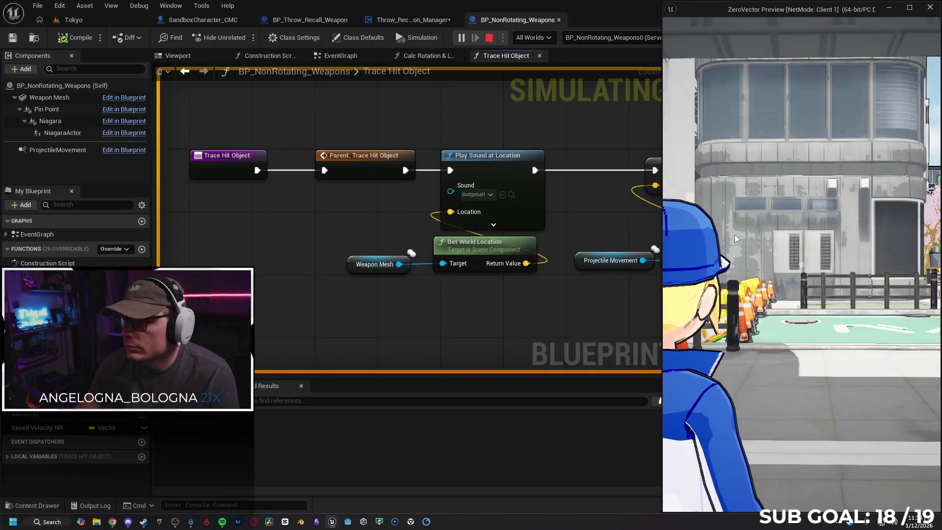
{"action": "left_click", "coordinate": [625, 105]}
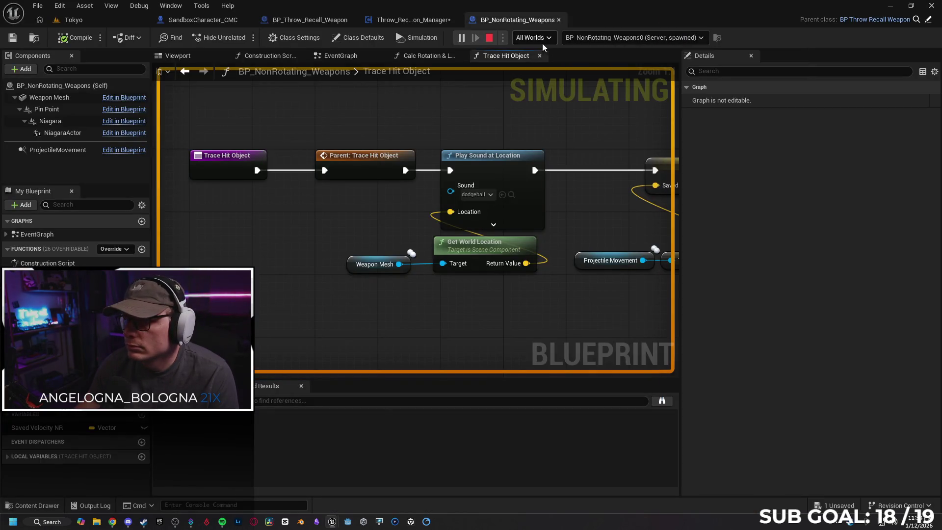
Switch the debug world to Client 0, then back to All Worlds
{"action": "left_click", "coordinate": [548, 38]}
{"action": "left_click", "coordinate": [525, 72]}
{"action": "left_click", "coordinate": [602, 40]}
{"action": "left_click", "coordinate": [585, 42]}
{"action": "left_click", "coordinate": [530, 49]}
{"action": "left_click", "coordinate": [612, 39]}
{"action": "left_click", "coordinate": [612, 39]}
{"action": "left_click", "coordinate": [635, 40]}
Debug the Dedicated Server world's objects, return to All Worlds, and stop the session
{"action": "left_click", "coordinate": [533, 37]}
{"action": "left_click", "coordinate": [533, 37]}
{"action": "left_click", "coordinate": [551, 55]}
{"action": "left_click", "coordinate": [621, 39]}
{"action": "left_click", "coordinate": [544, 38]}
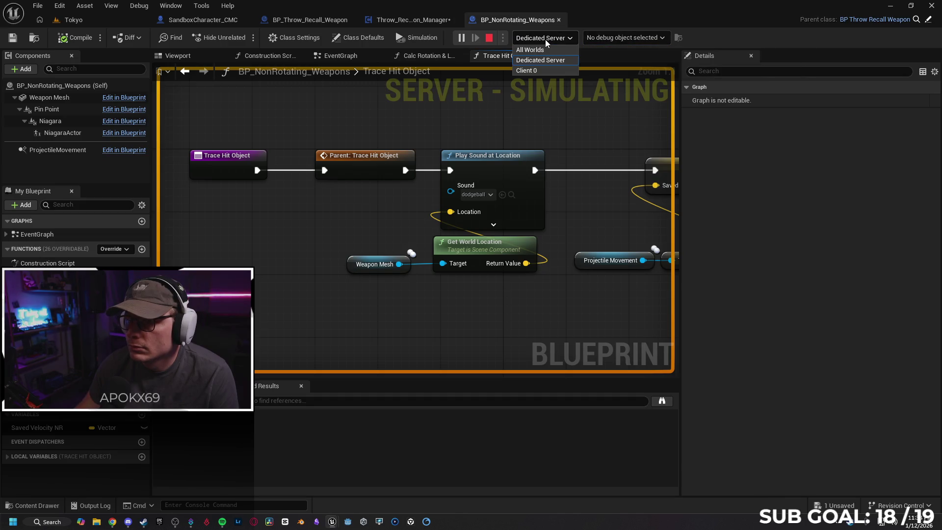
{"action": "left_click", "coordinate": [573, 47]}
{"action": "left_click", "coordinate": [492, 36]}
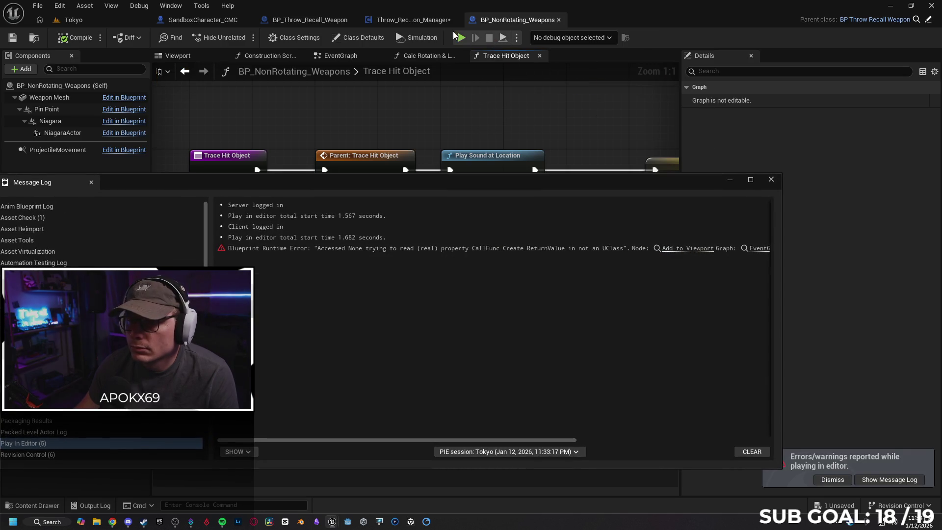
Replay, then cycle the debug world through Dedicated Server, Client 0 and All Worlds
{"action": "key", "text": "alt+s"}
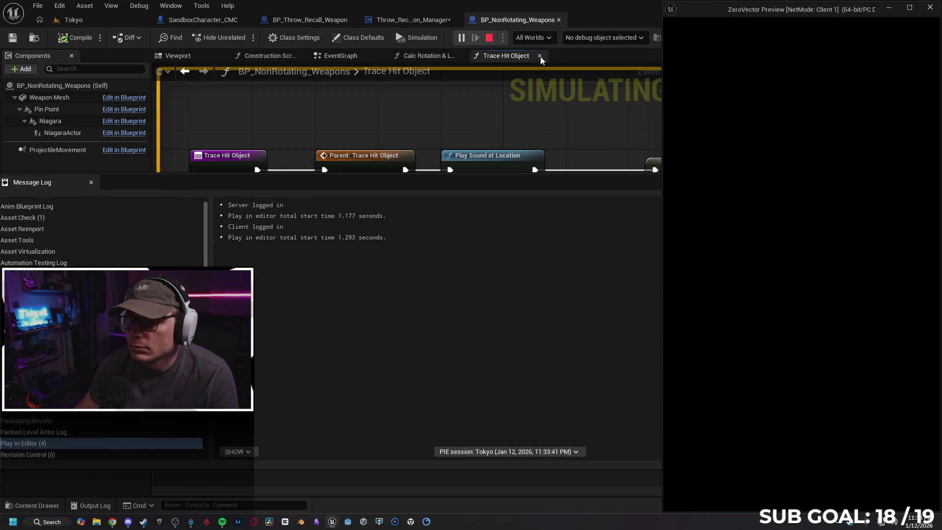
{"action": "left_click", "coordinate": [597, 38]}
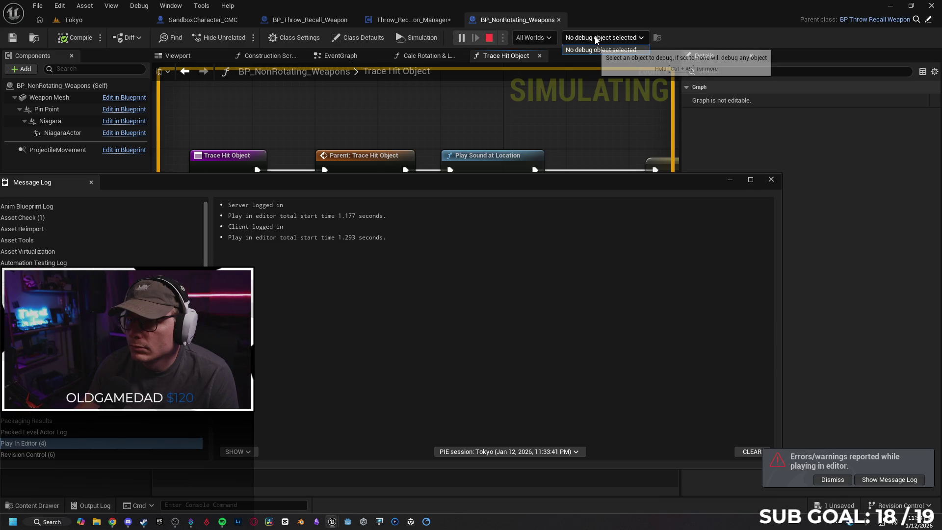
{"action": "left_click", "coordinate": [615, 16]}
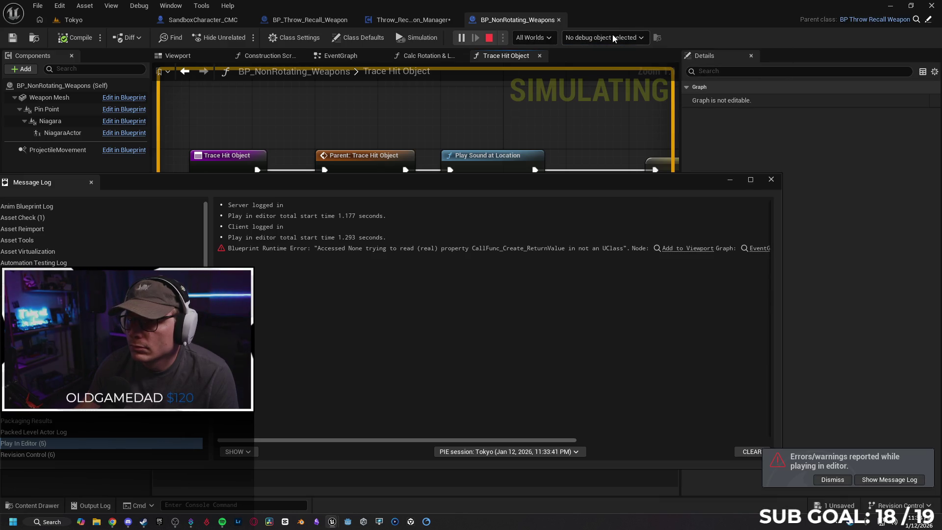
{"action": "left_click", "coordinate": [548, 39]}
{"action": "left_click", "coordinate": [534, 60]}
{"action": "left_click", "coordinate": [608, 39]}
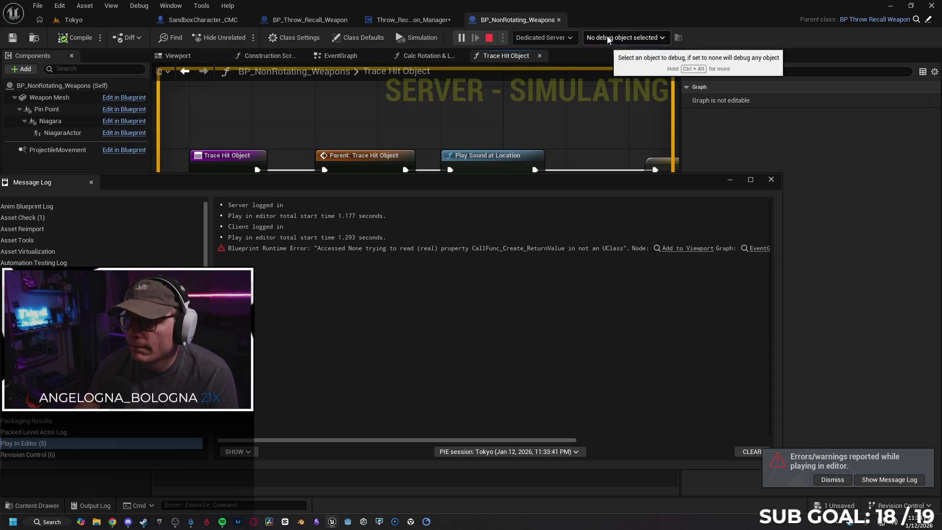
{"action": "left_click", "coordinate": [558, 37]}
{"action": "left_click", "coordinate": [550, 70]}
{"action": "left_click", "coordinate": [530, 37]}
{"action": "left_click", "coordinate": [542, 46]}
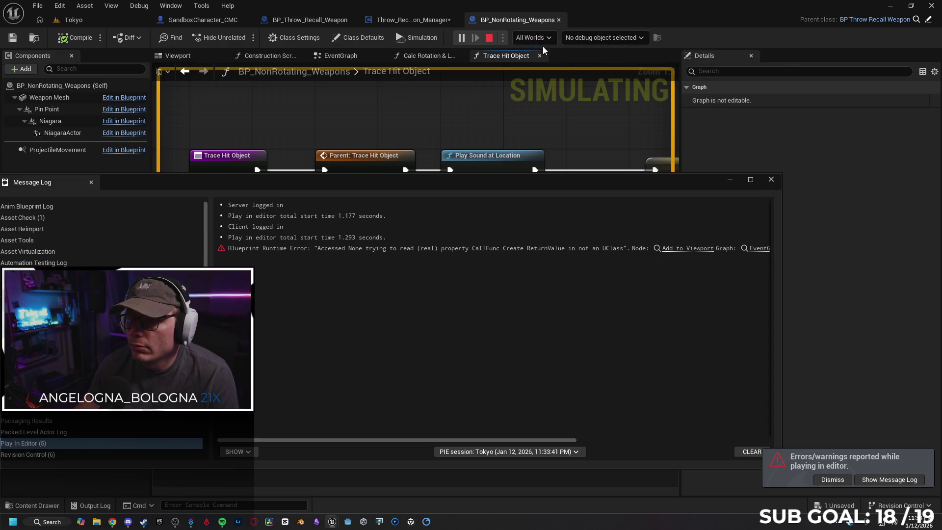
Close the BP_NonRotating_Weapons tab and the Message Log, then browse the Blueprints folder
{"action": "left_click", "coordinate": [558, 20]}
{"action": "left_click", "coordinate": [771, 180]}
{"action": "left_click", "coordinate": [35, 506]}
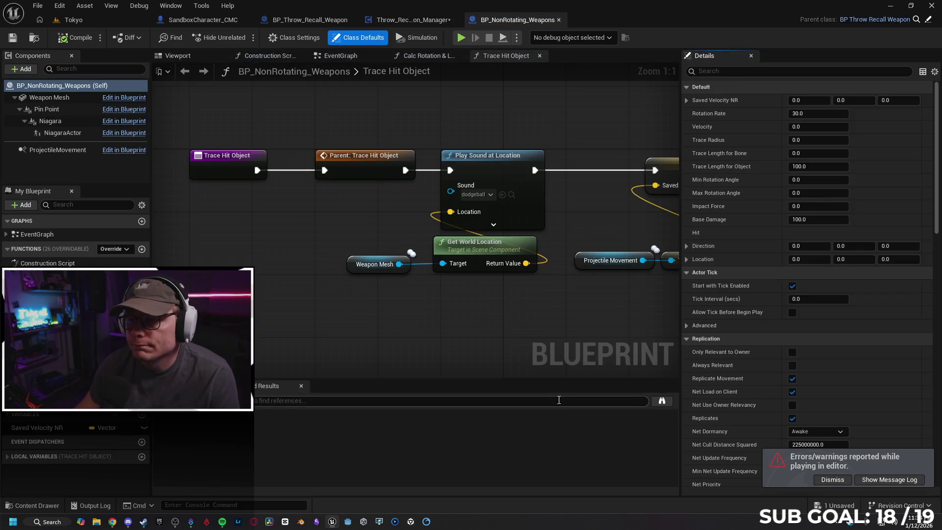
Play-test as a client, running the character toward the street with W, then stop and close the Message Log
{"action": "key", "text": "alt+p"}
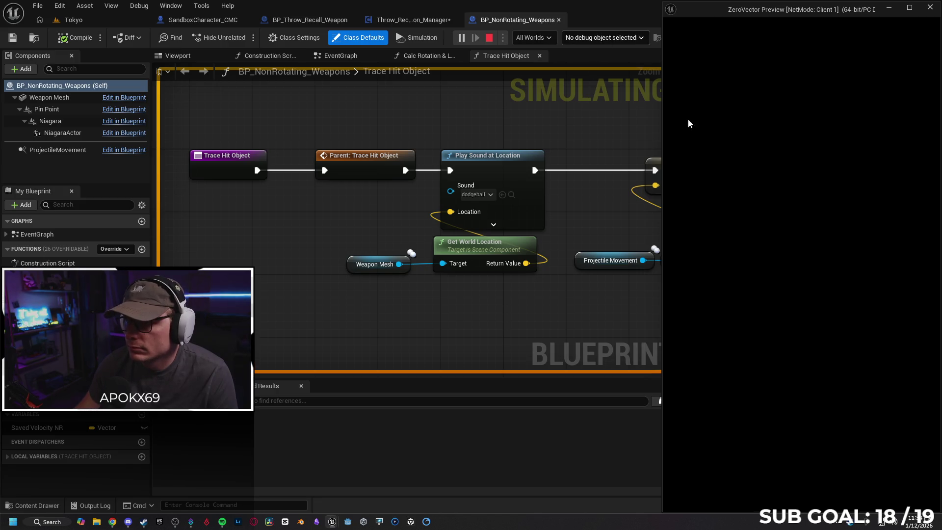
{"action": "left_click", "coordinate": [622, 41]}
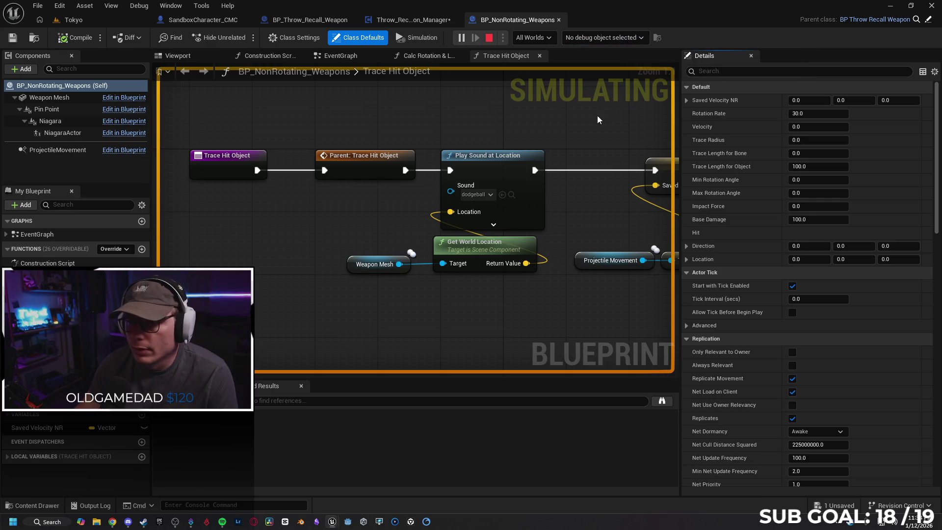
{"action": "mouse_move", "coordinate": [337, 527]}
{"action": "left_click", "coordinate": [314, 478]}
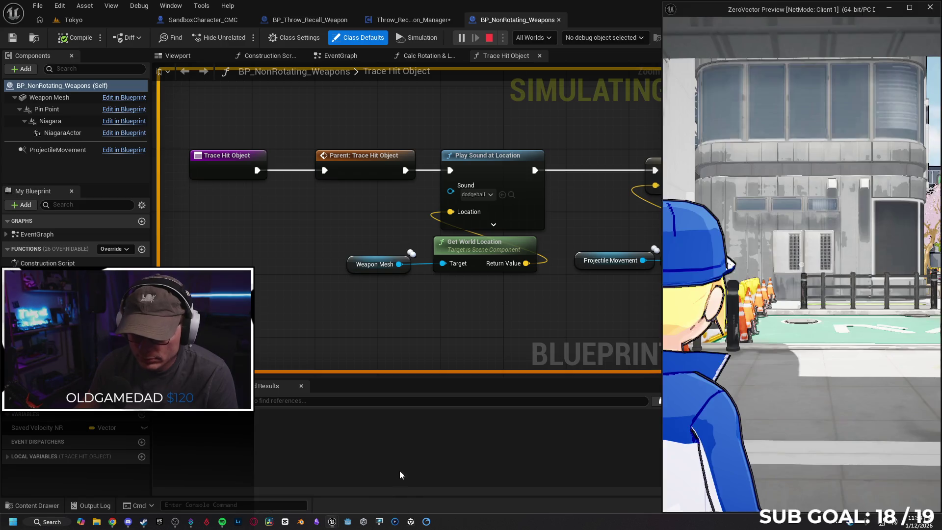
{"action": "key", "text": "w"}
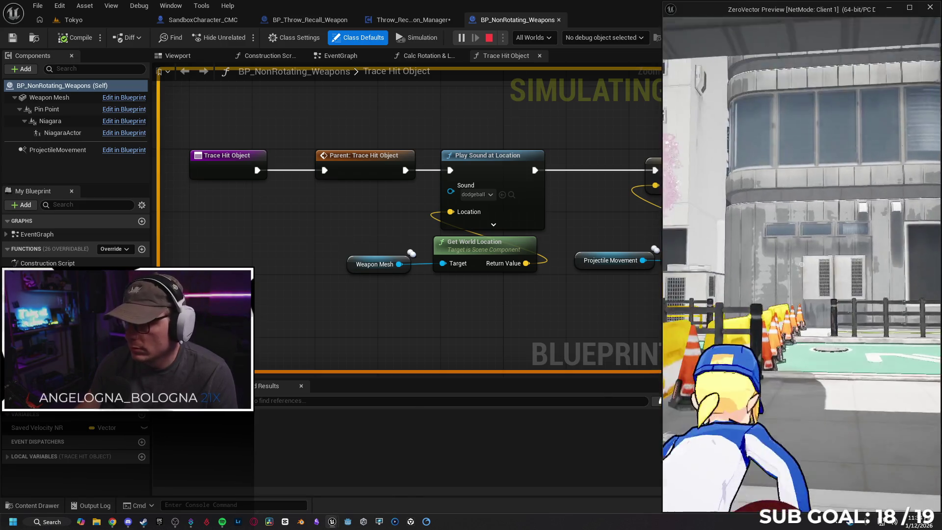
{"action": "key", "text": "w"}
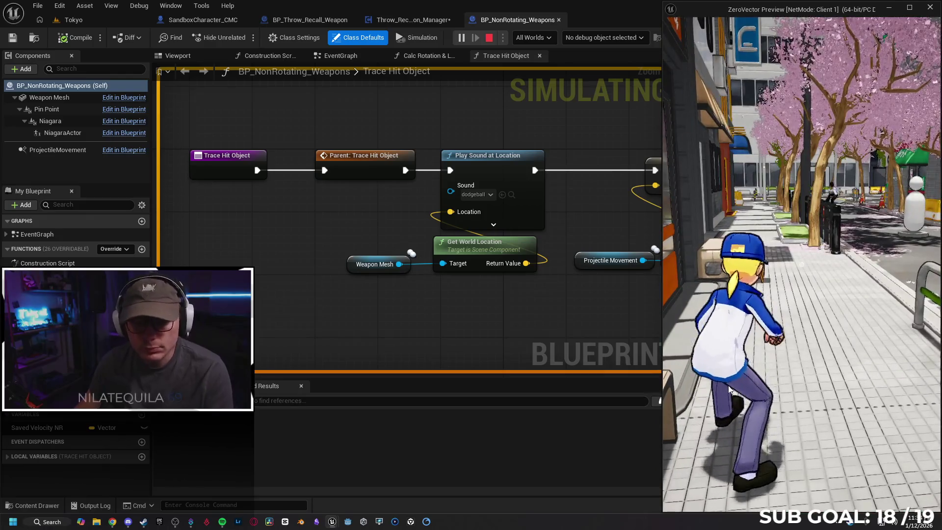
{"action": "key", "text": "Escape"}
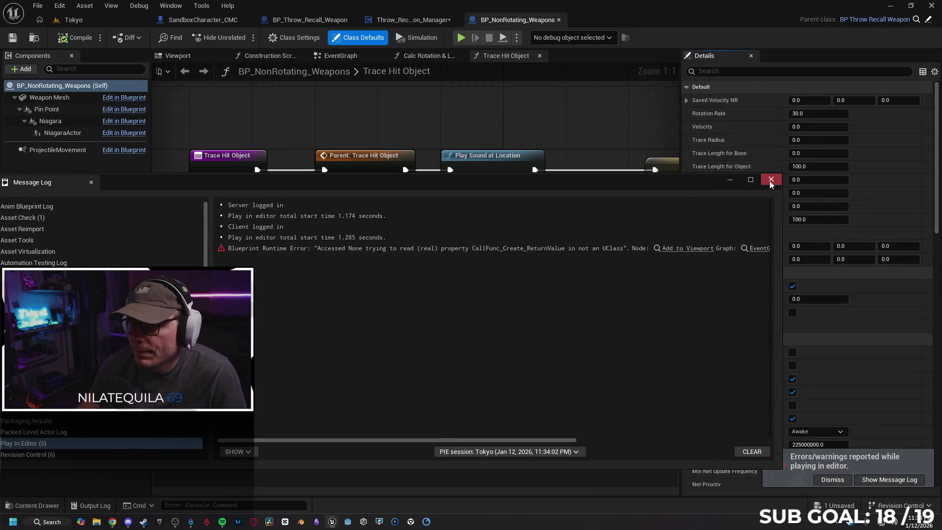
{"action": "left_click", "coordinate": [771, 179]}
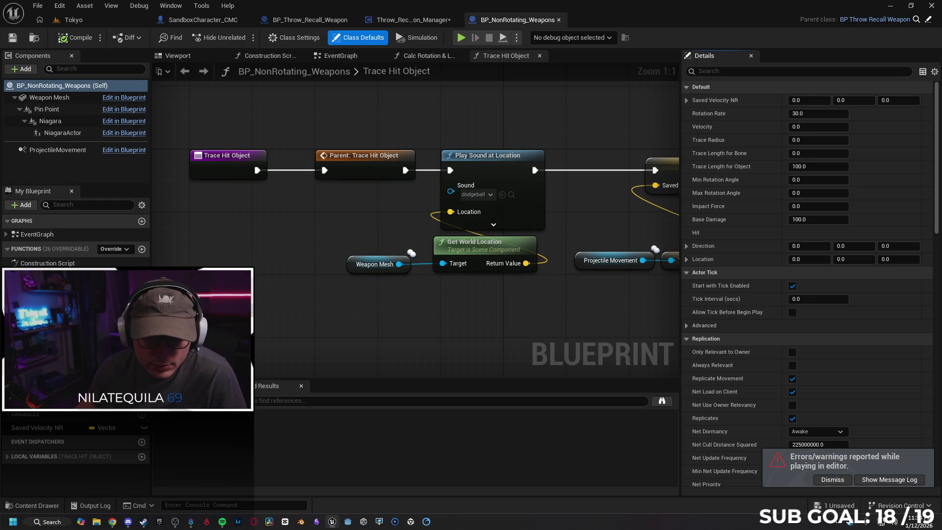
Review the later Trace Hit Object nodes, then jump from the manager graph to BP_Throw_Recall_Weapon's Throw event
{"action": "scroll", "coordinate": [305, 305], "scroll_direction": "down", "scroll_amount": 1}
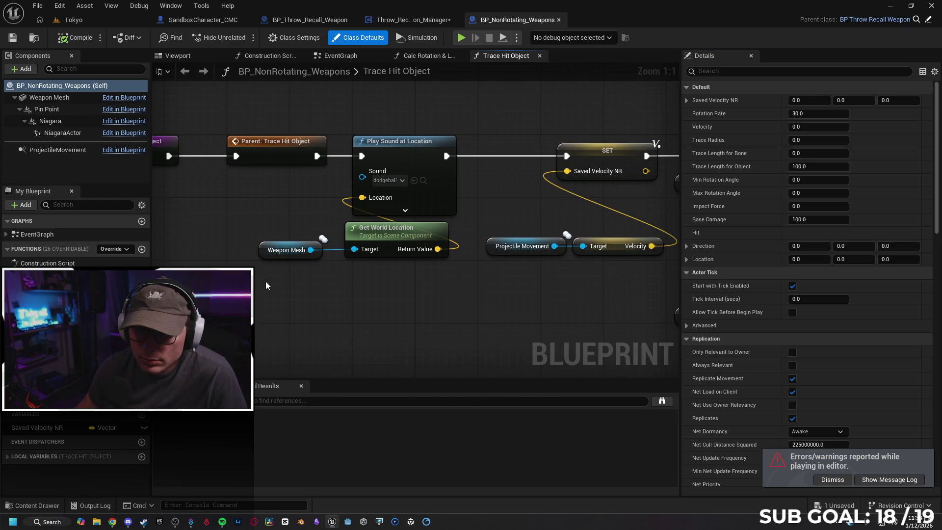
{"action": "scroll", "coordinate": [305, 305], "scroll_direction": "down", "scroll_amount": 1}
{"action": "mouse_move", "coordinate": [305, 305]}
{"action": "left_mouse_down"}
{"action": "mouse_move", "coordinate": [457, 208]}
{"action": "mouse_move", "coordinate": [225, 197]}
{"action": "mouse_move", "coordinate": [466, 200]}
{"action": "mouse_move", "coordinate": [297, 281]}
{"action": "left_mouse_up"}
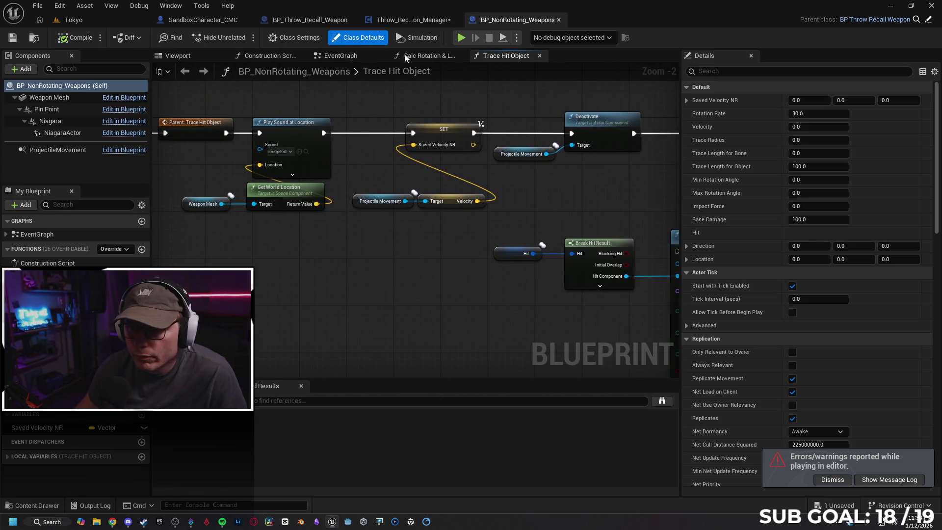
{"action": "left_click", "coordinate": [410, 22]}
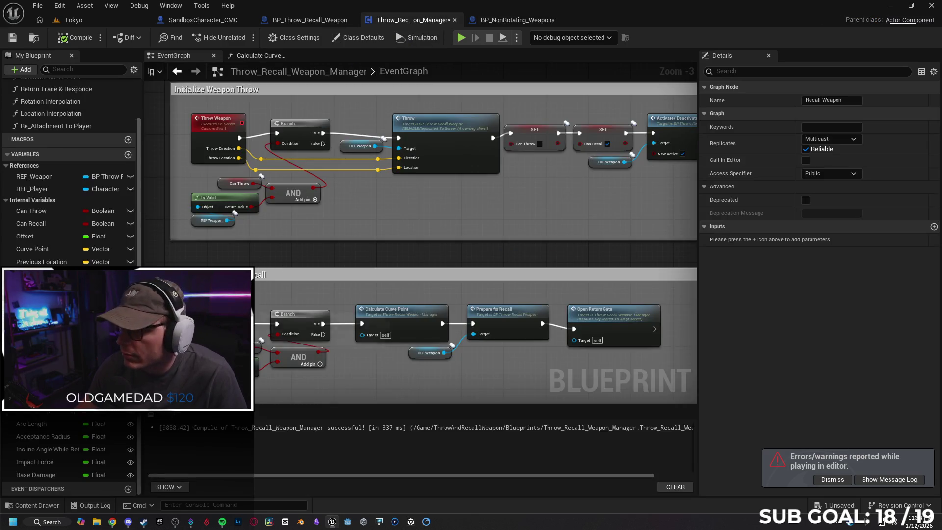
{"action": "mouse_move", "coordinate": [304, 255]}
{"action": "left_mouse_down"}
{"action": "mouse_move", "coordinate": [311, 185]}
{"action": "mouse_move", "coordinate": [332, 180]}
{"action": "mouse_move", "coordinate": [381, 174]}
{"action": "mouse_move", "coordinate": [400, 235]}
{"action": "left_mouse_up"}
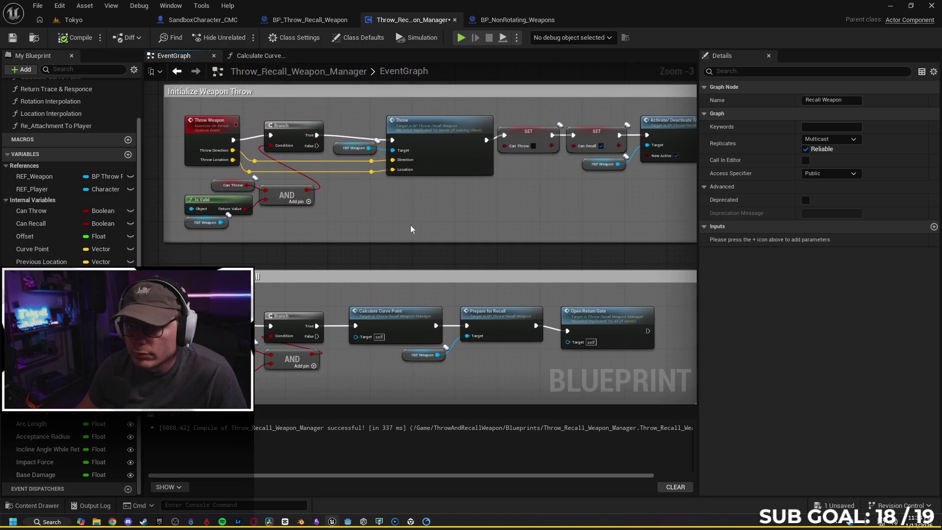
{"action": "double_click", "coordinate": [431, 143]}
{"action": "mouse_move", "coordinate": [415, 186]}
{"action": "left_mouse_down"}
{"action": "mouse_move", "coordinate": [333, 273]}
{"action": "mouse_move", "coordinate": [284, 265]}
{"action": "left_mouse_up"}
Set REF_Weapon, REF_Player and Weapon Attach Socket replication to RepNotify, then refresh Re Attachment to Player
{"action": "left_click", "coordinate": [422, 20]}
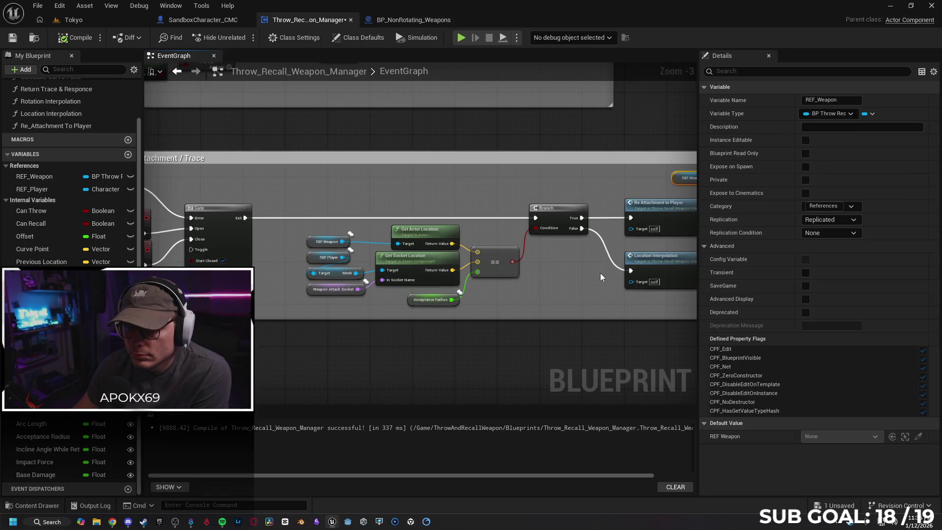
{"action": "left_click", "coordinate": [824, 220]}
{"action": "left_click", "coordinate": [822, 251]}
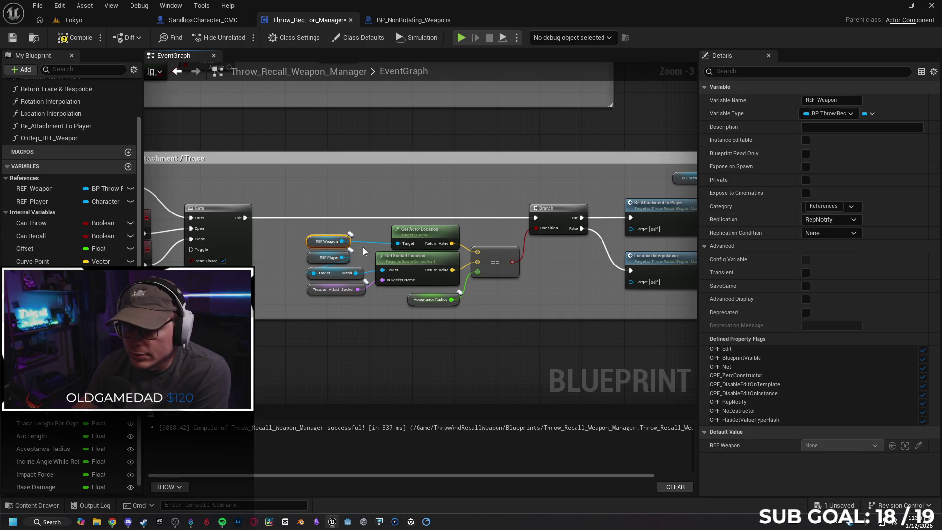
{"action": "left_click", "coordinate": [314, 254]}
{"action": "left_click", "coordinate": [811, 220]}
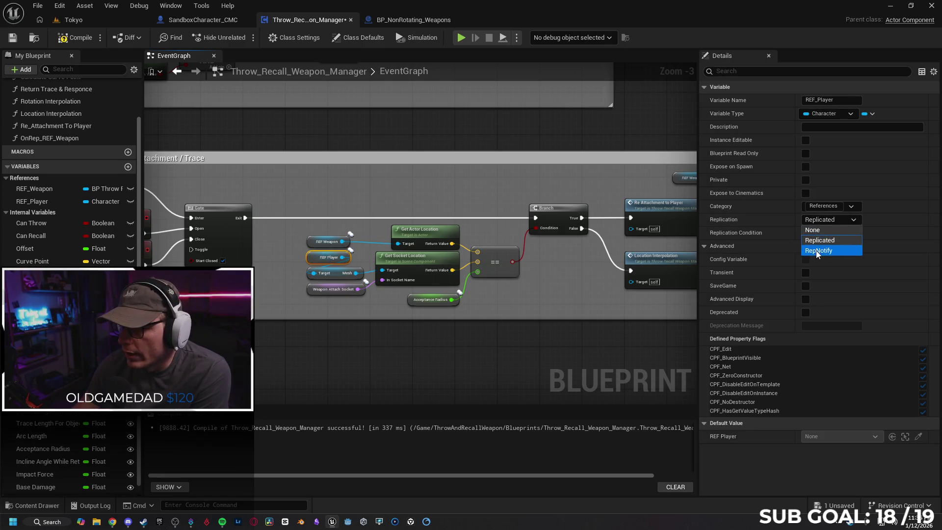
{"action": "left_click", "coordinate": [816, 250]}
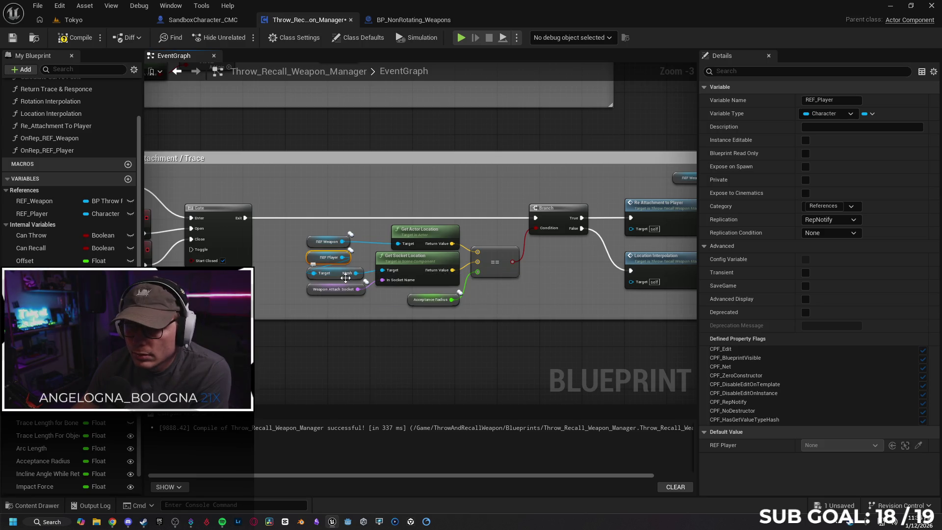
{"action": "left_click", "coordinate": [344, 292]}
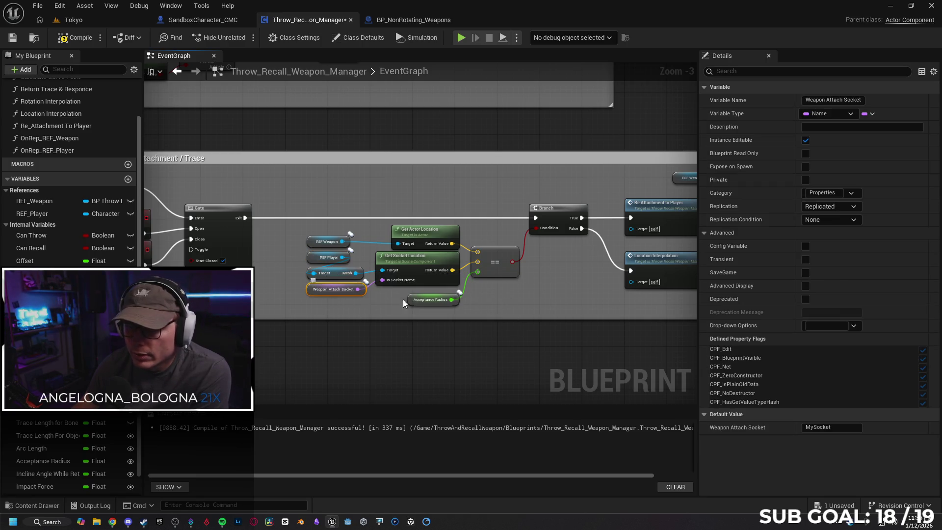
{"action": "left_click", "coordinate": [842, 237]}
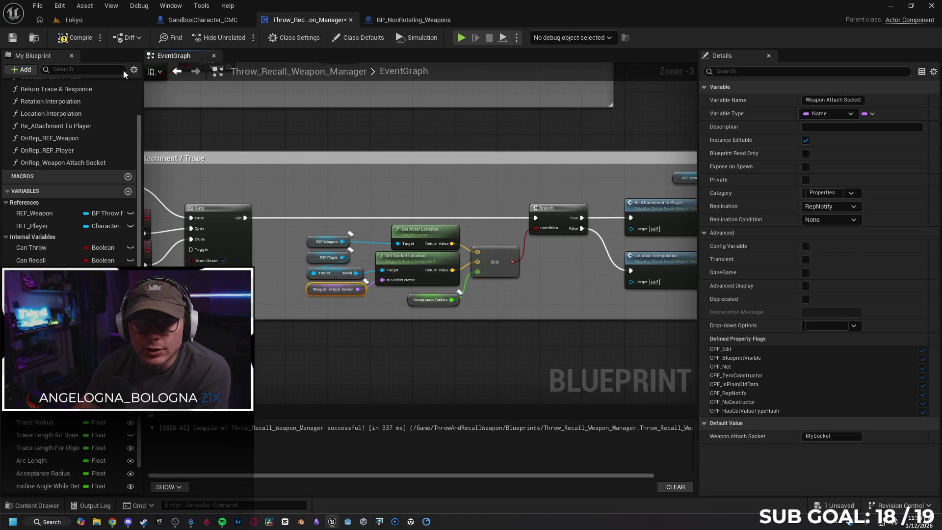
{"action": "right_click", "coordinate": [583, 226]}
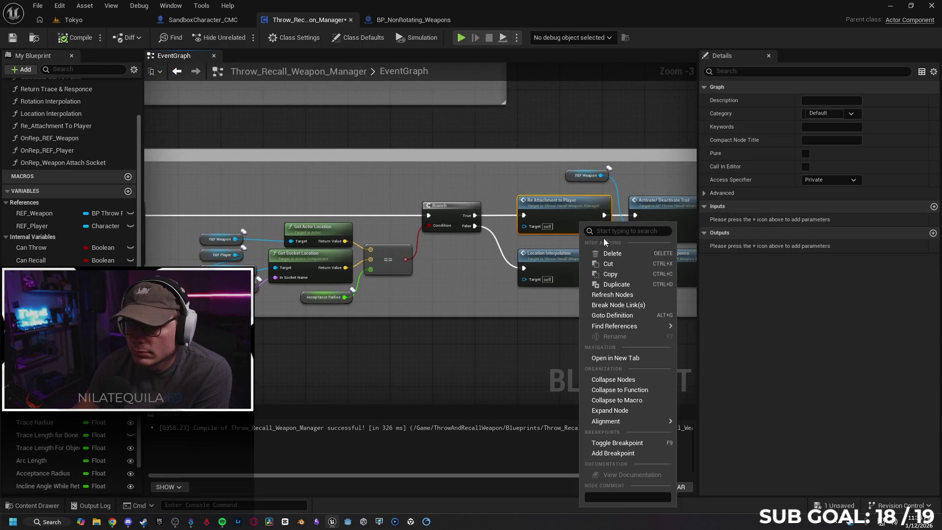
{"action": "left_click", "coordinate": [627, 297]}
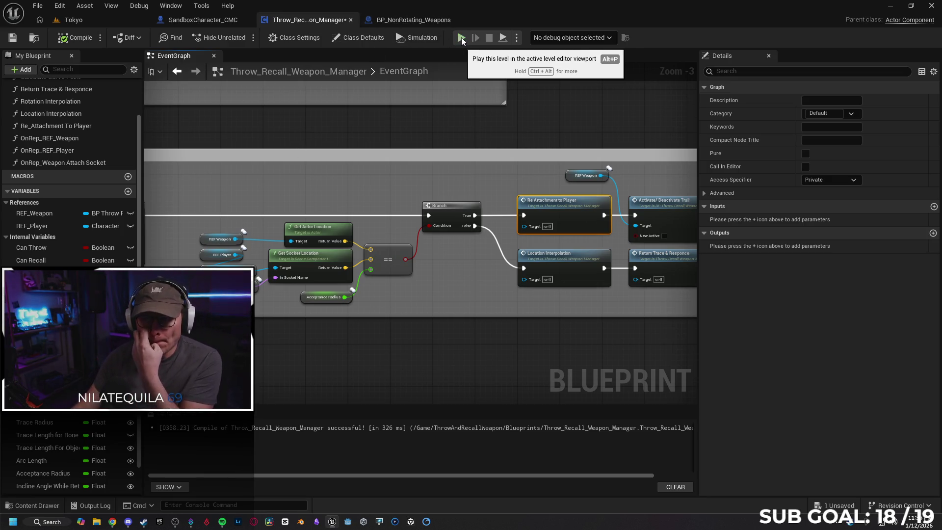
Run a client play session, stop it, and close the error Message Log
{"action": "left_click", "coordinate": [517, 40]}
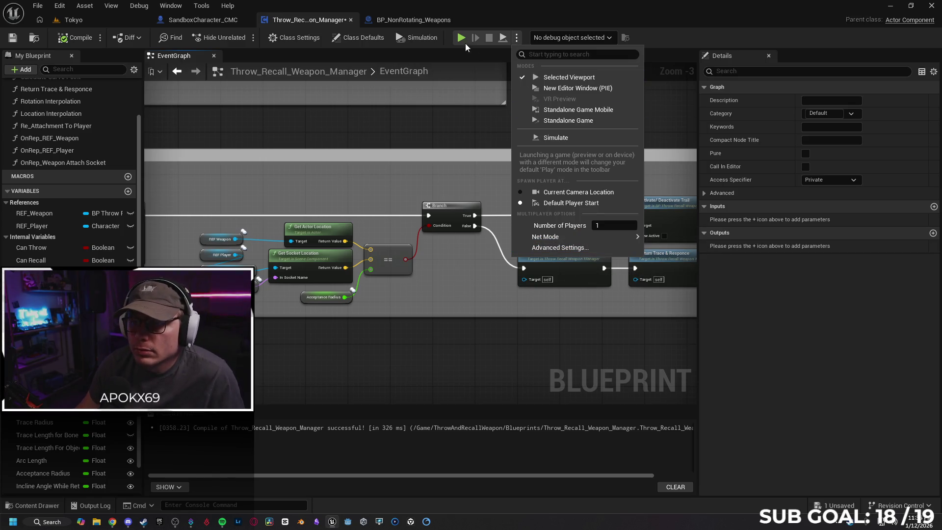
{"action": "left_click", "coordinate": [563, 211]}
{"action": "key", "text": "alt+p"}
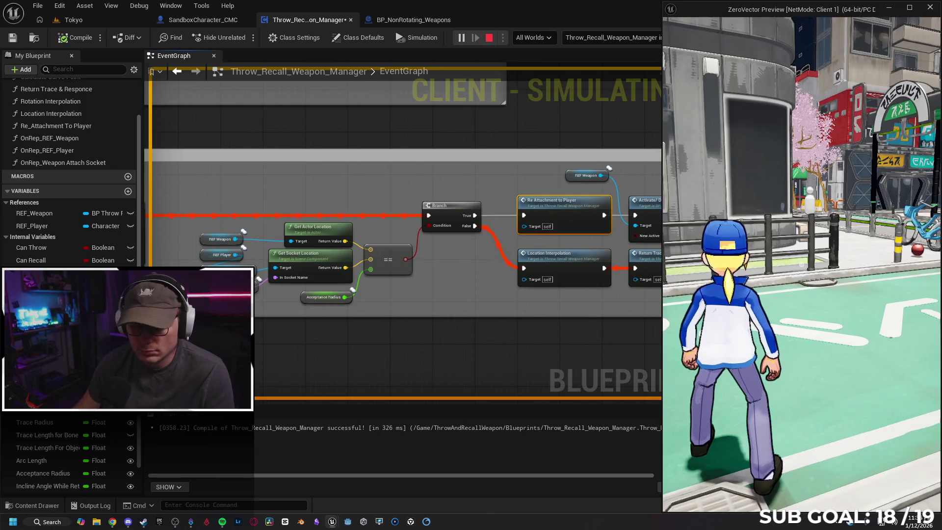
{"action": "key", "text": "Escape"}
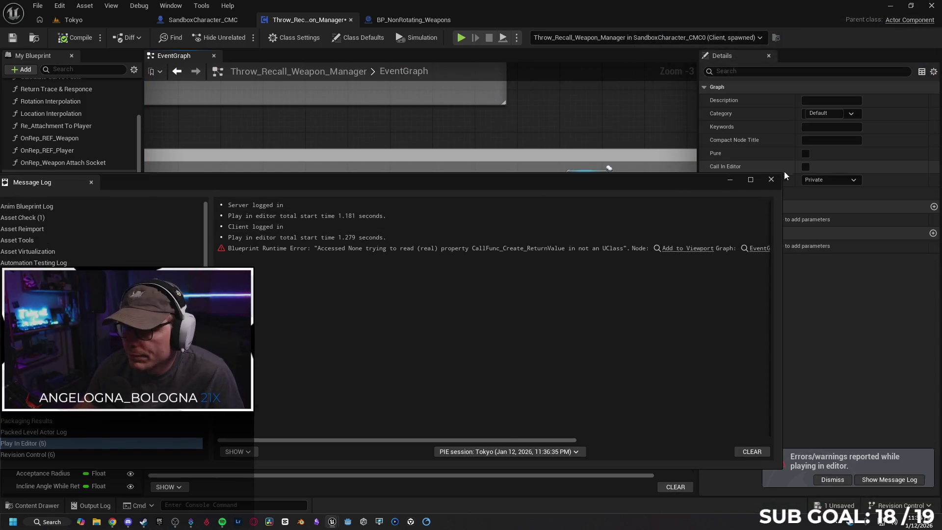
{"action": "left_click", "coordinate": [771, 181]}
Pan to the Weapon Recall comment box and start play again
{"action": "mouse_move", "coordinate": [542, 266]}
{"action": "left_mouse_down"}
{"action": "mouse_move", "coordinate": [521, 279]}
{"action": "mouse_move", "coordinate": [662, 275]}
{"action": "mouse_move", "coordinate": [635, 283]}
{"action": "left_mouse_up"}
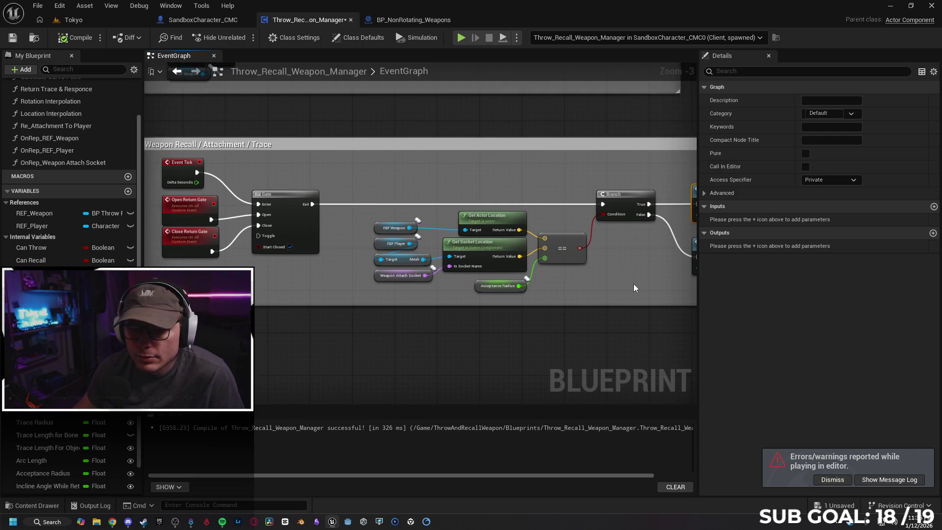
{"action": "mouse_move", "coordinate": [632, 284]}
{"action": "left_mouse_down"}
{"action": "mouse_move", "coordinate": [389, 257]}
{"action": "mouse_move", "coordinate": [238, 256]}
{"action": "mouse_move", "coordinate": [518, 255]}
{"action": "mouse_move", "coordinate": [471, 294]}
{"action": "mouse_move", "coordinate": [495, 296]}
{"action": "mouse_move", "coordinate": [412, 294]}
{"action": "left_mouse_up"}
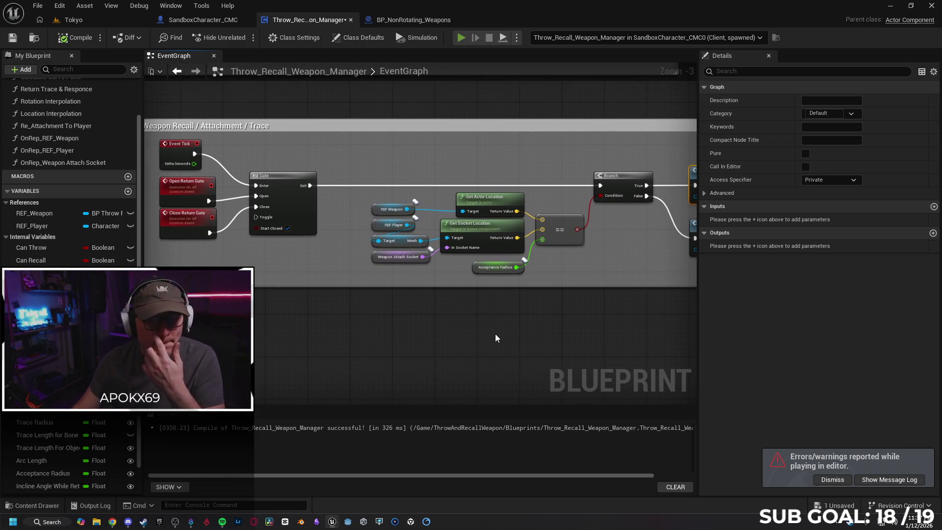
{"action": "key", "text": "alt+p"}
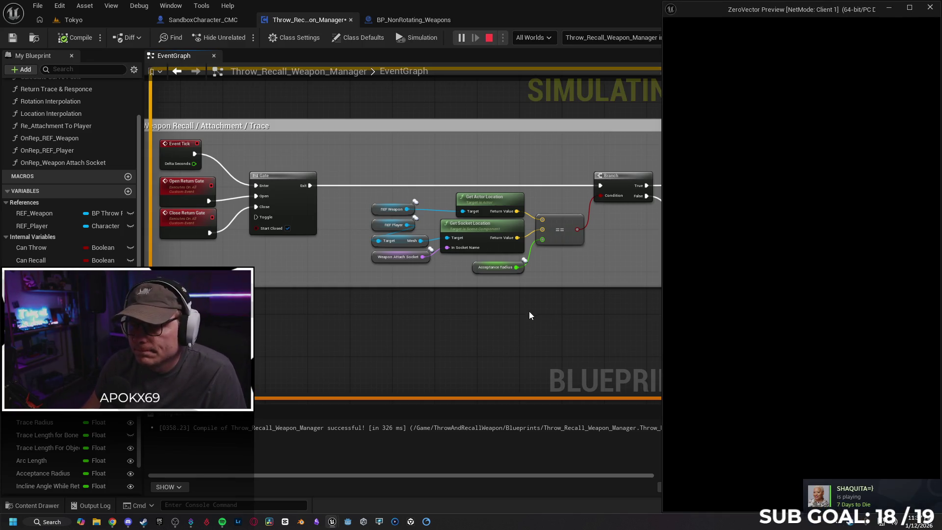
Frame the recall branch nodes, then throw and recall the weapon in the client preview
{"action": "left_click", "coordinate": [599, 281]}
{"action": "mouse_move", "coordinate": [599, 281]}
{"action": "left_mouse_down"}
{"action": "mouse_move", "coordinate": [313, 276]}
{"action": "mouse_move", "coordinate": [290, 287]}
{"action": "left_mouse_up"}
{"action": "mouse_move", "coordinate": [332, 524]}
{"action": "left_click", "coordinate": [378, 471]}
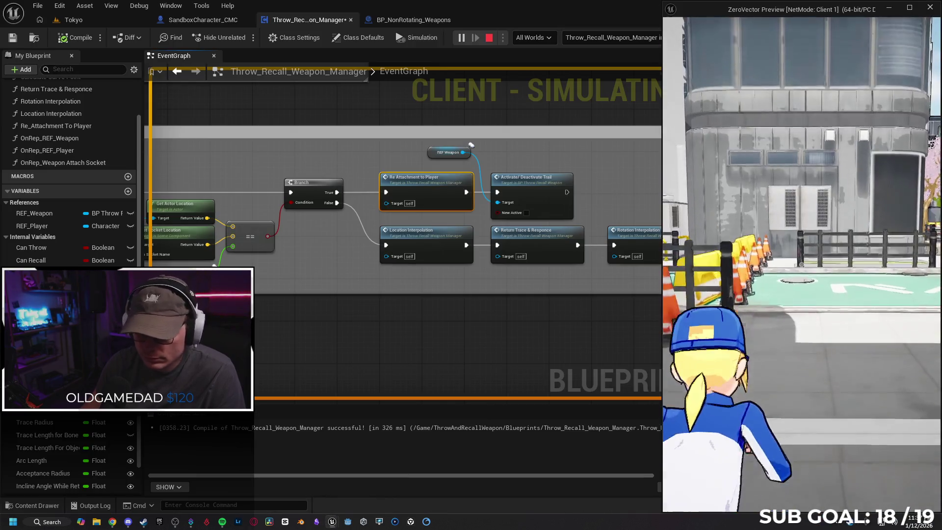
{"action": "key", "text": "w"}
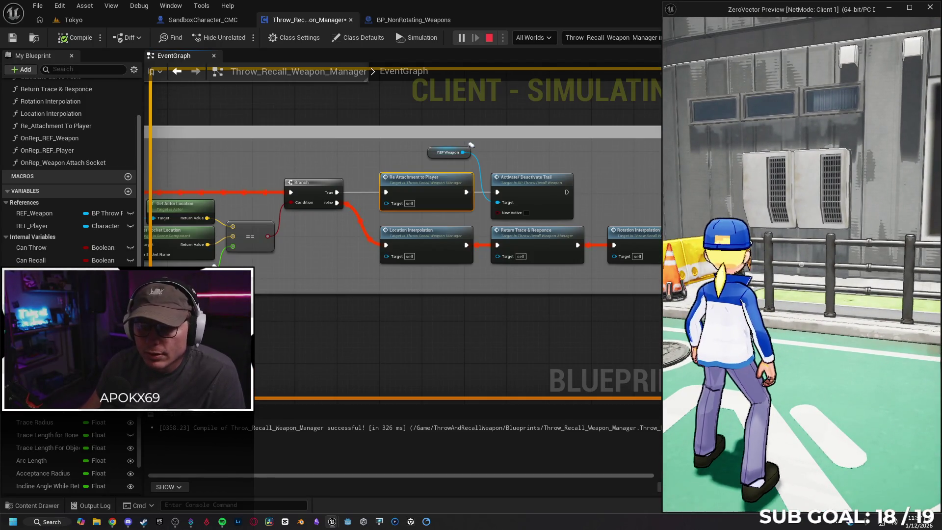
Follow the lit execution wires through Event Tick, Return Gate, Branch and Re Attachment, then select Acceptance Radius
{"action": "key", "text": "super"}
{"action": "left_click", "coordinate": [445, 316]}
{"action": "mouse_move", "coordinate": [413, 314]}
{"action": "left_mouse_down"}
{"action": "mouse_move", "coordinate": [535, 313]}
{"action": "mouse_move", "coordinate": [603, 296]}
{"action": "left_mouse_up"}
{"action": "mouse_move", "coordinate": [489, 316]}
{"action": "left_mouse_down"}
{"action": "mouse_move", "coordinate": [572, 307]}
{"action": "mouse_move", "coordinate": [347, 294]}
{"action": "left_mouse_up"}
{"action": "mouse_move", "coordinate": [458, 294]}
{"action": "left_mouse_down"}
{"action": "mouse_move", "coordinate": [358, 286]}
{"action": "mouse_move", "coordinate": [638, 291]}
{"action": "mouse_move", "coordinate": [441, 282]}
{"action": "left_mouse_up"}
{"action": "left_click_drag", "start_coordinate": [541, 280], "coordinate": [523, 282]}
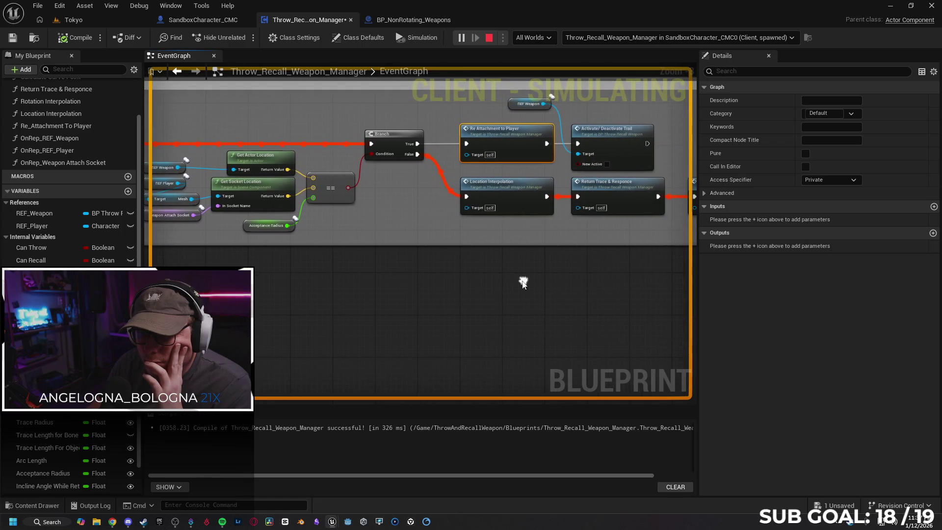
{"action": "left_click", "coordinate": [340, 197]}
{"action": "left_click_drag", "start_coordinate": [414, 266], "coordinate": [505, 263]}
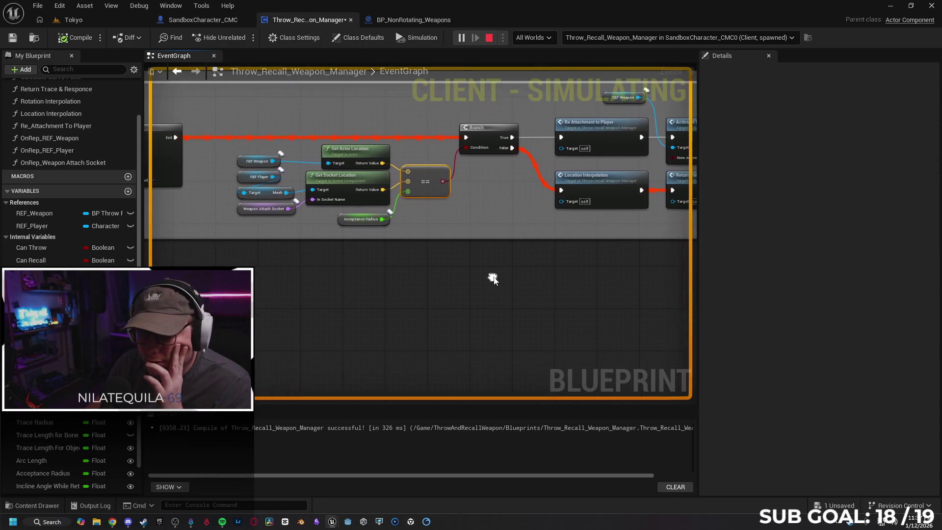
{"action": "left_click_drag", "start_coordinate": [295, 283], "coordinate": [341, 310]}
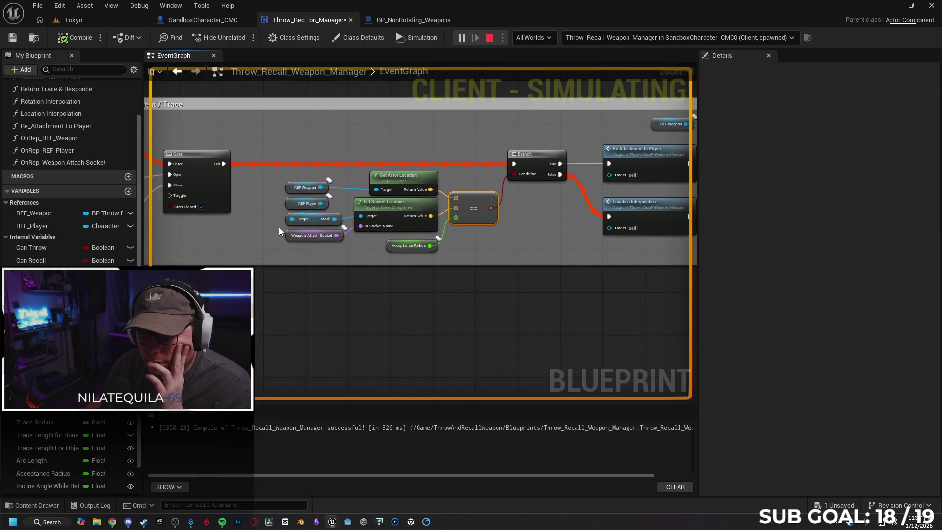
{"action": "left_click", "coordinate": [390, 246]}
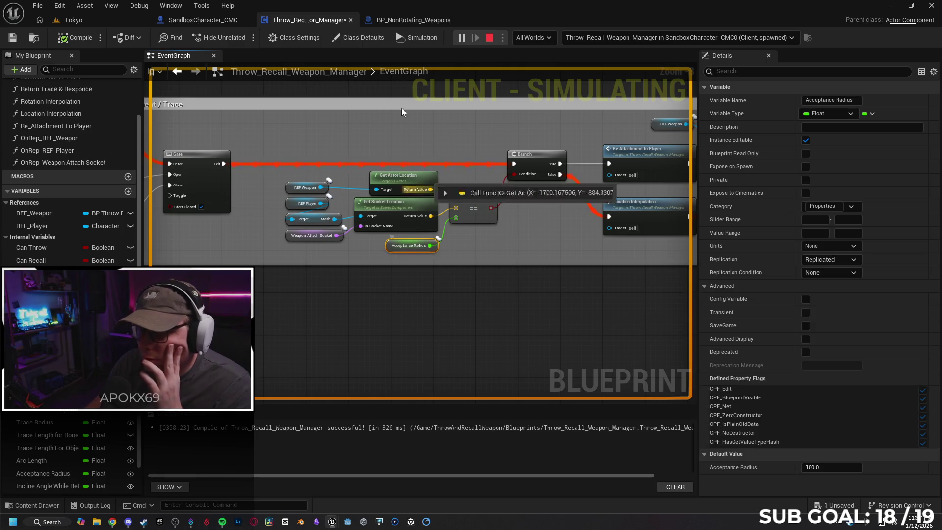
Stop play, set Acceptance Radius replication to RepNotify, and relaunch the client session
{"action": "key", "text": "Escape"}
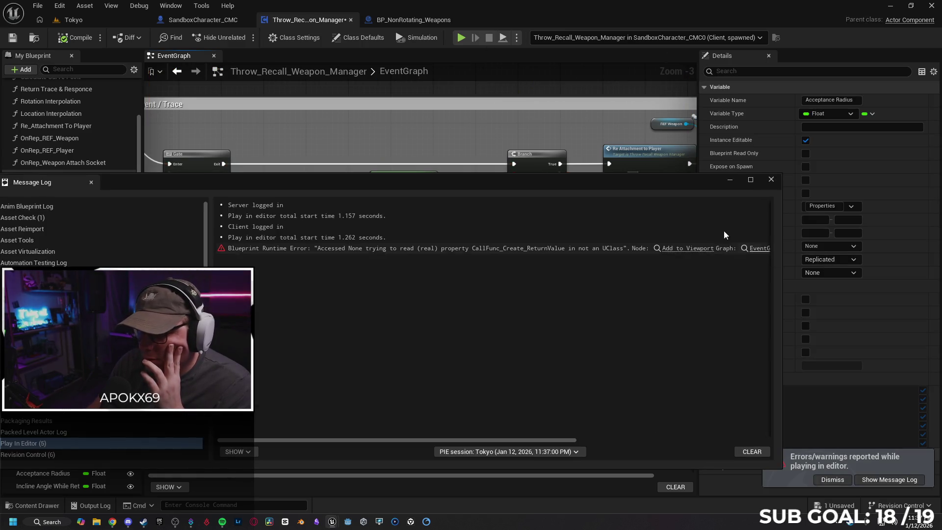
{"action": "left_click", "coordinate": [771, 179]}
{"action": "left_click", "coordinate": [411, 205]}
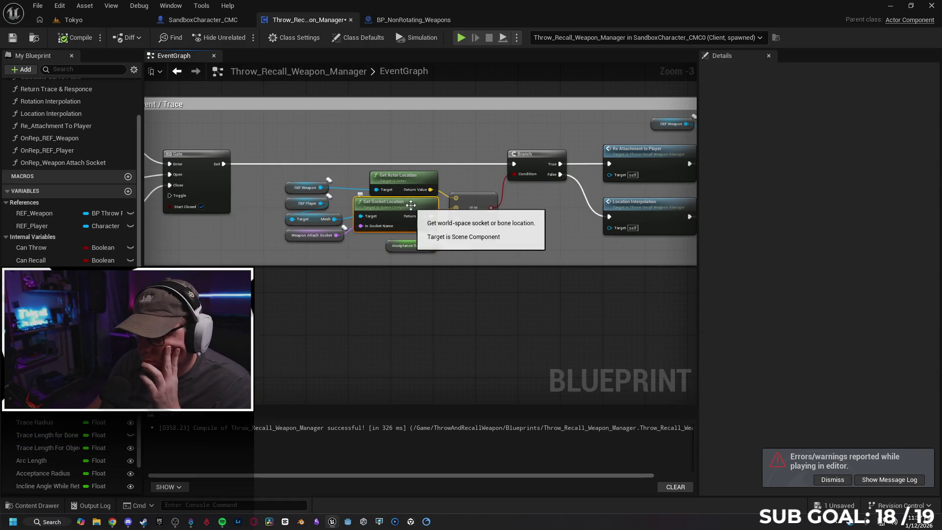
{"action": "left_click", "coordinate": [390, 245]}
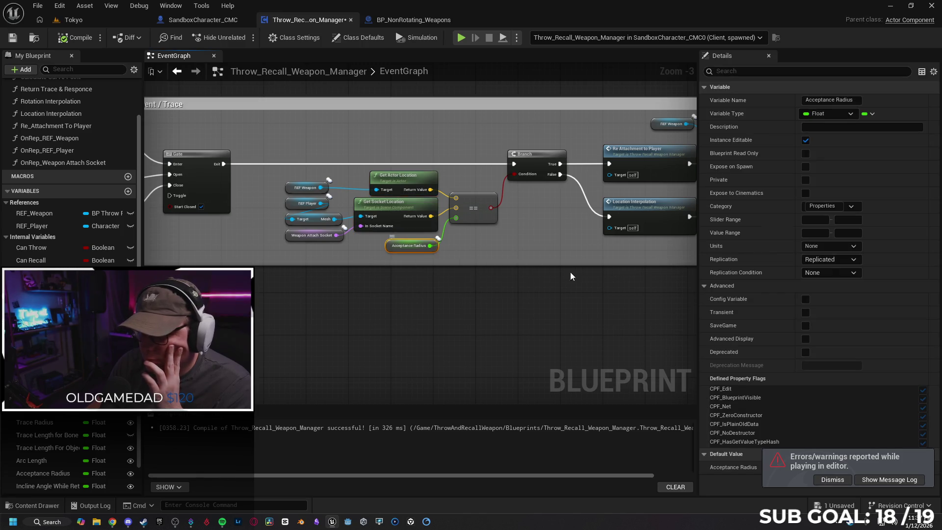
{"action": "left_click", "coordinate": [842, 259]}
{"action": "left_click", "coordinate": [844, 289]}
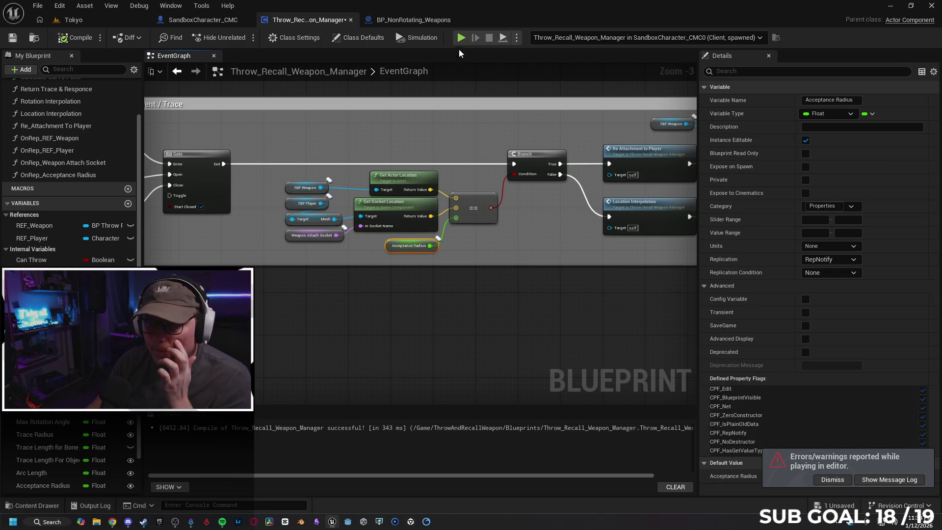
{"action": "key", "text": "alt+p"}
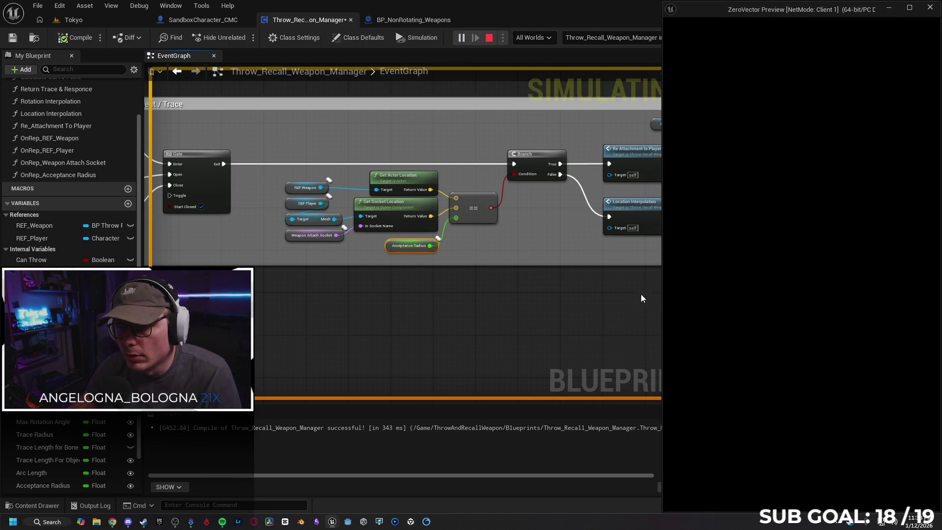
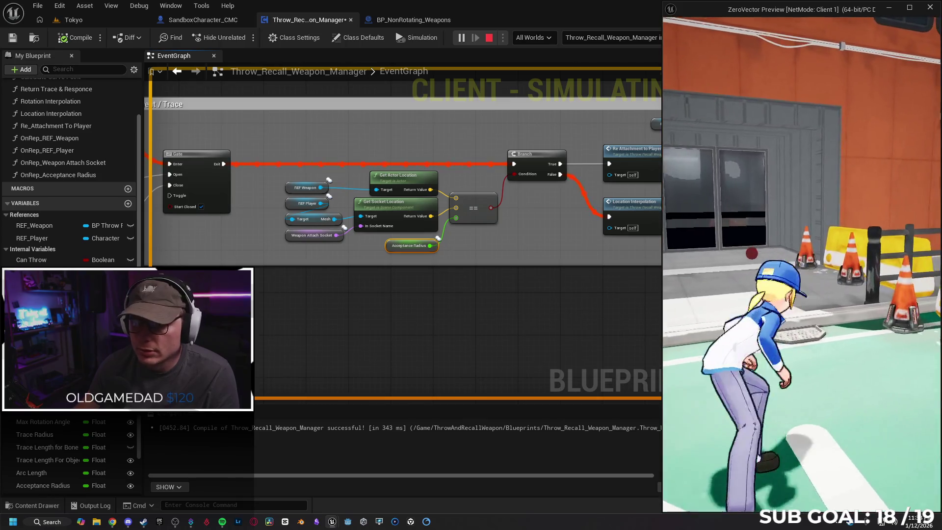
Walk the character to the wall and down the street, then stop PIE to see the Accessed None error
{"action": "key", "text": "w"}
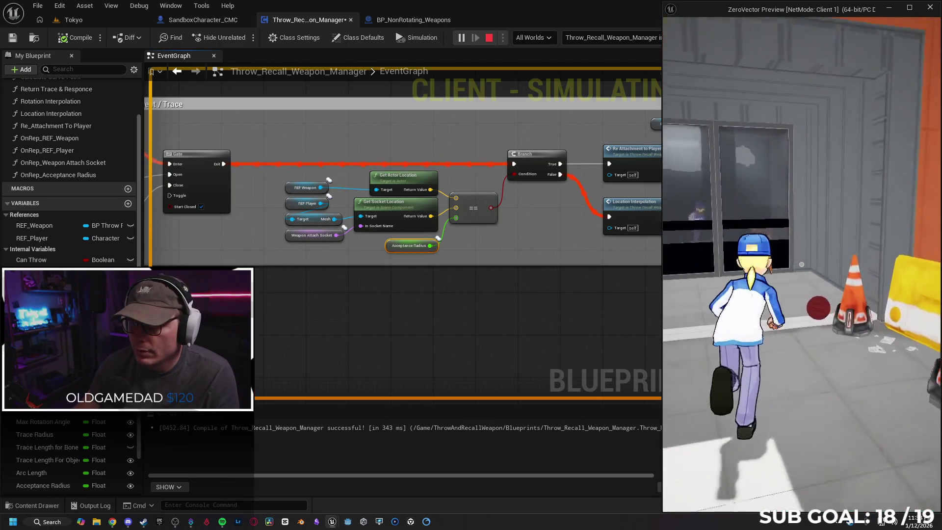
{"action": "key", "text": "w"}
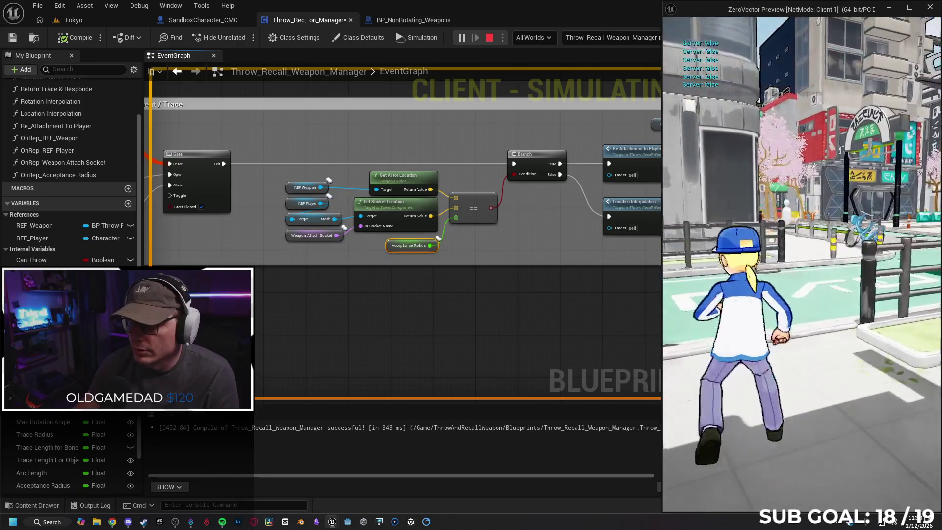
{"action": "key", "text": "Escape"}
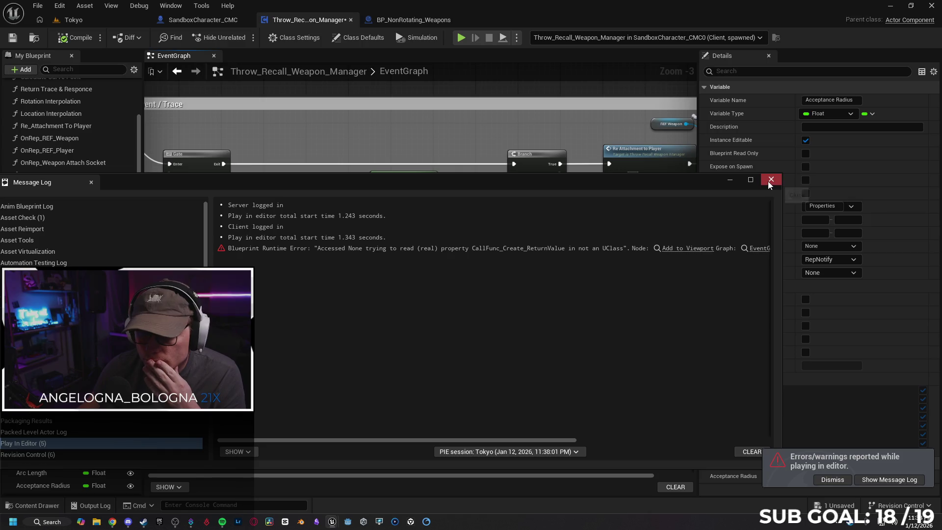
Close the Message Log and switch REF_Weapon and REF_Player from RepNotify to Replicated
{"action": "left_click", "coordinate": [769, 179]}
{"action": "left_click", "coordinate": [290, 187]}
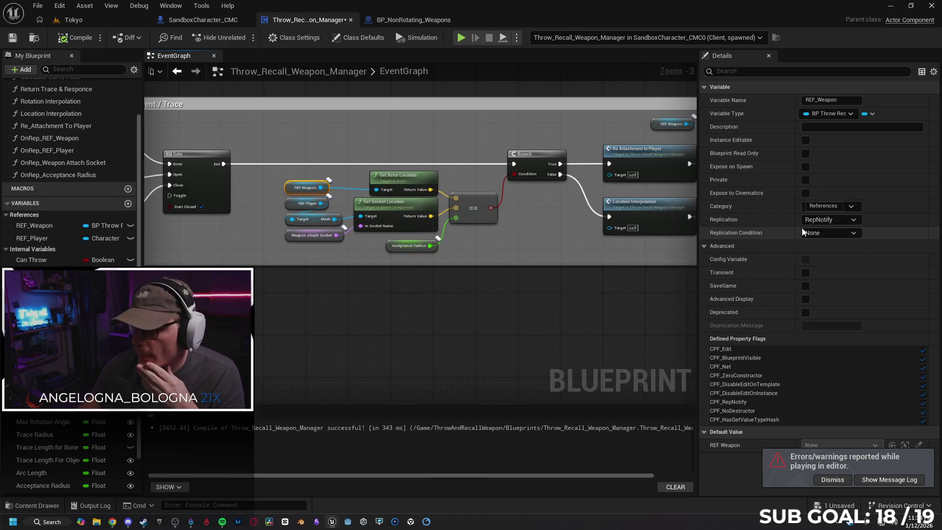
{"action": "left_click", "coordinate": [829, 220]}
{"action": "left_click", "coordinate": [817, 240]}
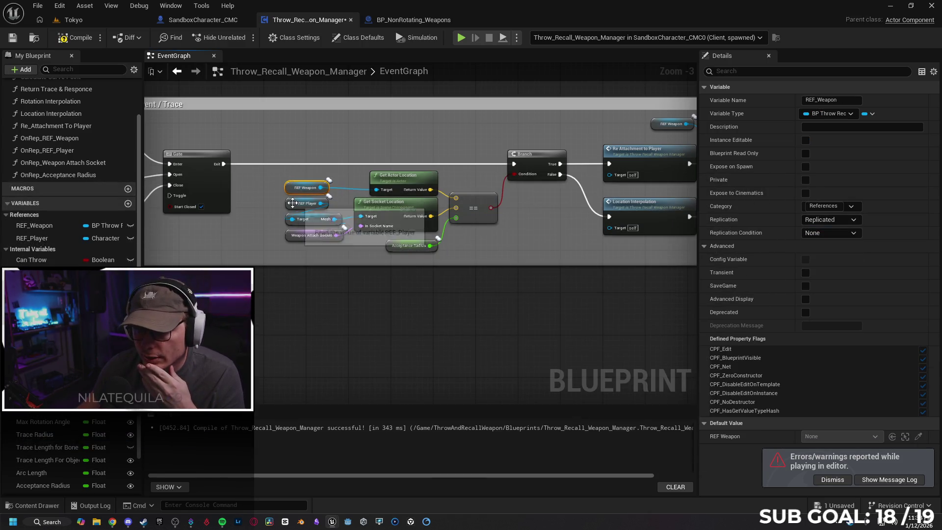
{"action": "left_click", "coordinate": [293, 203]}
{"action": "left_click", "coordinate": [823, 220]}
{"action": "left_click", "coordinate": [820, 242]}
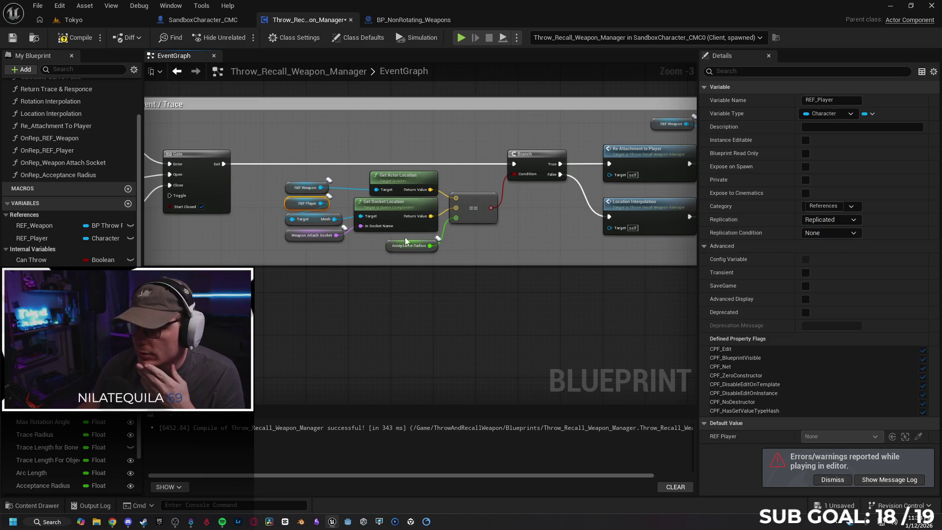
Switch Weapon Attach Socket and Acceptance Radius replication from RepNotify to Replicated
{"action": "left_click", "coordinate": [315, 223]}
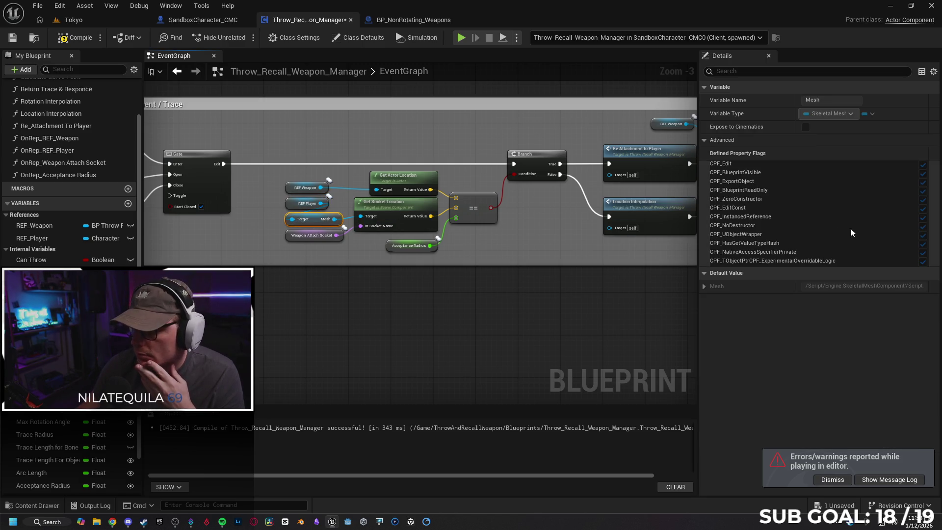
{"action": "left_click", "coordinate": [327, 239]}
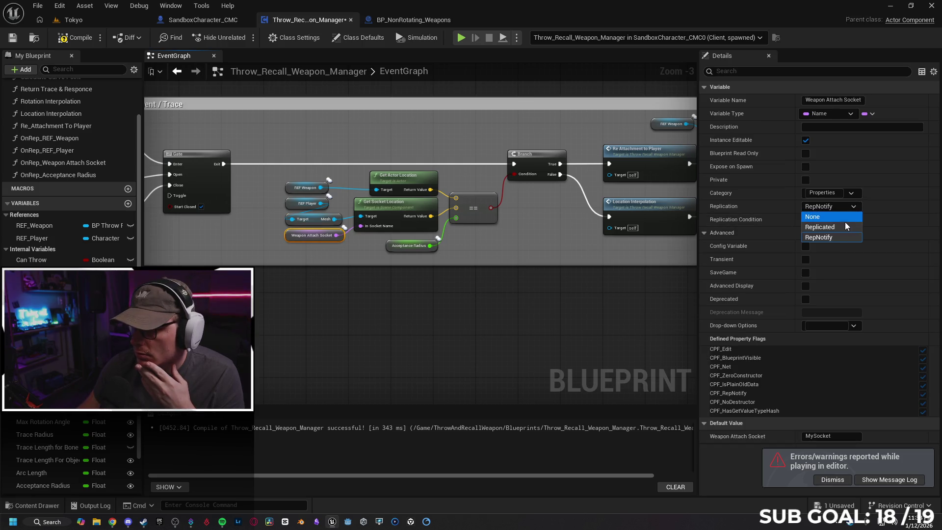
{"action": "left_click", "coordinate": [843, 228]}
{"action": "left_click", "coordinate": [388, 245]}
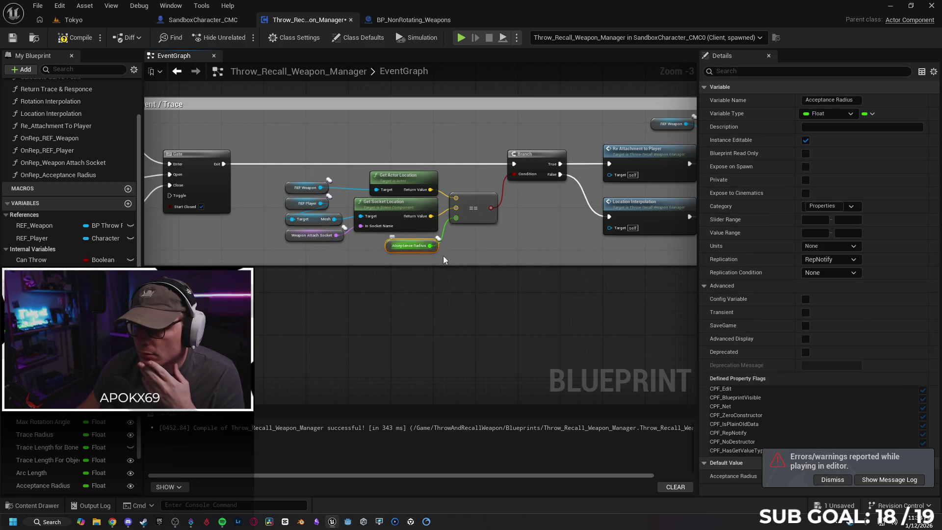
{"action": "left_click", "coordinate": [835, 257]}
{"action": "left_click", "coordinate": [834, 281]}
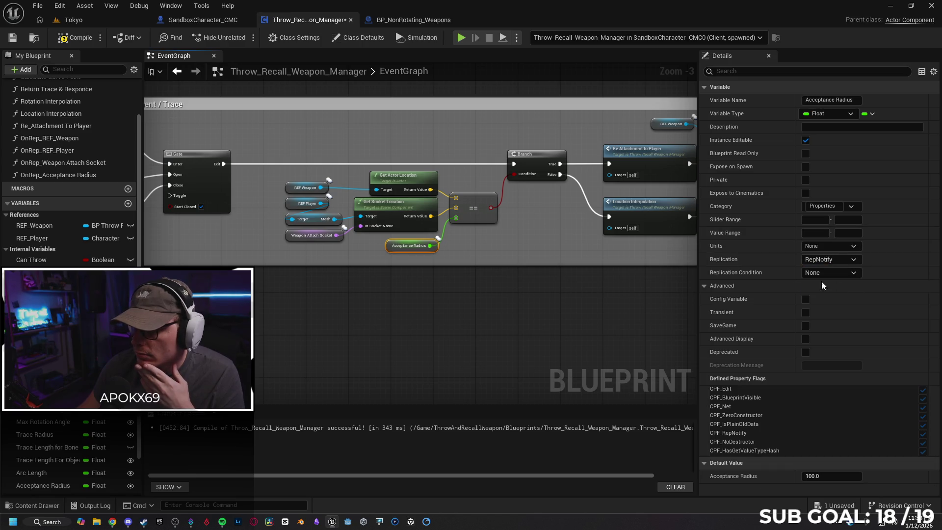
Check the Close Return Gate event's replication, then locate the Branch node after the interpolation nodes
{"action": "left_click_drag", "start_coordinate": [387, 316], "coordinate": [539, 315]}
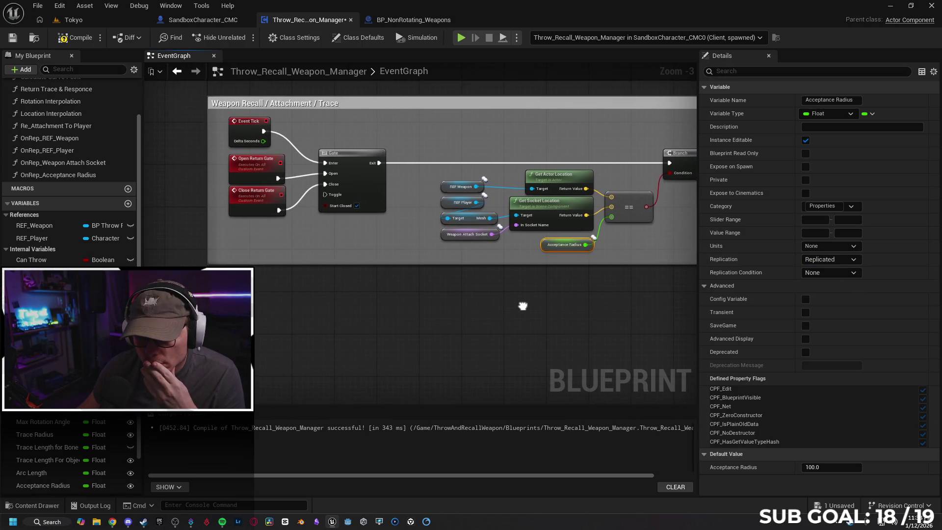
{"action": "left_click", "coordinate": [257, 191]}
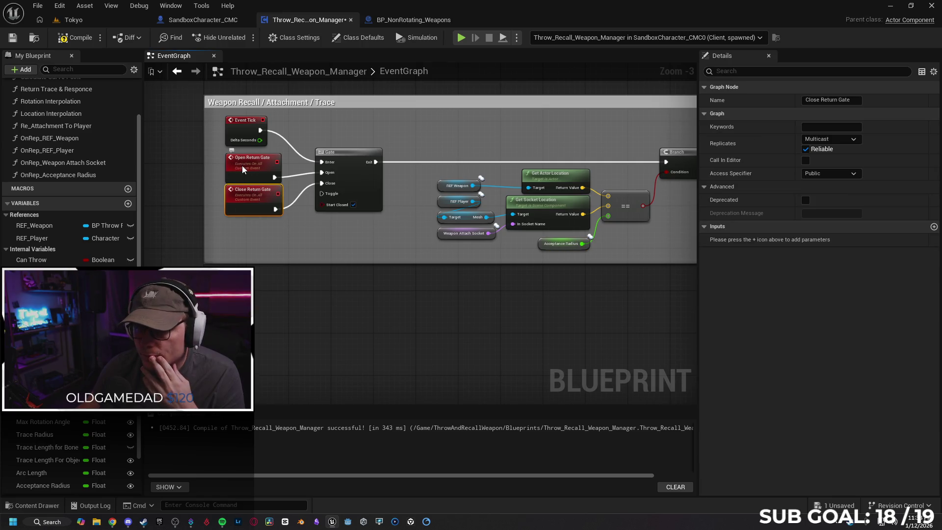
{"action": "mouse_move", "coordinate": [322, 271]}
{"action": "left_mouse_down"}
{"action": "mouse_move", "coordinate": [396, 270]}
{"action": "mouse_move", "coordinate": [354, 290]}
{"action": "mouse_move", "coordinate": [358, 317]}
{"action": "left_mouse_up"}
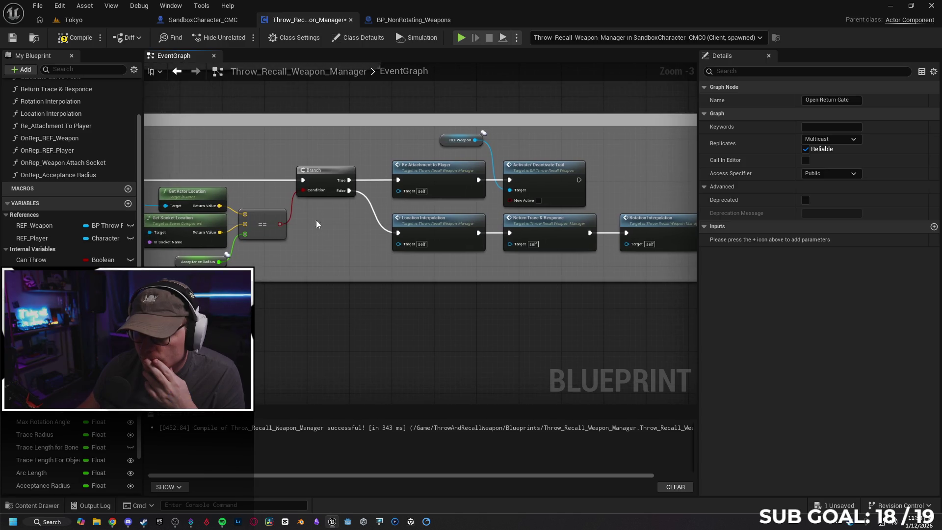
{"action": "right_click", "coordinate": [326, 178]}
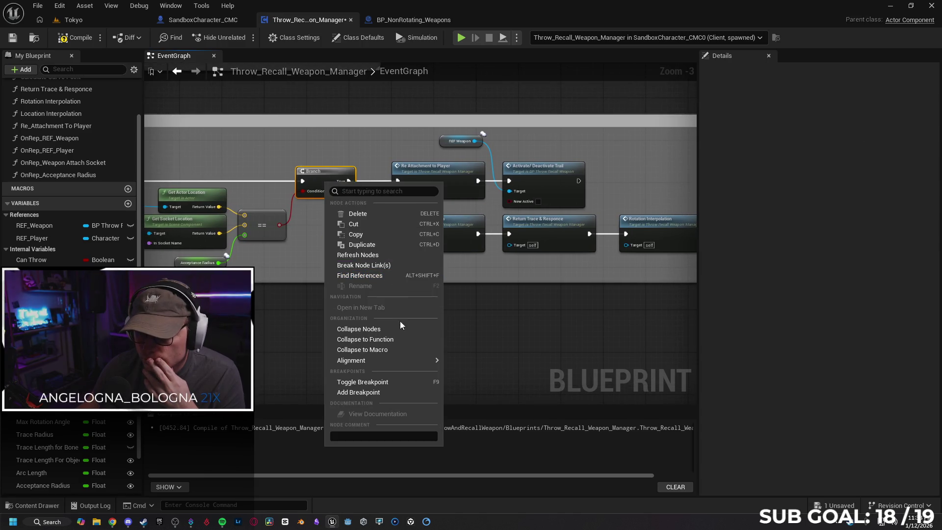
Breakpoint the trace Branch node, play-test and trigger the recall until it halts, then stop
{"action": "left_click", "coordinate": [396, 384]}
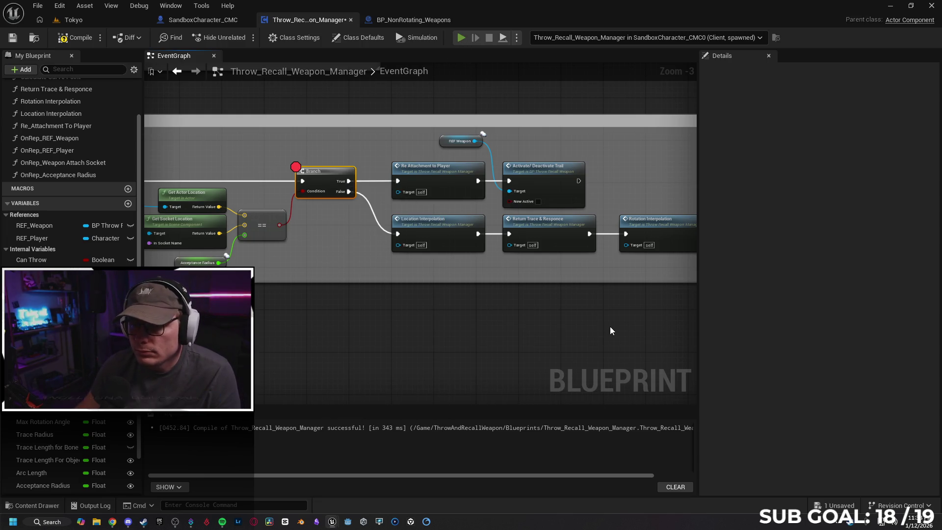
{"action": "key", "text": "alt+p"}
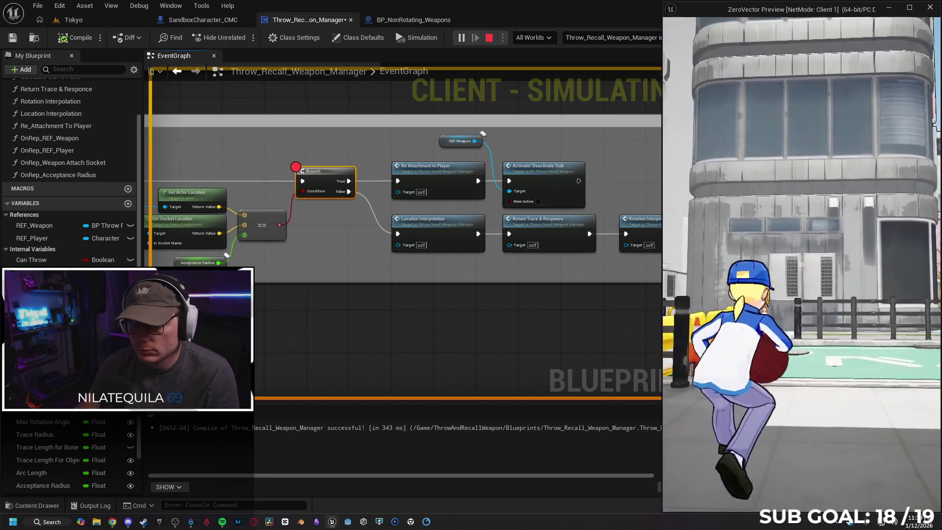
{"action": "left_click", "coordinate": [758, 250]}
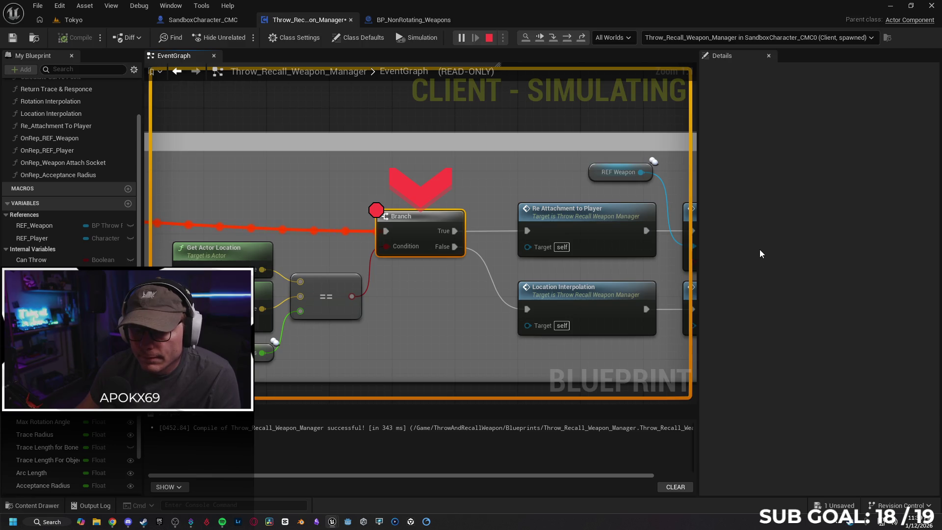
{"action": "key", "text": "Escape"}
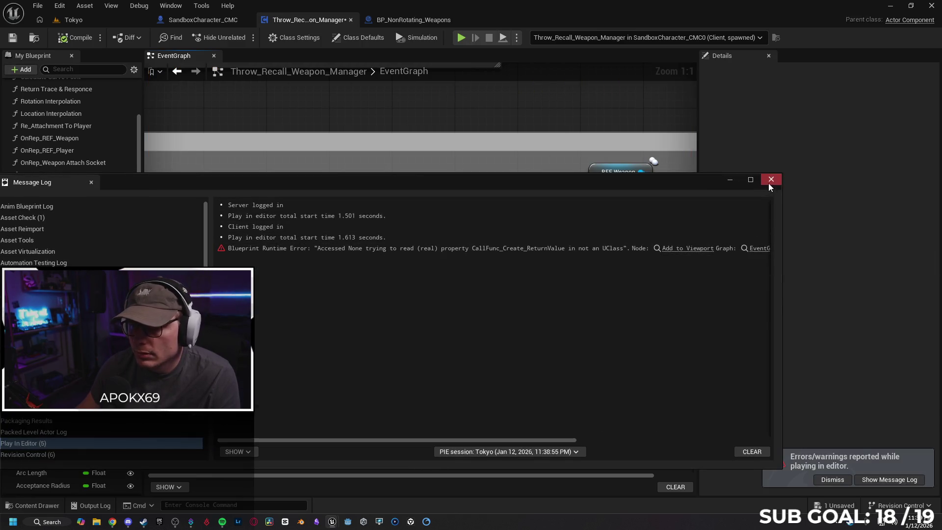
Close the Message Log and remove the Branch node's breakpoint
{"action": "left_click", "coordinate": [771, 179]}
{"action": "right_click", "coordinate": [477, 197]}
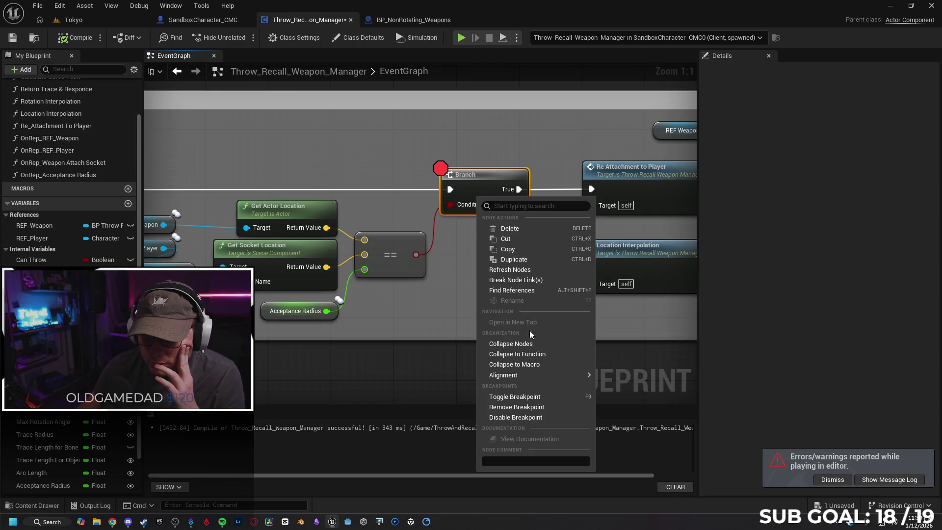
{"action": "left_click", "coordinate": [531, 398]}
Frame the Initialize For Weapon Recall comment groups and start a new play-in-editor test
{"action": "left_click_drag", "start_coordinate": [405, 334], "coordinate": [514, 329]}
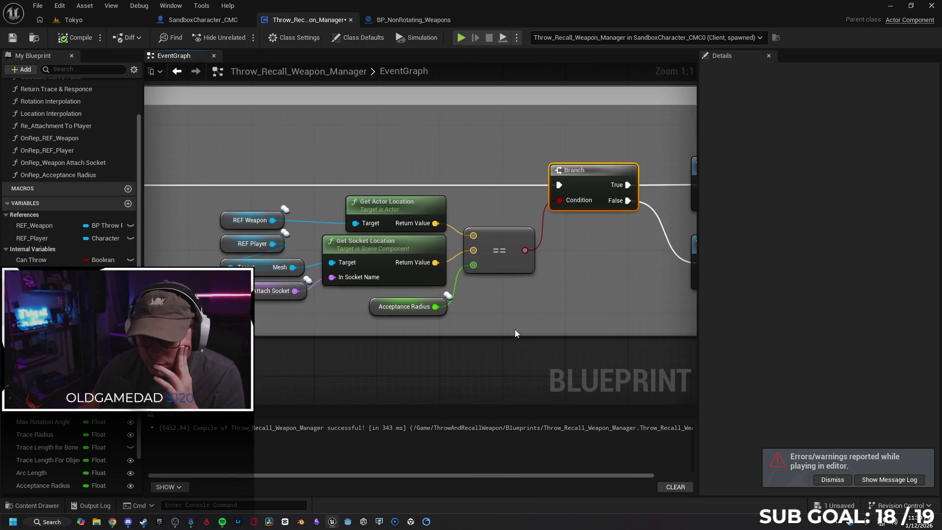
{"action": "scroll", "coordinate": [572, 278], "scroll_direction": "down", "scroll_amount": 3}
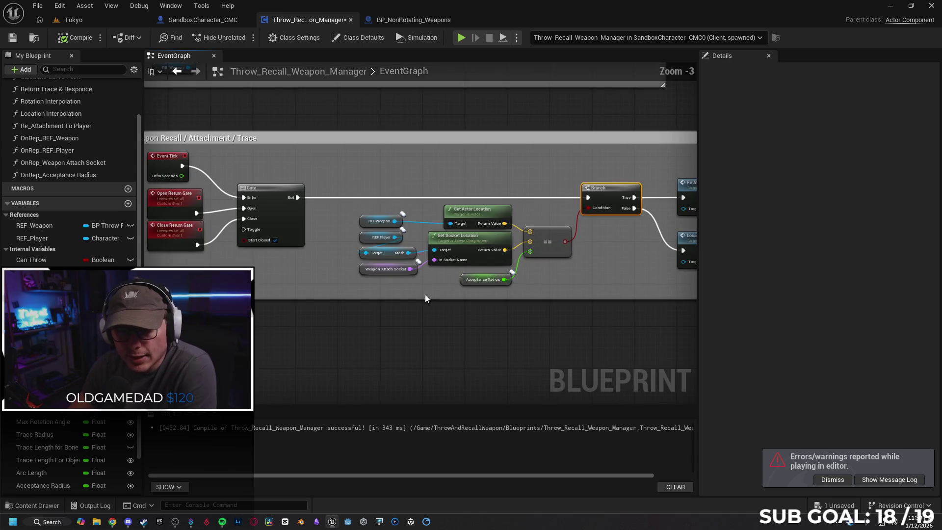
{"action": "mouse_move", "coordinate": [346, 295]}
{"action": "left_mouse_down"}
{"action": "mouse_move", "coordinate": [438, 300]}
{"action": "mouse_move", "coordinate": [439, 422]}
{"action": "left_mouse_up"}
{"action": "left_click_drag", "start_coordinate": [441, 294], "coordinate": [424, 301]}
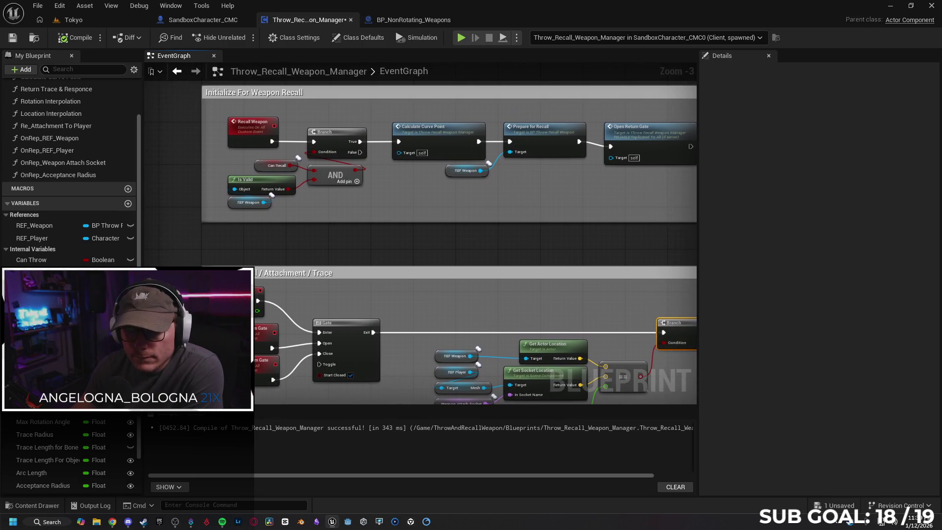
{"action": "left_click_drag", "start_coordinate": [356, 206], "coordinate": [344, 205]}
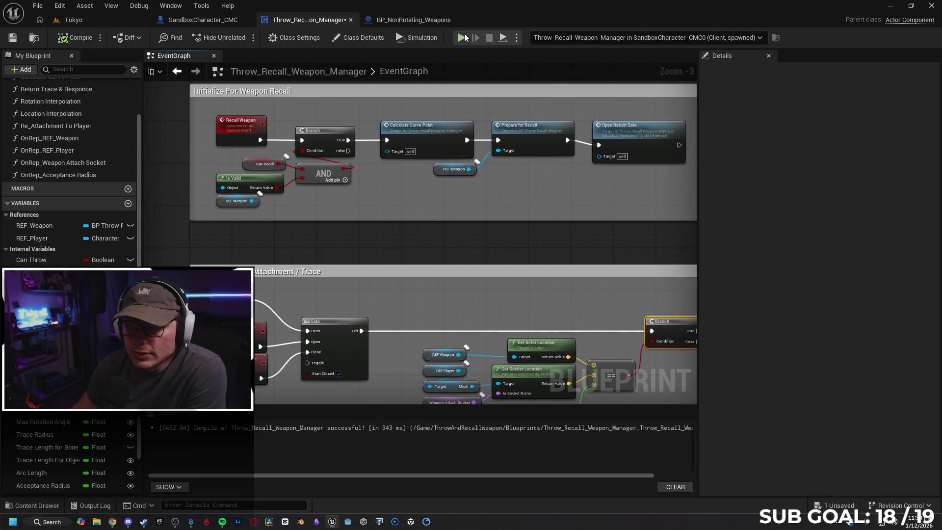
{"action": "key", "text": "alt+p"}
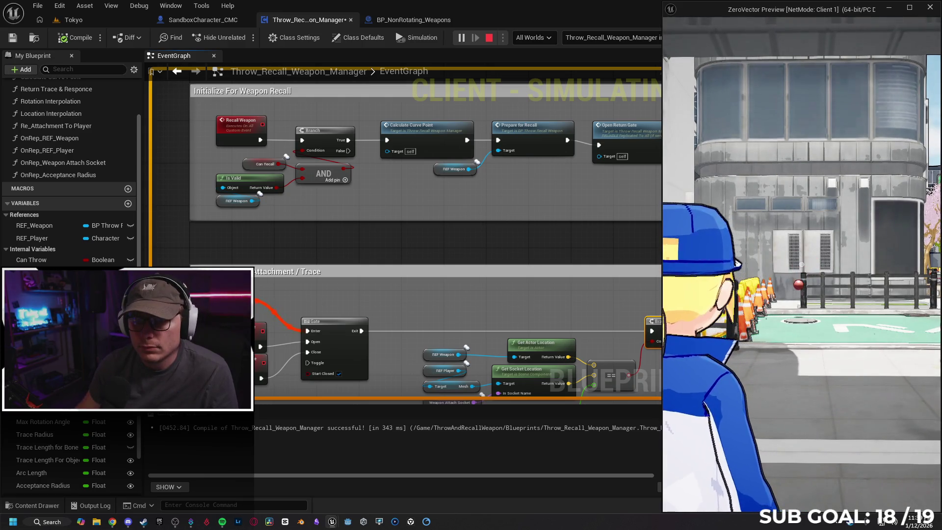
Run the character forward in the client, stop PIE and close the Message Log
{"action": "key", "text": "w"}
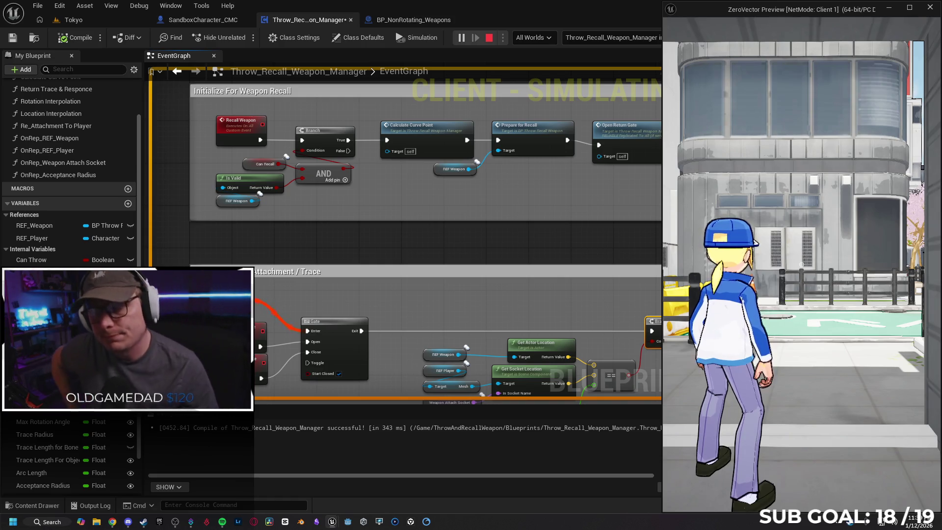
{"action": "key", "text": "Escape"}
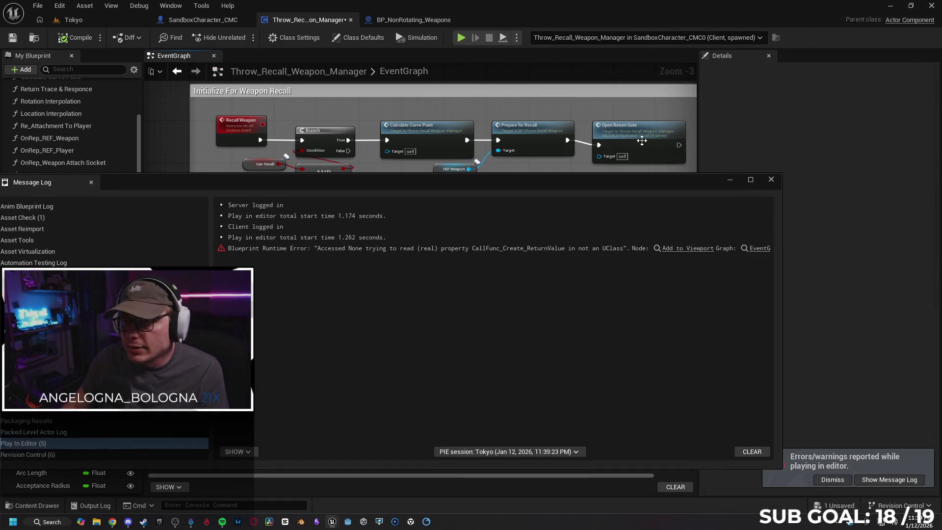
{"action": "left_click", "coordinate": [771, 179]}
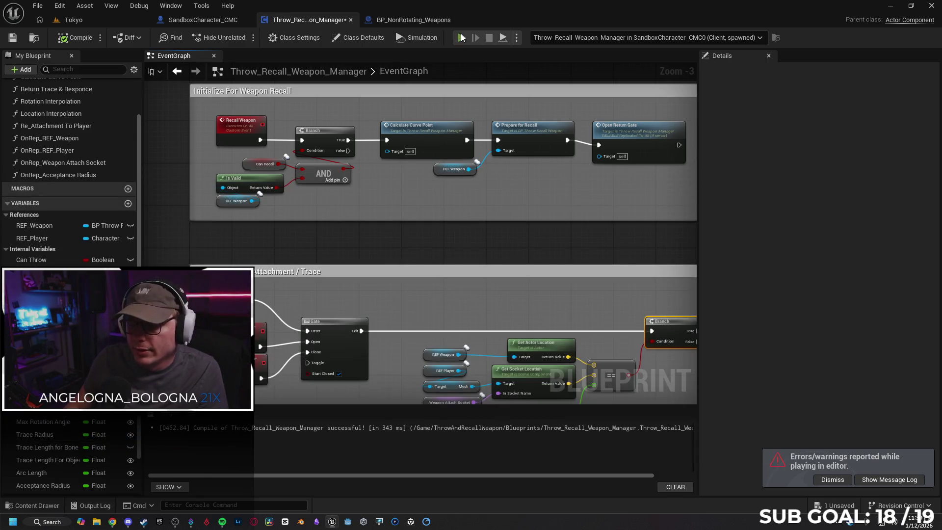
Start another PIE test, run the character around, recall the weapon with R, and stop
{"action": "key", "text": "alt+p"}
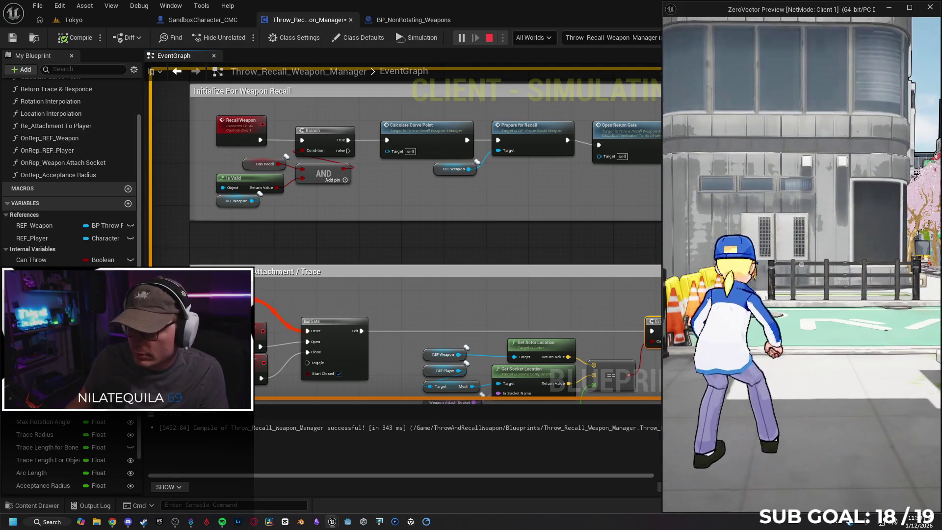
{"action": "key", "text": "w"}
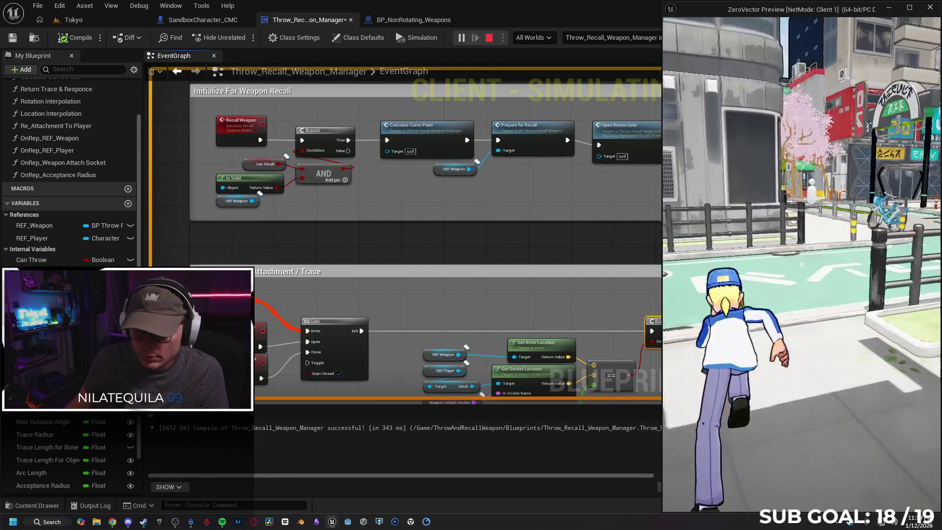
{"action": "key", "text": "d"}
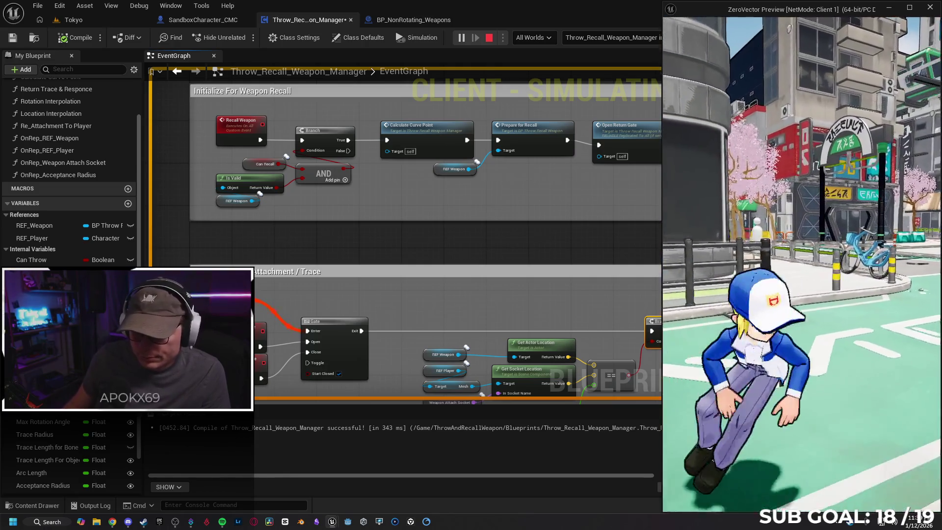
{"action": "key", "text": "w"}
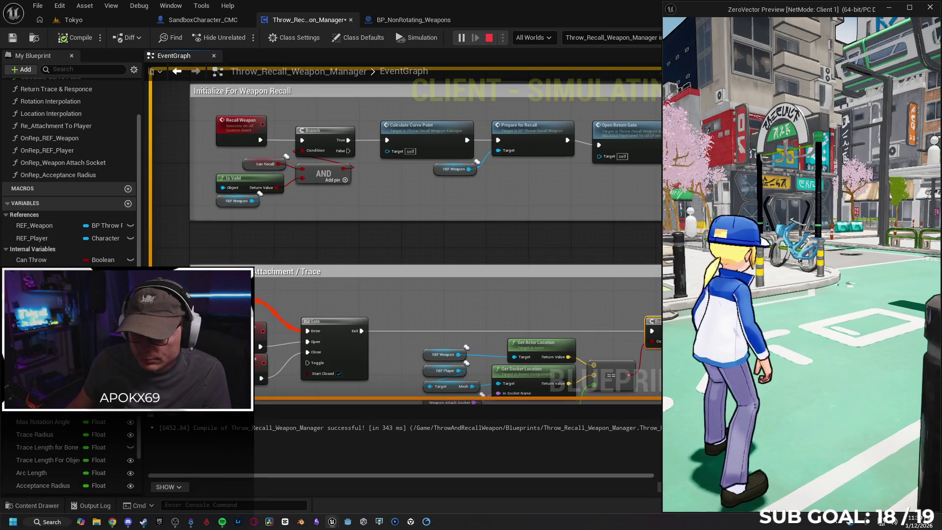
{"action": "key", "text": "r"}
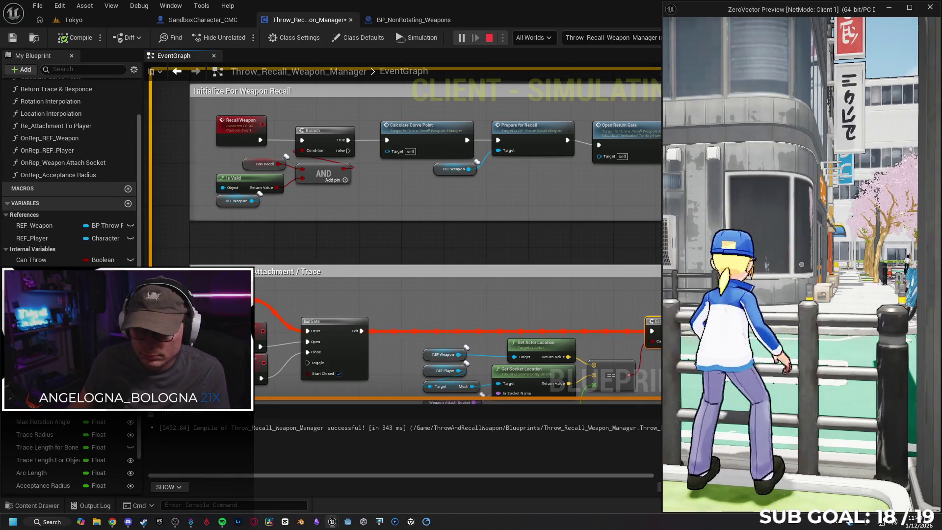
{"action": "key", "text": "Escape"}
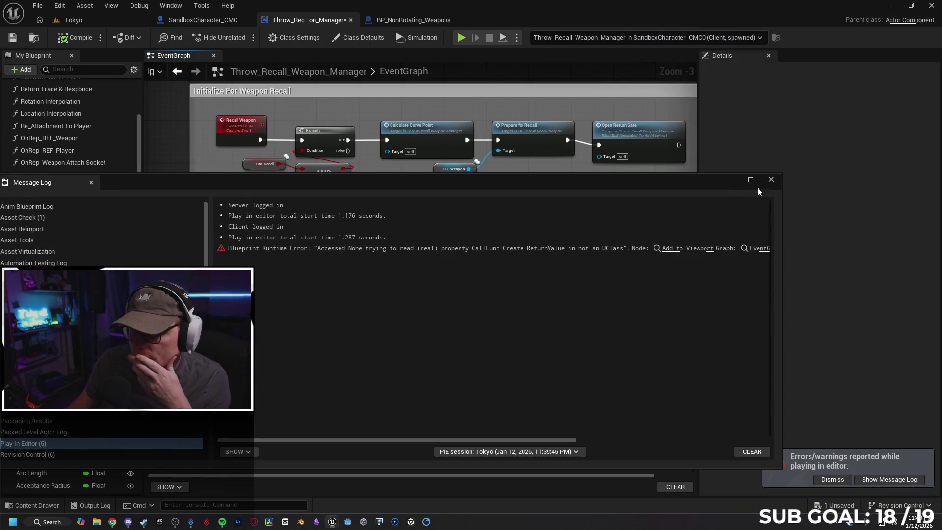
Set Open Return Gate and Close Return Gate Replicates to Run on Server, then start a test
{"action": "left_click", "coordinate": [772, 180]}
{"action": "left_click", "coordinate": [638, 125]}
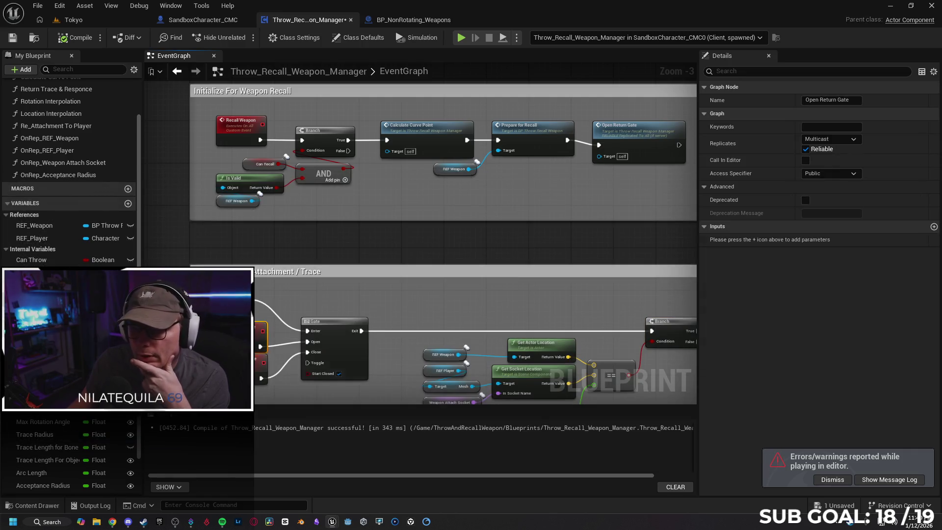
{"action": "left_click", "coordinate": [834, 139]}
{"action": "left_click", "coordinate": [843, 176]}
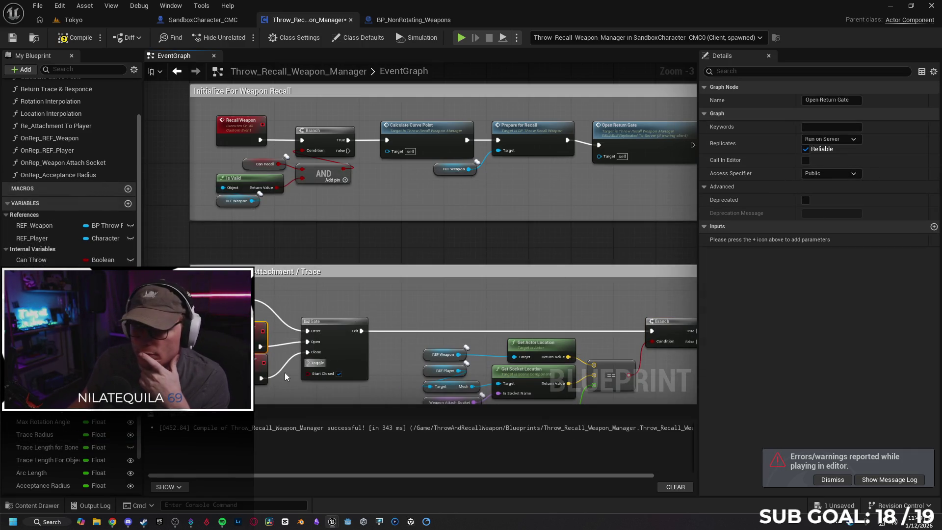
{"action": "left_click", "coordinate": [853, 139]}
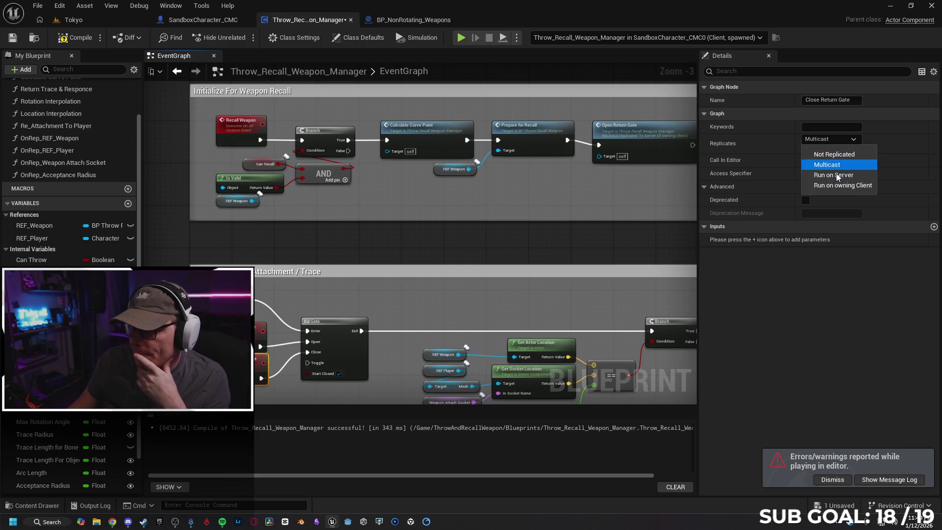
{"action": "left_click", "coordinate": [839, 177]}
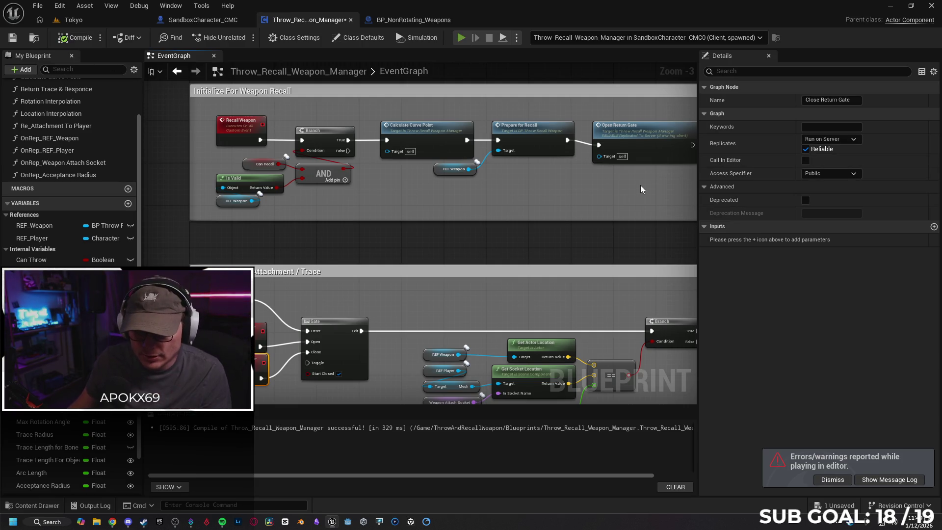
{"action": "key", "text": "alt+p"}
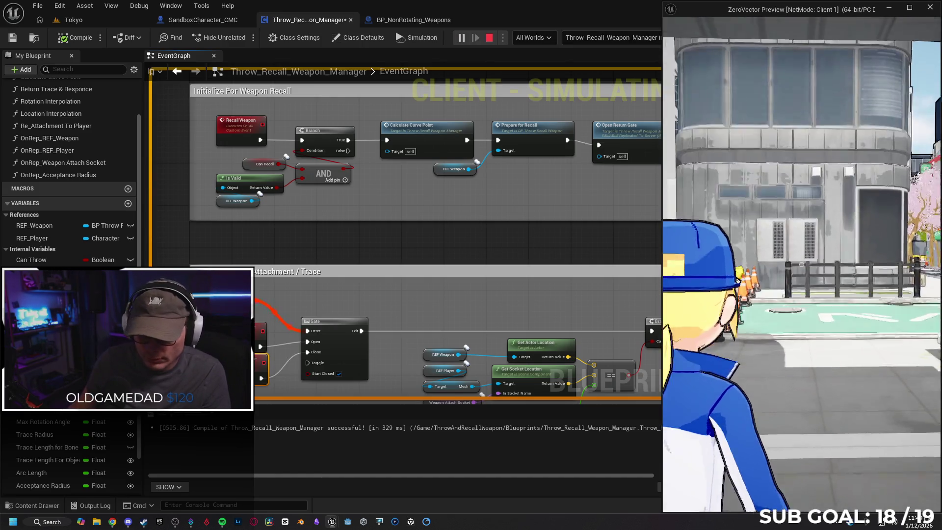
Walk the character away from the camera, then close the client preview and stop PIE
{"action": "key", "text": "w"}
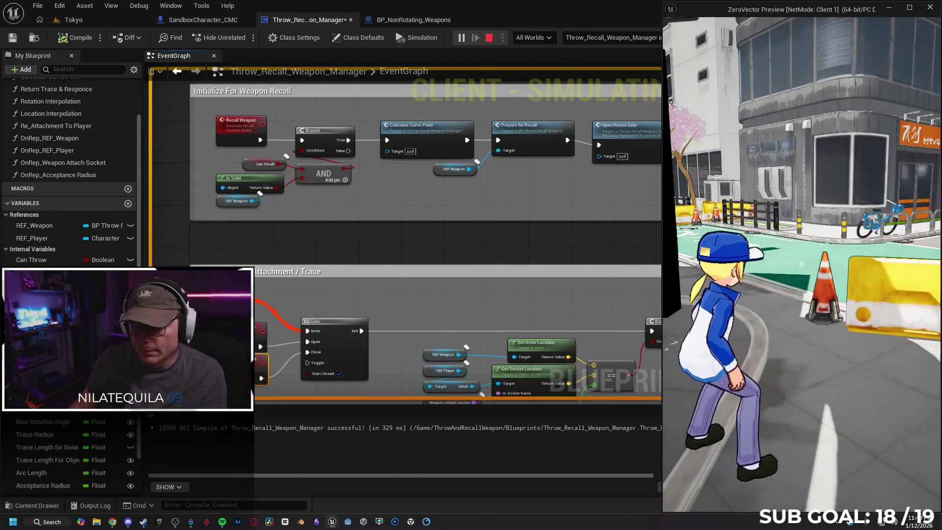
{"action": "left_click", "coordinate": [602, 293]}
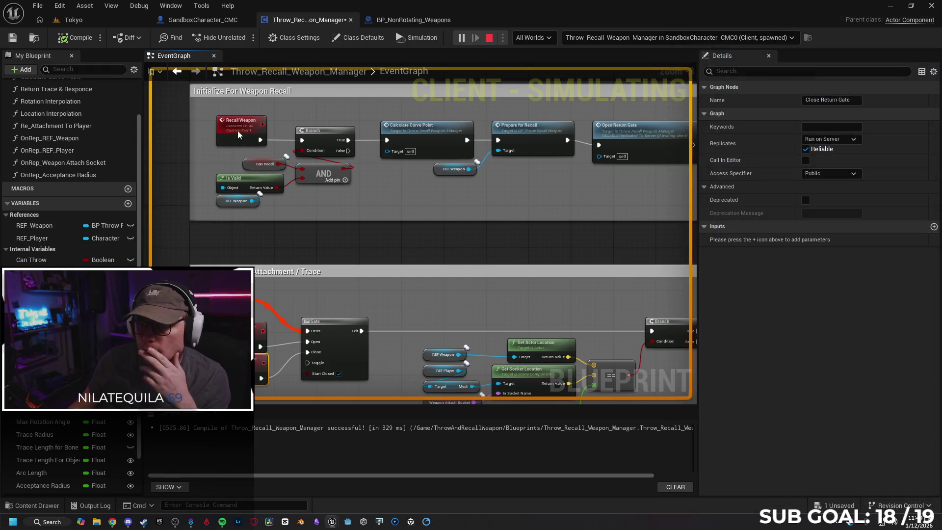
{"action": "key", "text": "Escape"}
Set the Recall Weapon event's Replicates to Run on Server and check REF_Weapon's replication
{"action": "left_click", "coordinate": [769, 181]}
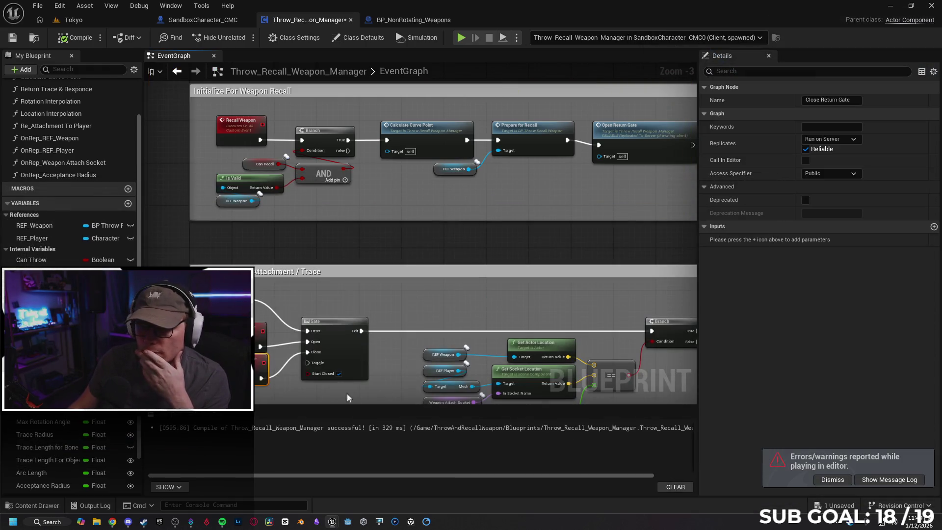
{"action": "left_click", "coordinate": [248, 329]}
{"action": "left_click", "coordinate": [235, 139]}
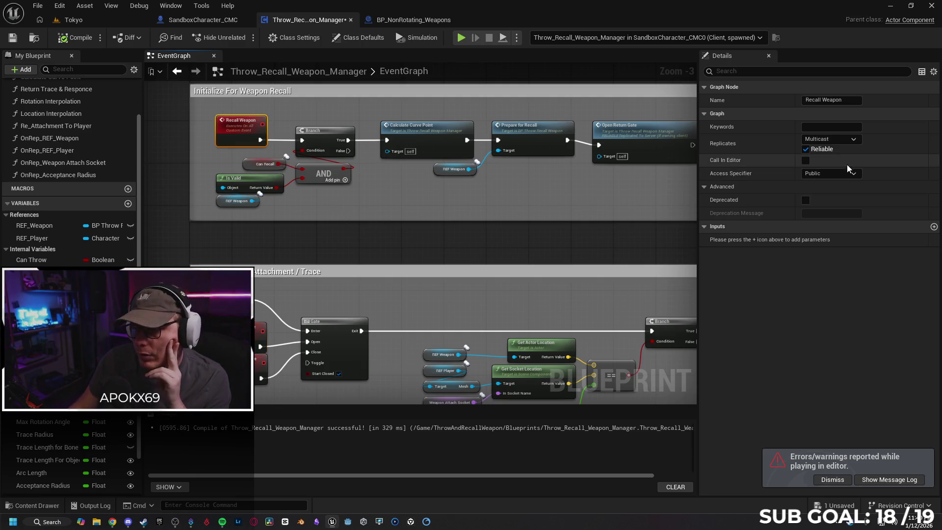
{"action": "left_click", "coordinate": [835, 139]}
{"action": "left_click", "coordinate": [834, 176]}
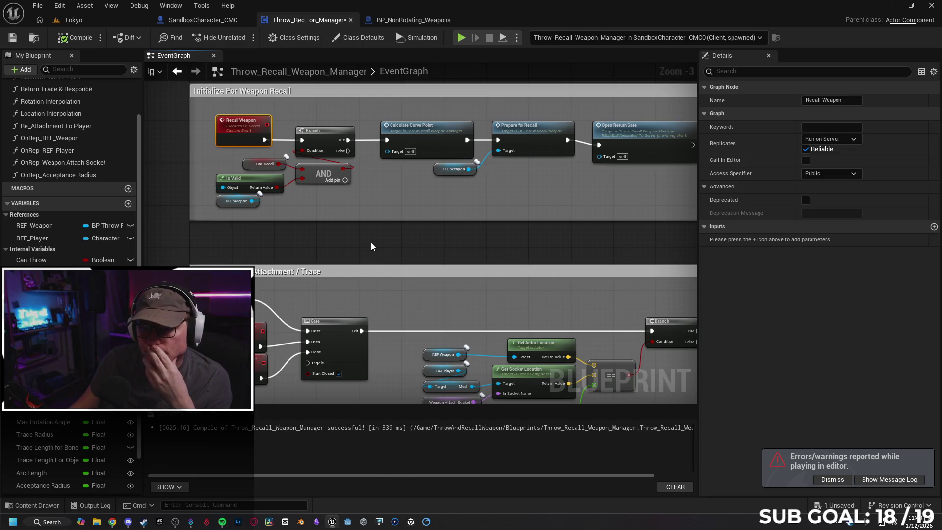
{"action": "left_click", "coordinate": [228, 201]}
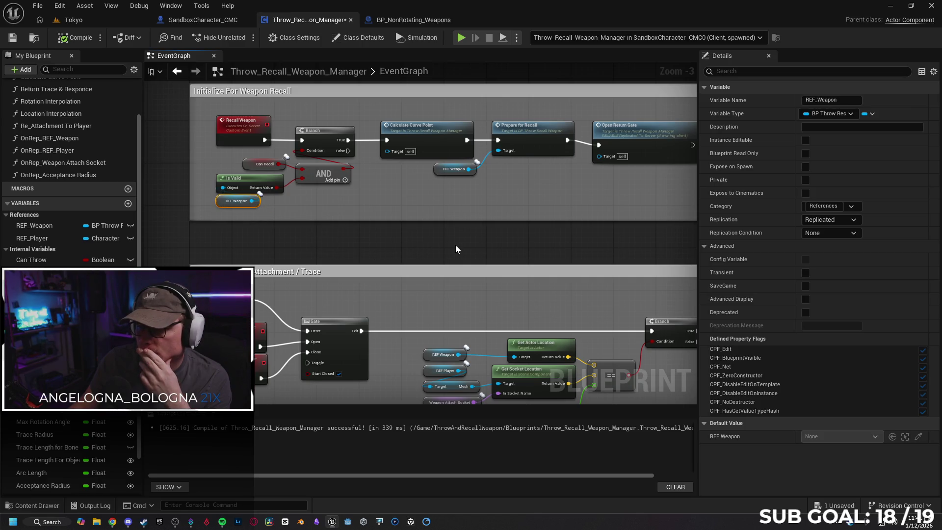
Find the Prepare for Recall call beside Recall Weapon and open its function graph
{"action": "mouse_move", "coordinate": [503, 224]}
{"action": "left_mouse_down"}
{"action": "mouse_move", "coordinate": [414, 223]}
{"action": "mouse_move", "coordinate": [482, 227]}
{"action": "left_mouse_up"}
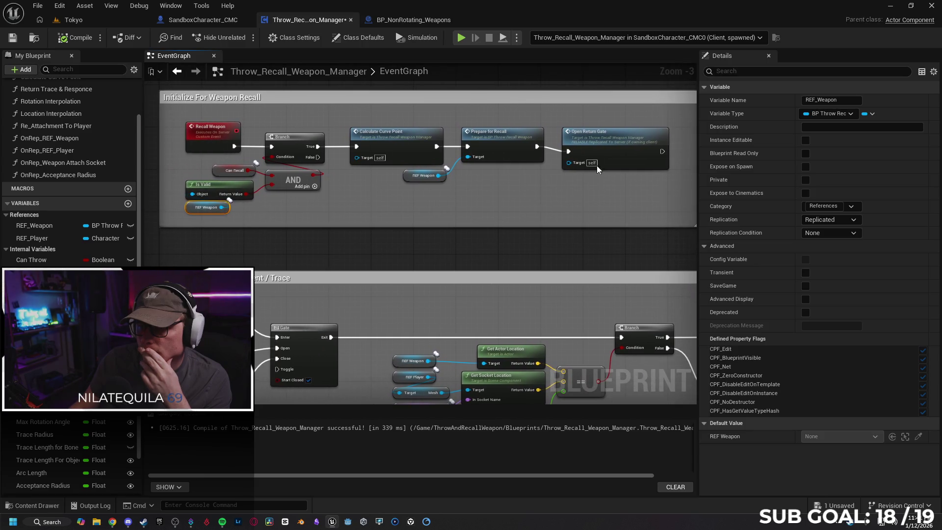
{"action": "double_click", "coordinate": [607, 142]}
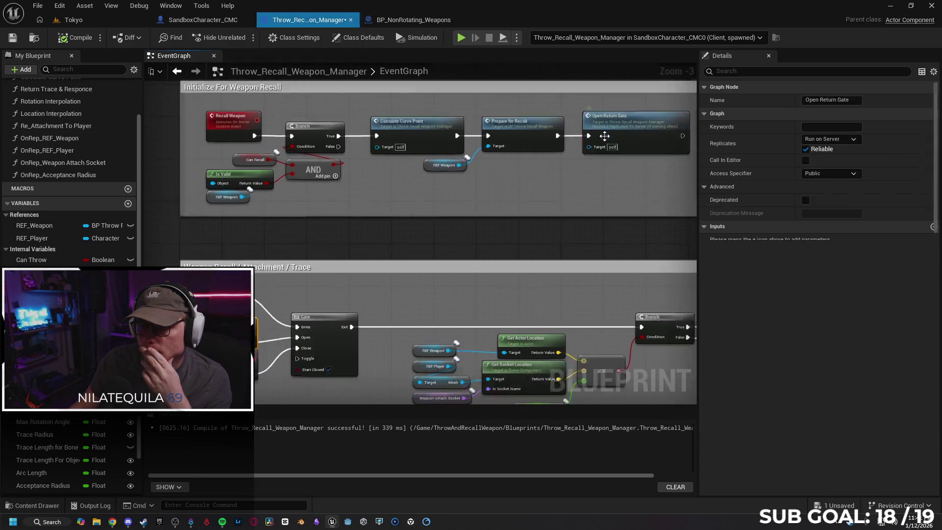
{"action": "scroll", "coordinate": [416, 228], "scroll_direction": "up", "scroll_amount": 3}
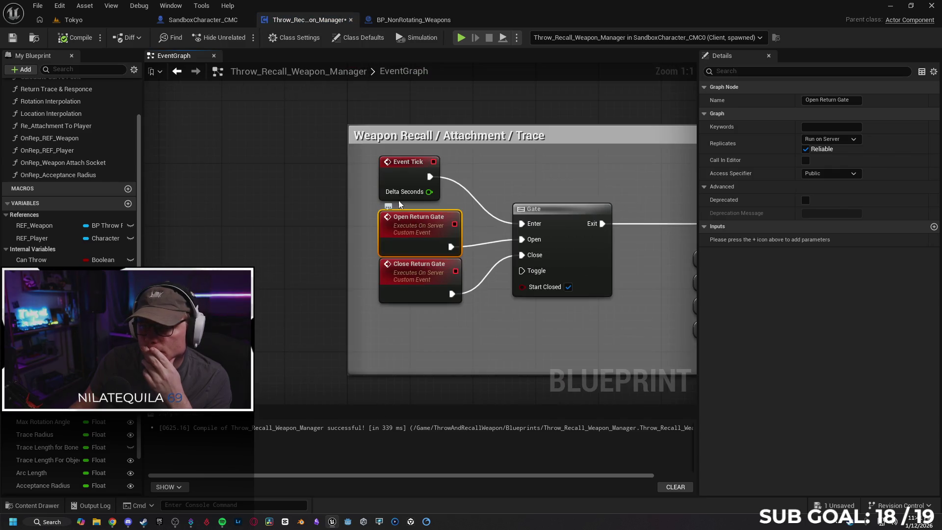
{"action": "left_click_drag", "start_coordinate": [536, 87], "coordinate": [338, 275]}
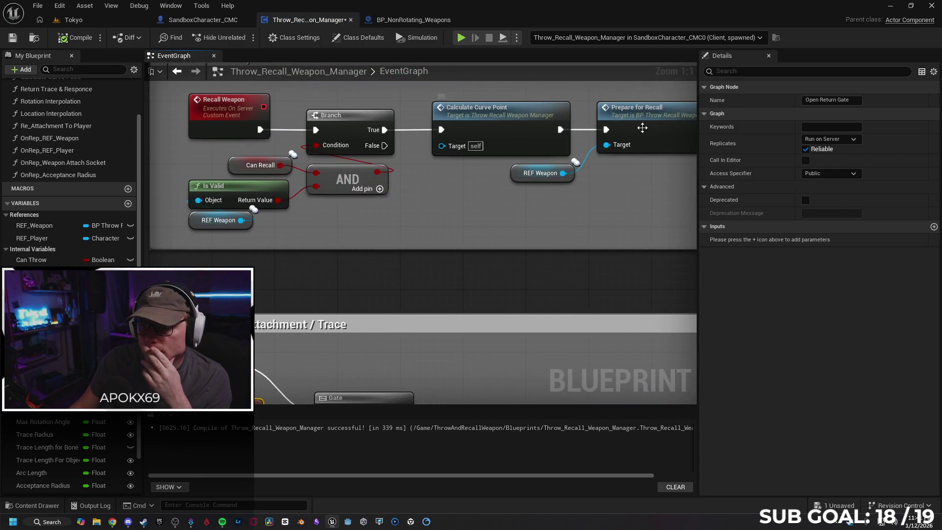
{"action": "left_click", "coordinate": [669, 117]}
{"action": "double_click", "coordinate": [630, 162]}
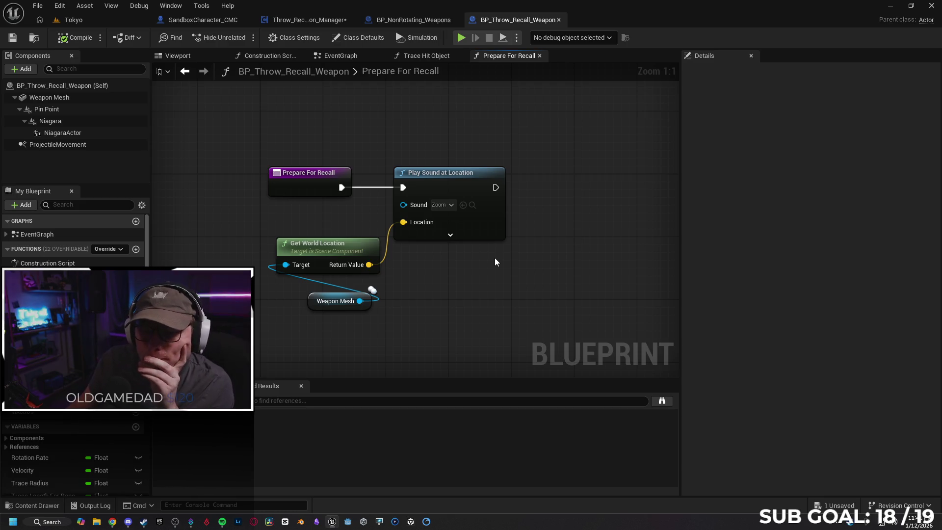
Review Prepare For Recall's Weapon Mesh, Get World Location node and function properties
{"action": "left_click", "coordinate": [312, 301]}
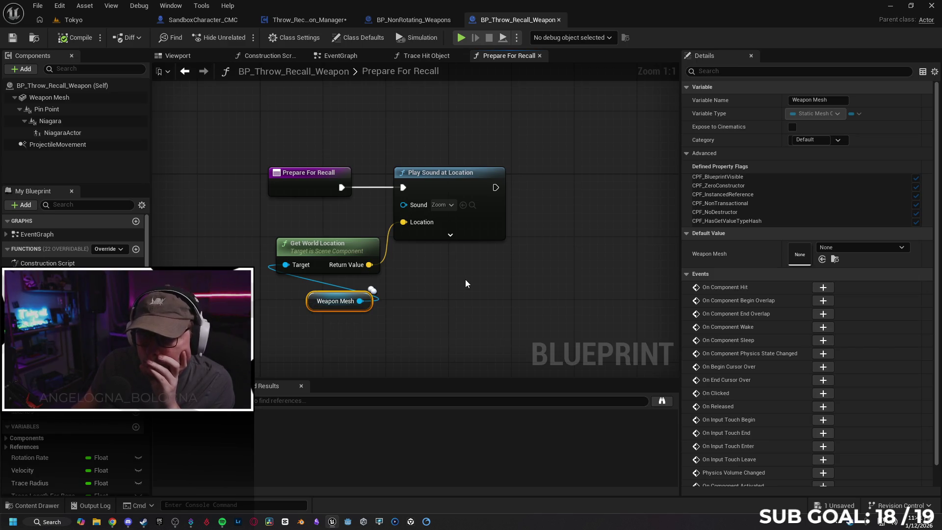
{"action": "left_click", "coordinate": [343, 251]}
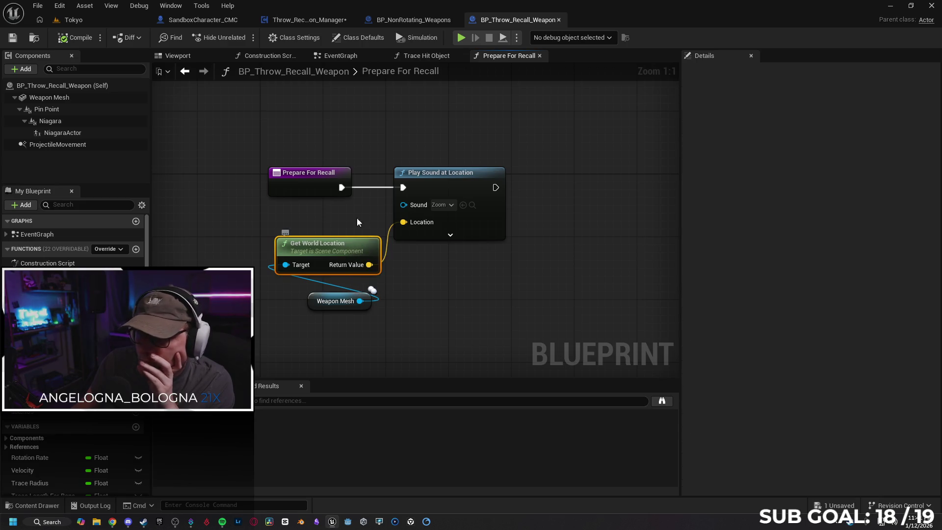
{"action": "left_click", "coordinate": [309, 183]}
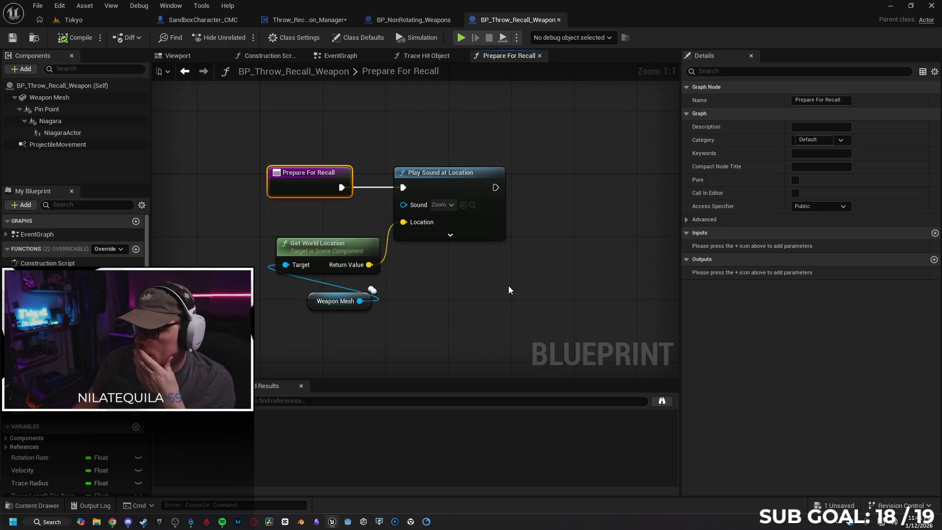
{"action": "left_click", "coordinate": [687, 220]}
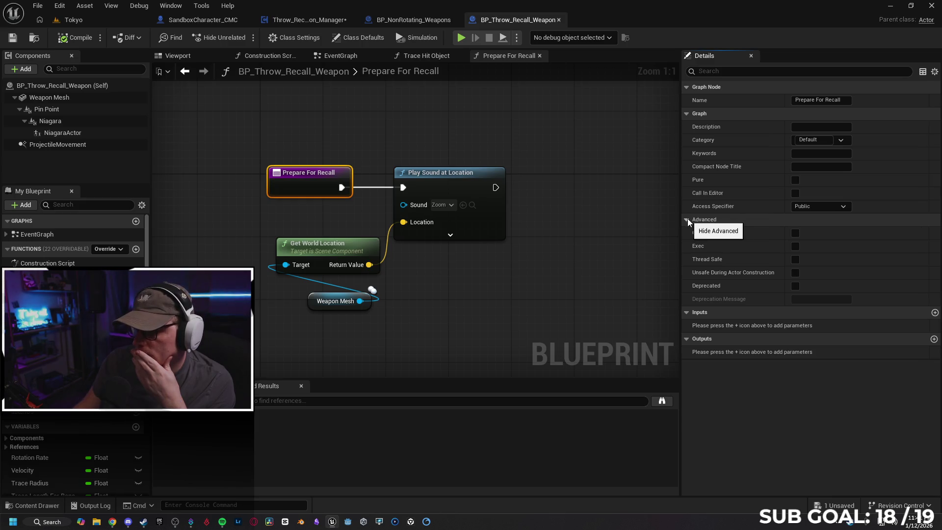
{"action": "left_click", "coordinate": [688, 219]}
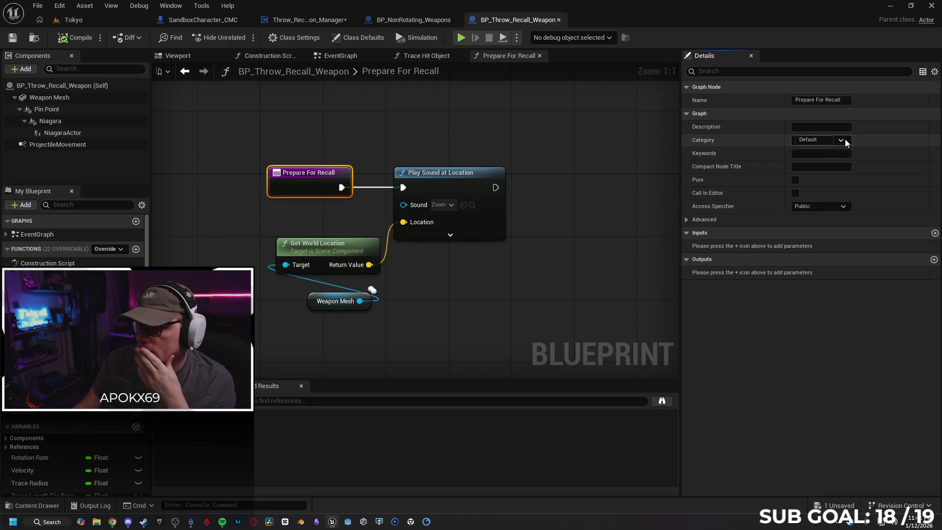
{"action": "left_click", "coordinate": [650, 231]}
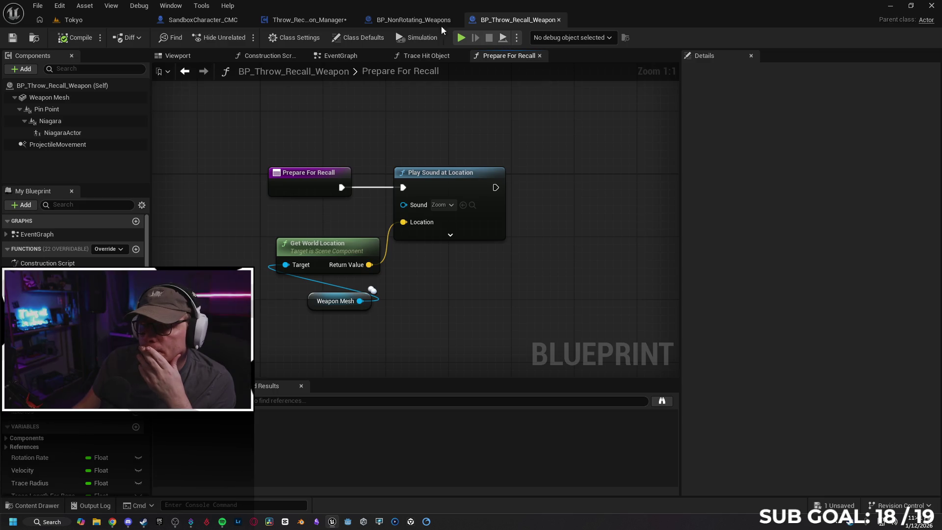
Close the Prepare For Recall and Trace Hit Object graphs in BP_Throw_Recall_Weapon
{"action": "left_click", "coordinate": [413, 20]}
{"action": "left_click", "coordinate": [516, 20]}
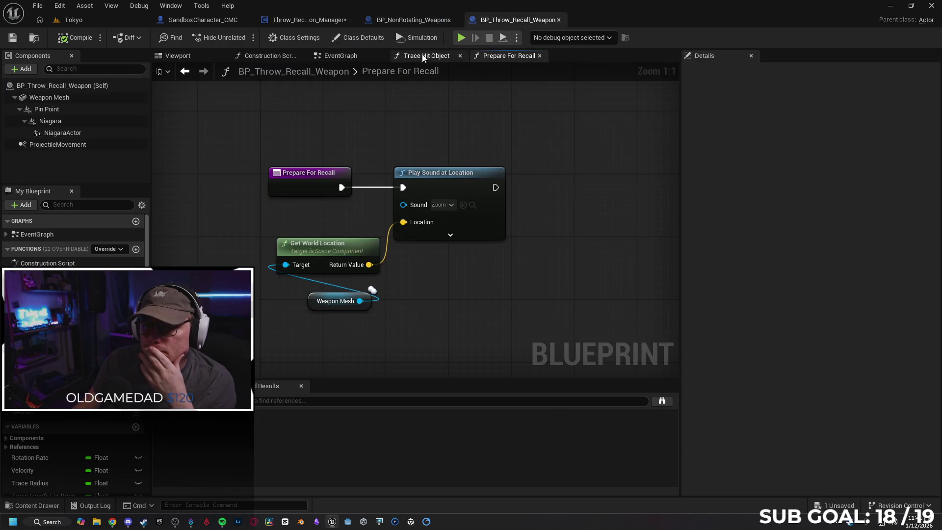
{"action": "left_click", "coordinate": [539, 56]}
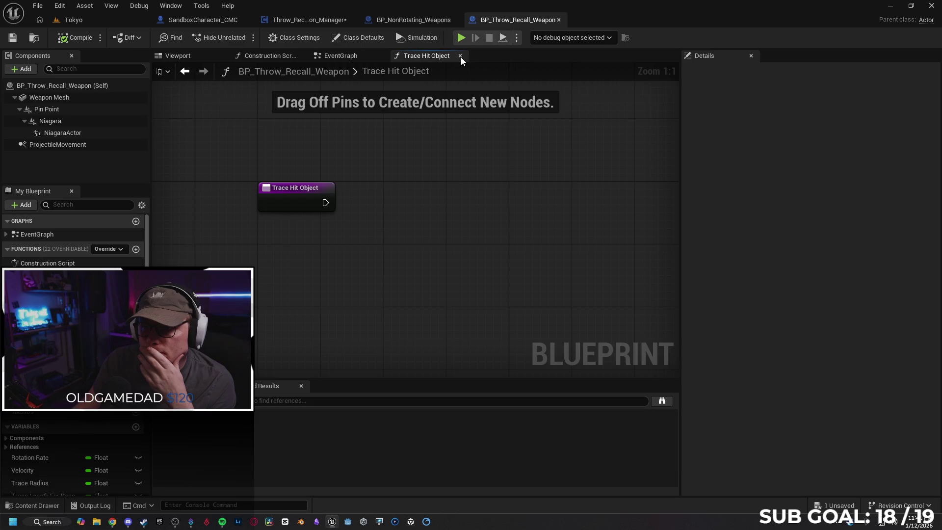
{"action": "left_click", "coordinate": [460, 56]}
Check replication of Open Throw Gate, Throw and Close Recall Gate, then return to the manager's event graph
{"action": "left_click", "coordinate": [268, 148]}
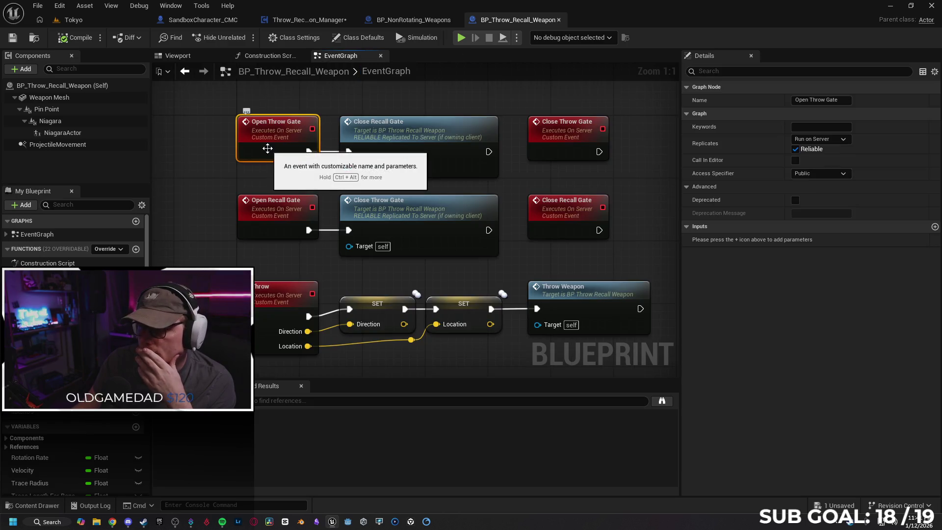
{"action": "left_click", "coordinate": [283, 306]}
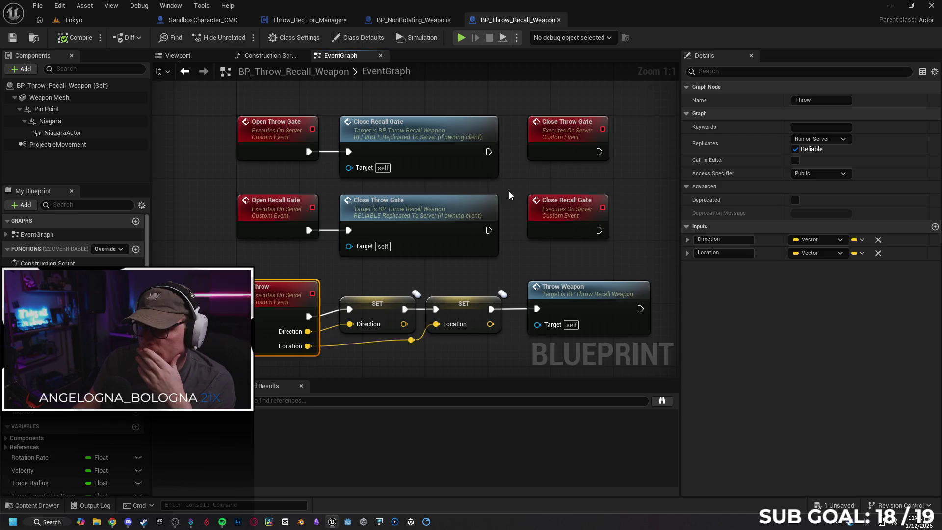
{"action": "left_click", "coordinate": [550, 142]}
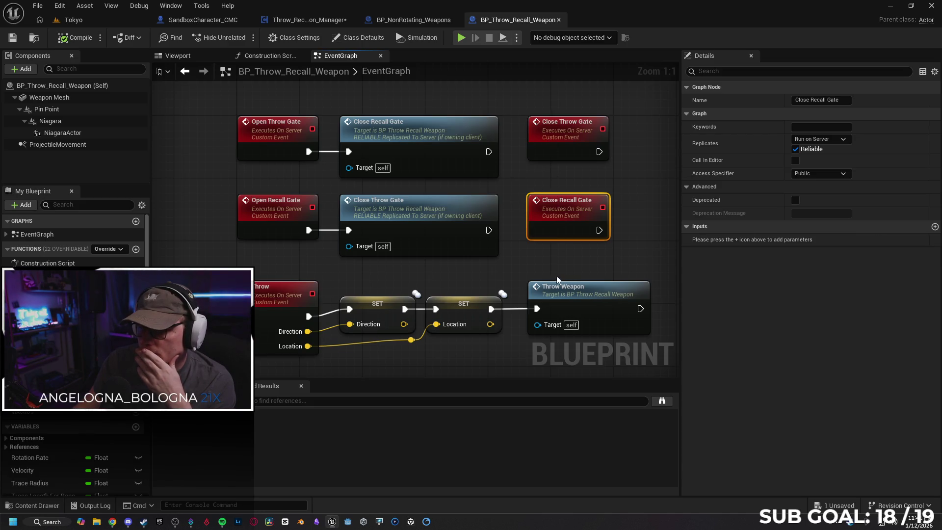
{"action": "left_click", "coordinate": [535, 269]}
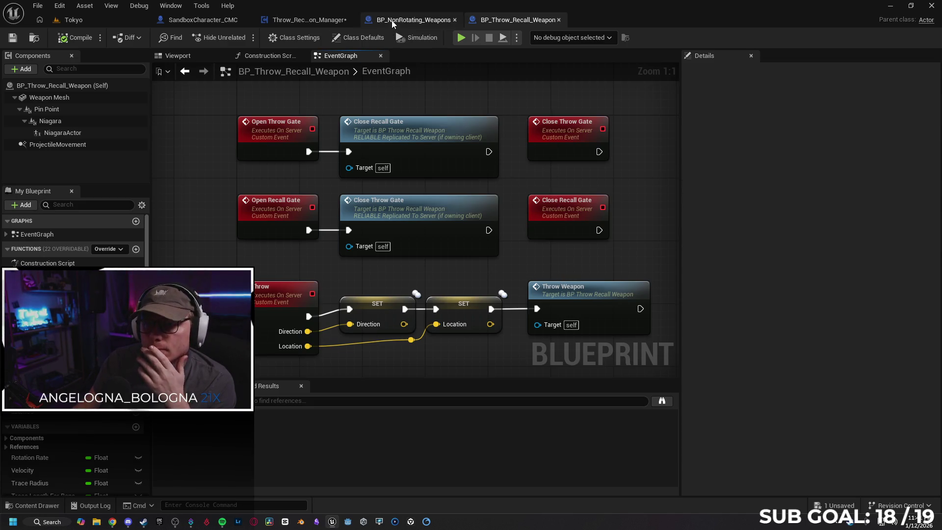
{"action": "left_click", "coordinate": [392, 20]}
{"action": "left_click", "coordinate": [313, 21]}
Review replication of the manager's Recall Weapon, Open/Close Return Gate and Throw Weapon events
{"action": "left_click", "coordinate": [234, 111]}
{"action": "scroll", "coordinate": [377, 265], "scroll_direction": "down", "scroll_amount": 2}
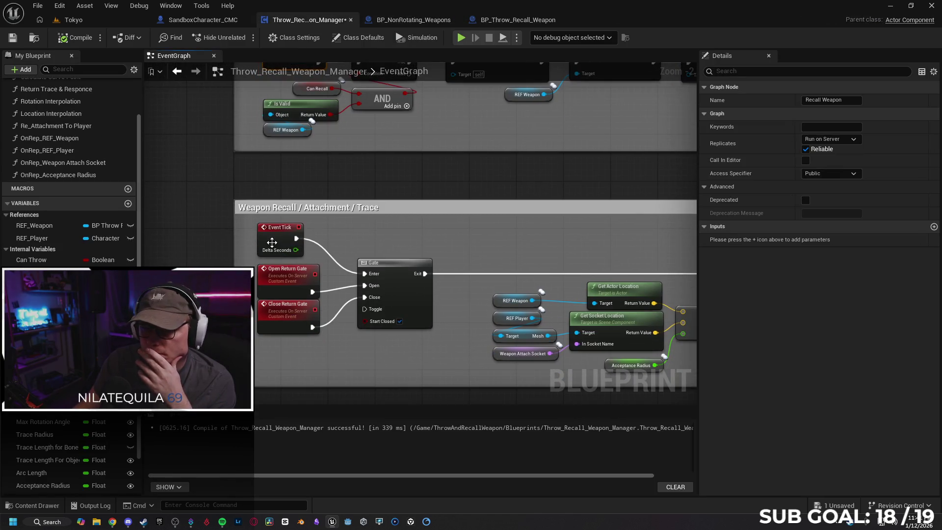
{"action": "left_click", "coordinate": [287, 276]}
{"action": "left_click", "coordinate": [288, 323]}
{"action": "left_click_drag", "start_coordinate": [306, 188], "coordinate": [310, 525]}
{"action": "left_click", "coordinate": [306, 189]}
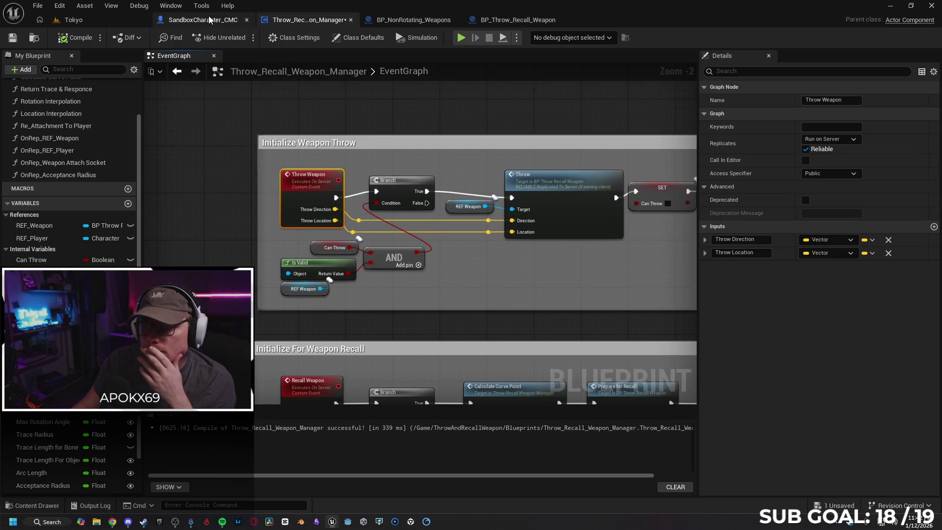
In SandboxCharacter_CMC, follow IA_Recall to the manager's Recall Weapon call and open its event
{"action": "left_click", "coordinate": [209, 19]}
{"action": "mouse_move", "coordinate": [223, 152]}
{"action": "left_mouse_down"}
{"action": "mouse_move", "coordinate": [284, 78]}
{"action": "mouse_move", "coordinate": [280, 196]}
{"action": "mouse_move", "coordinate": [240, 115]}
{"action": "left_mouse_up"}
{"action": "scroll", "coordinate": [285, 78], "scroll_direction": "down", "scroll_amount": 2}
{"action": "scroll", "coordinate": [227, 142], "scroll_direction": "down", "scroll_amount": 1}
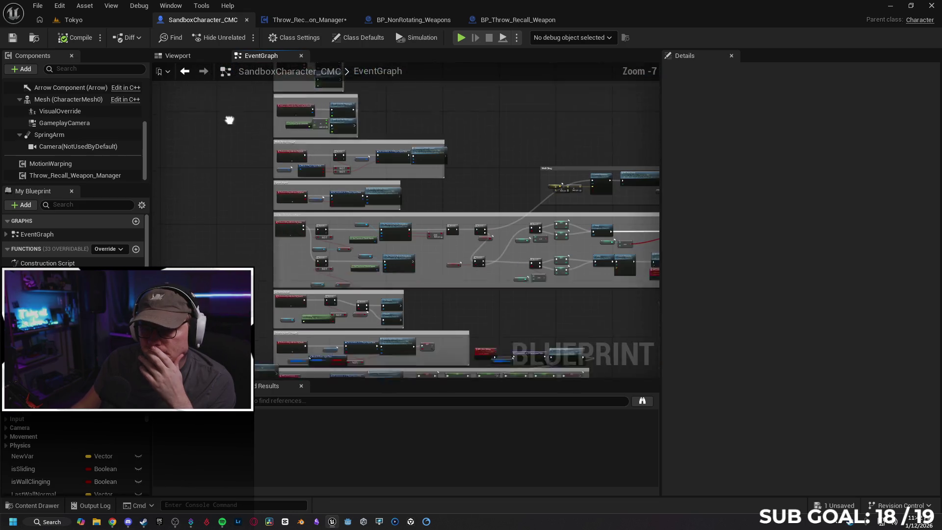
{"action": "scroll", "coordinate": [268, 262], "scroll_direction": "down", "scroll_amount": 1}
{"action": "scroll", "coordinate": [287, 284], "scroll_direction": "up", "scroll_amount": 5}
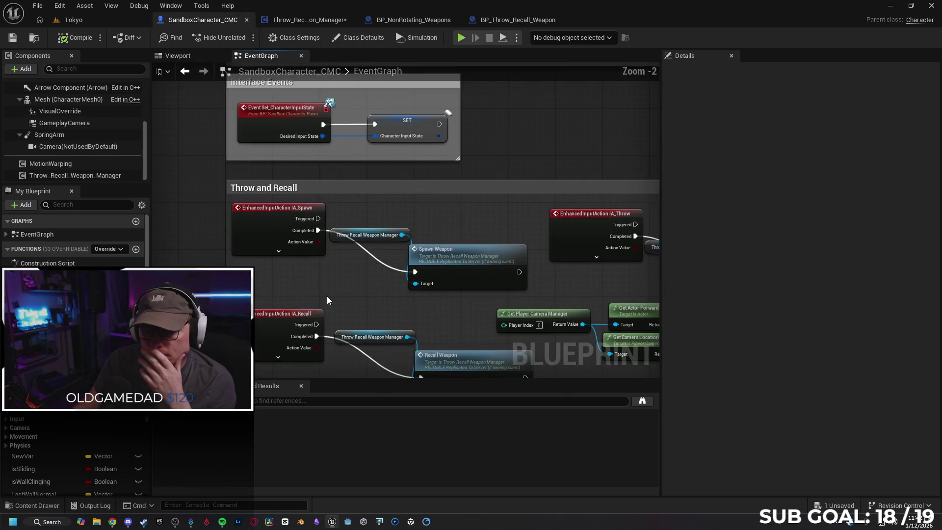
{"action": "left_click", "coordinate": [237, 263]}
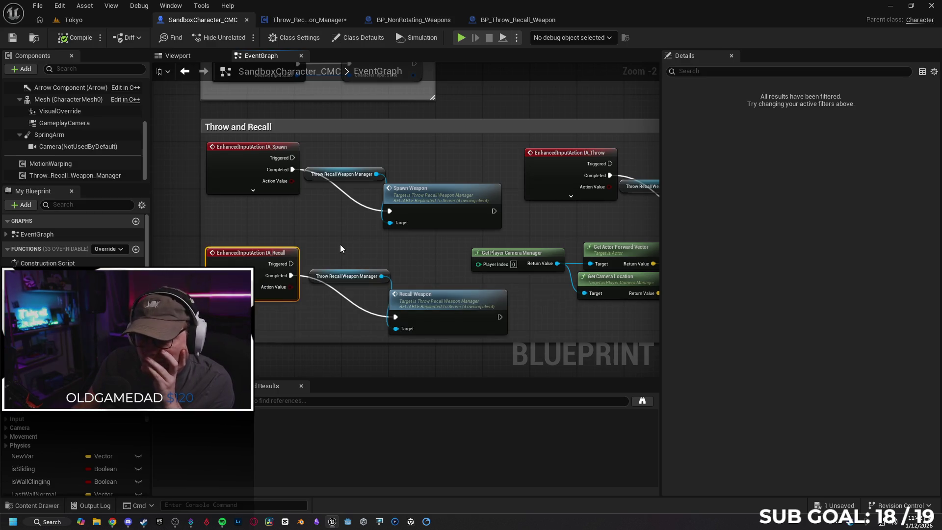
{"action": "left_click", "coordinate": [421, 309]}
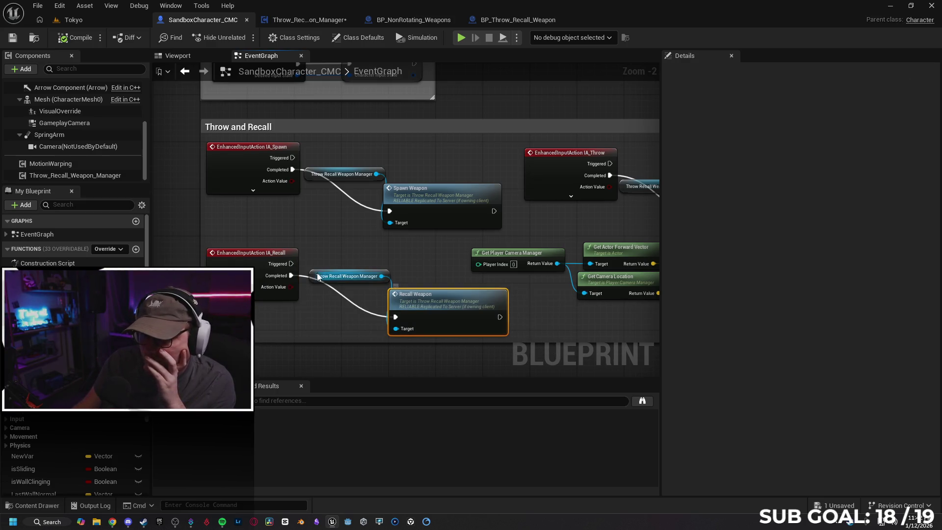
{"action": "left_click", "coordinate": [340, 276]}
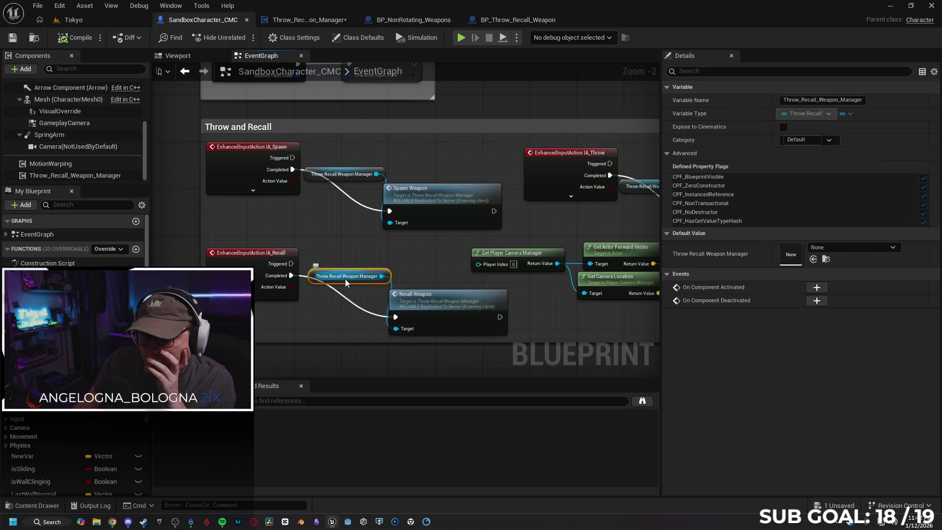
{"action": "left_click", "coordinate": [428, 306]}
{"action": "double_click", "coordinate": [429, 305]}
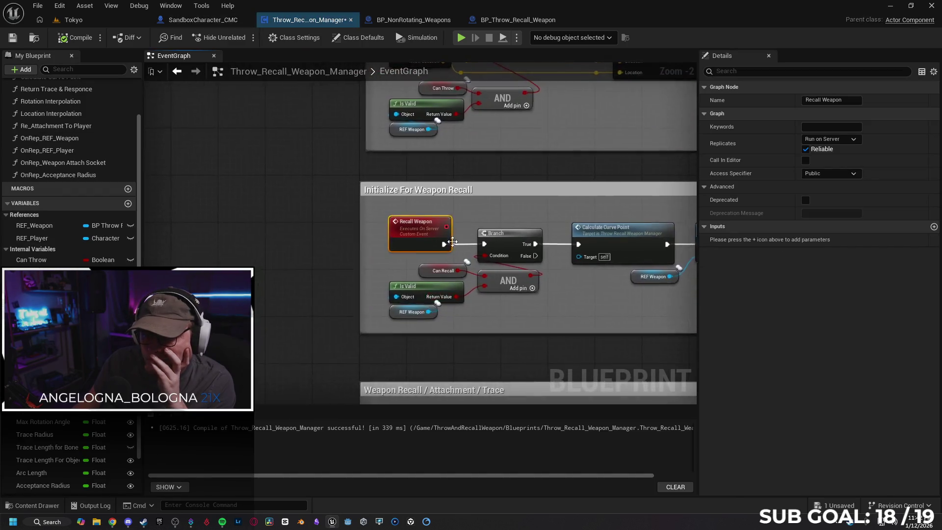
{"action": "scroll", "coordinate": [480, 272], "scroll_direction": "down", "scroll_amount": 3}
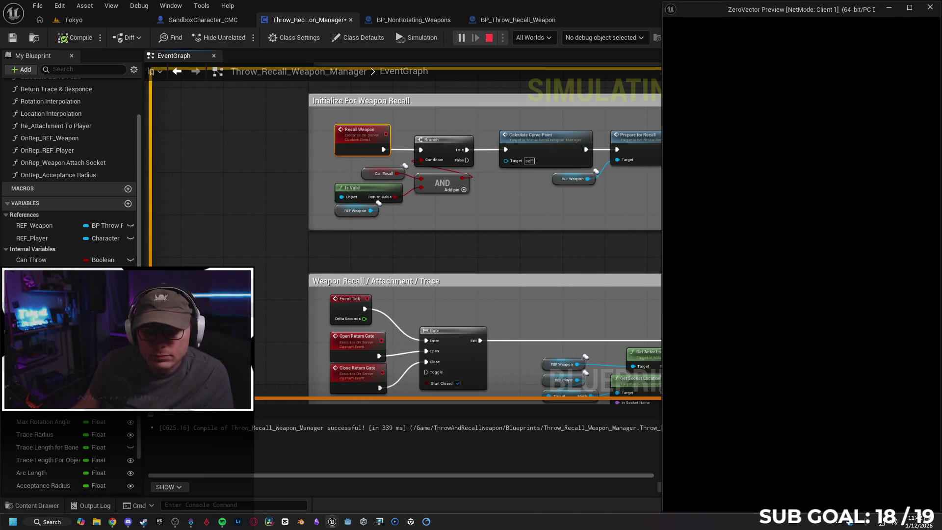
As the client, run forward, throw and recall the red ball several times, then stop play-in-editor
{"action": "key", "text": "w"}
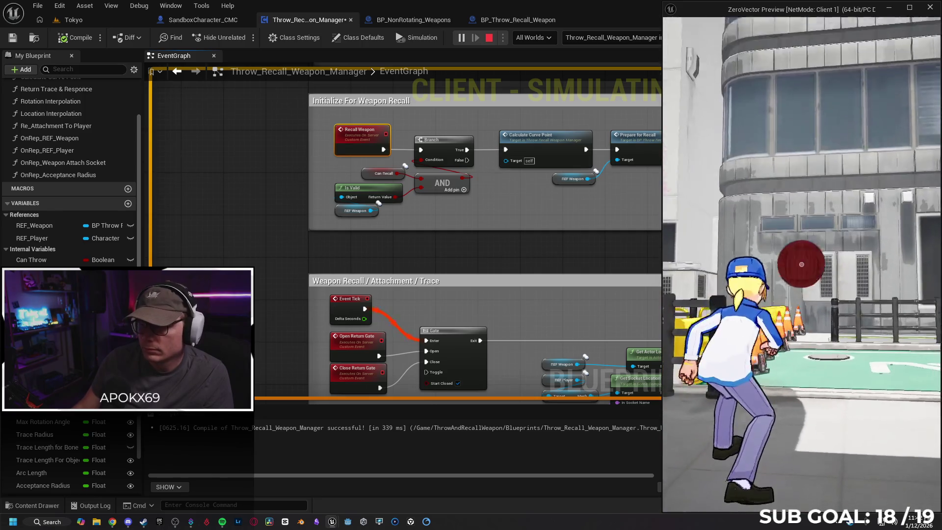
{"action": "key", "text": "w"}
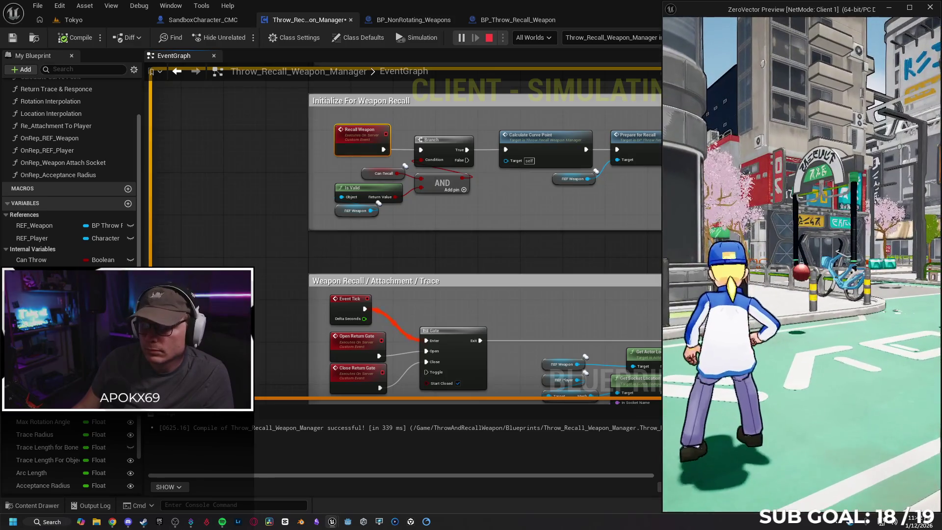
{"action": "key", "text": "r"}
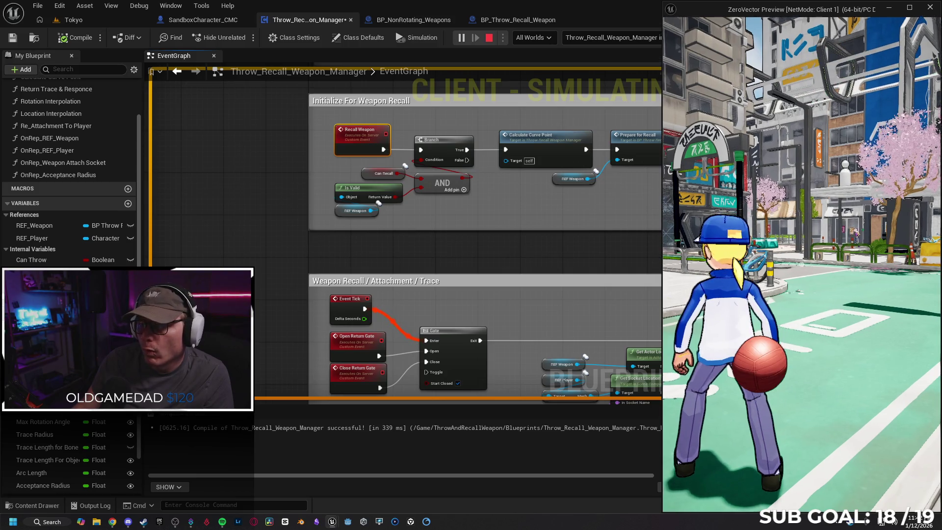
{"action": "key", "text": "r"}
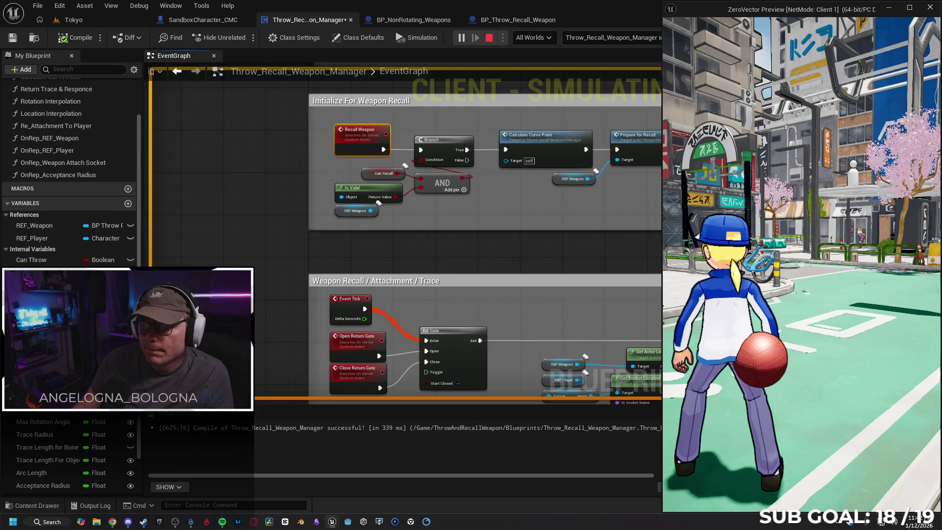
{"action": "left_click", "coordinate": [803, 265]}
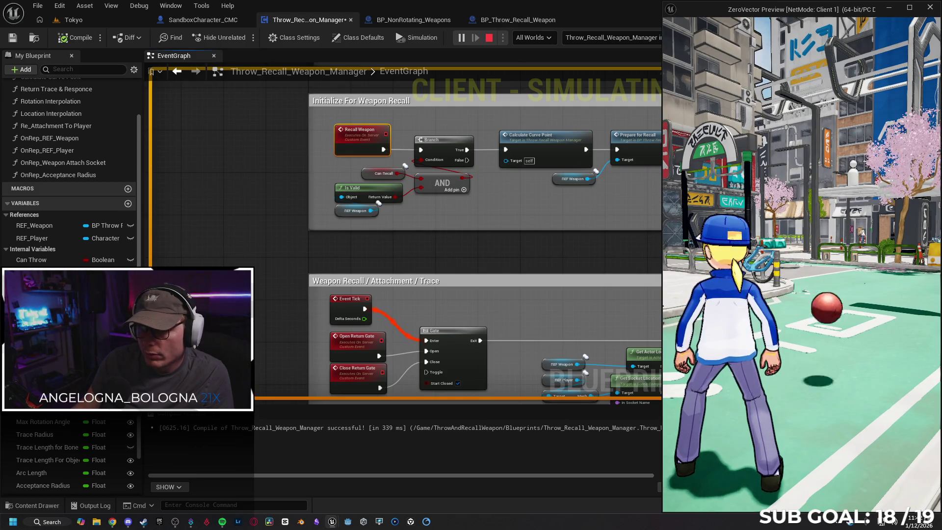
{"action": "left_click", "coordinate": [802, 265]}
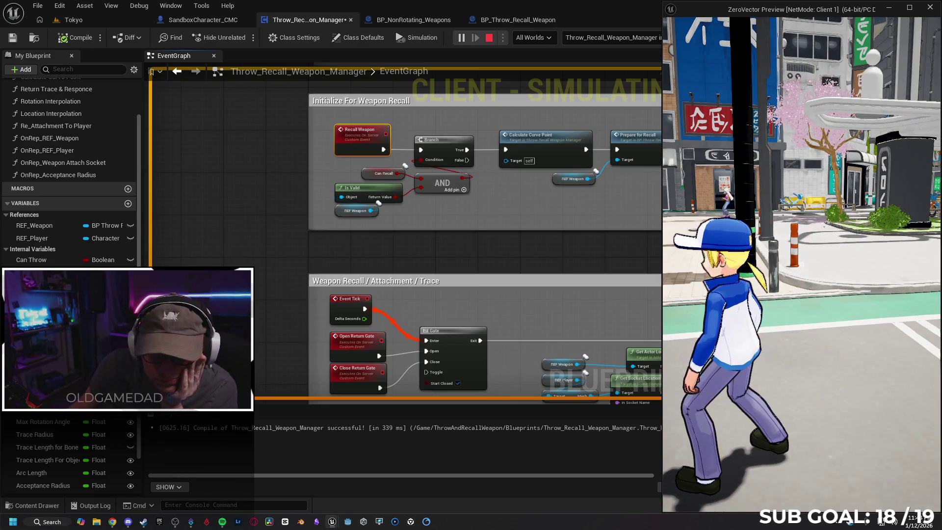
{"action": "key", "text": "alt+Tab"}
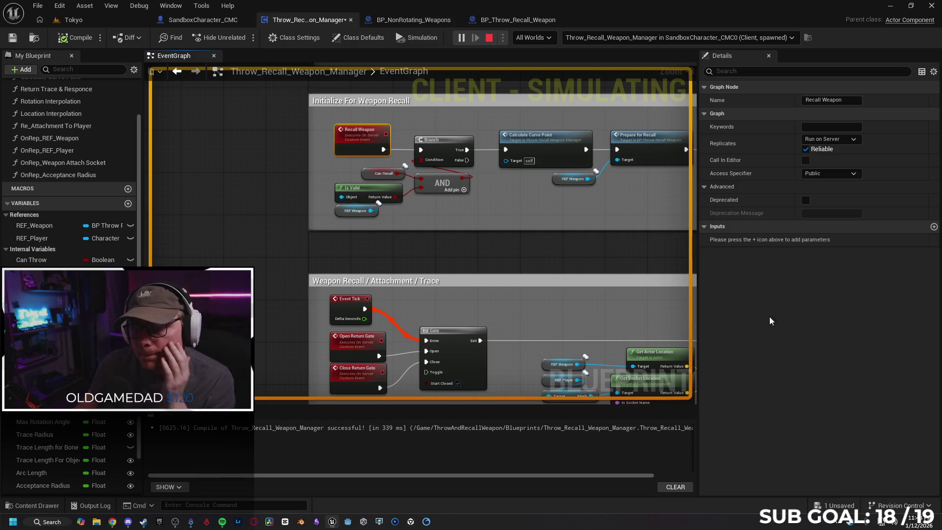
{"action": "key", "text": "Escape"}
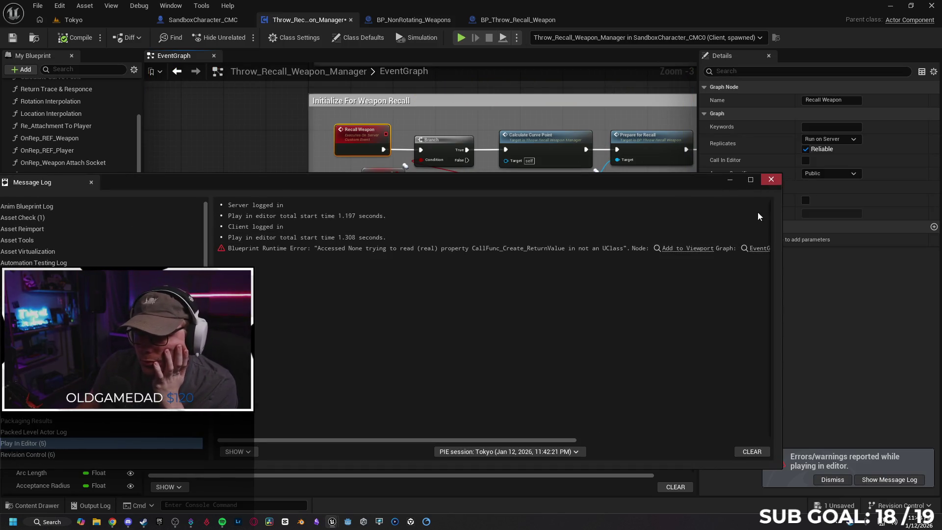
Clear and close the Message Log, pan to the Weapon Recall group, then switch to Gemini
{"action": "left_click", "coordinate": [748, 451]}
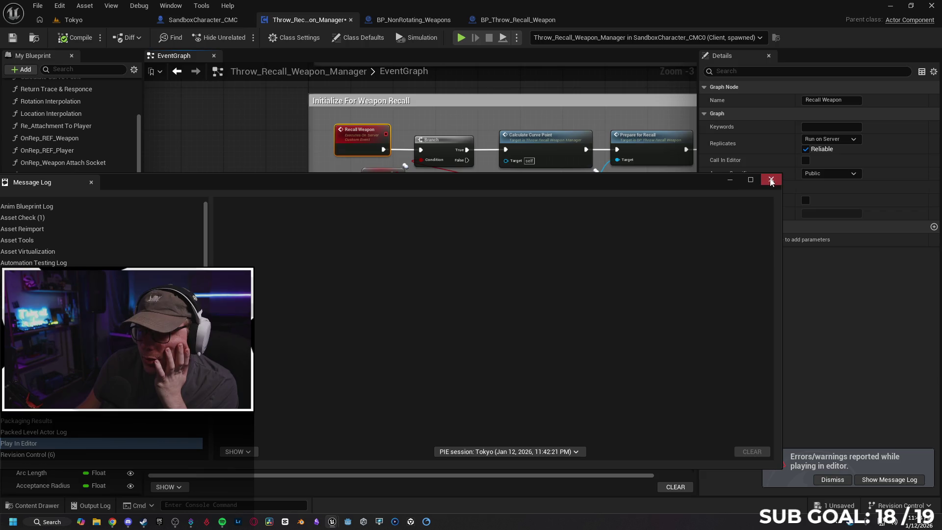
{"action": "left_click", "coordinate": [771, 181]}
{"action": "mouse_move", "coordinate": [471, 255]}
{"action": "left_mouse_down"}
{"action": "mouse_move", "coordinate": [337, 164]}
{"action": "mouse_move", "coordinate": [357, 199]}
{"action": "left_mouse_up"}
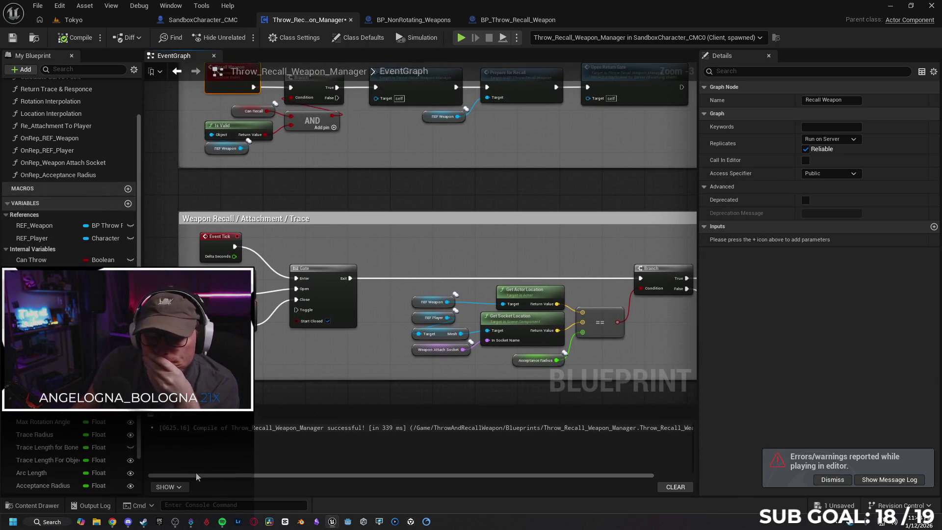
{"action": "key", "text": "alt+Tab"}
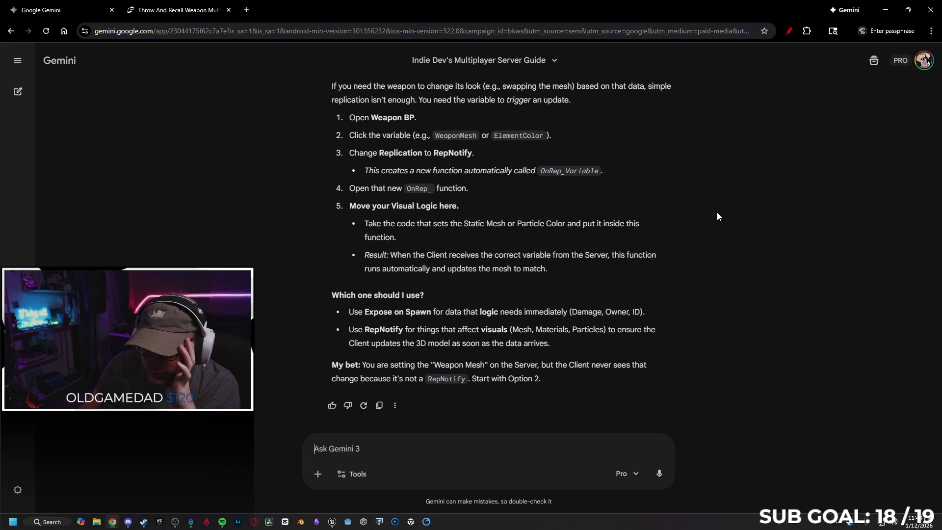
Send Gemini a follow-up saying the asset ships multiplayer-ready and shouldn't be modified
{"action": "scroll", "coordinate": [717, 213], "scroll_direction": "up", "scroll_amount": 10}
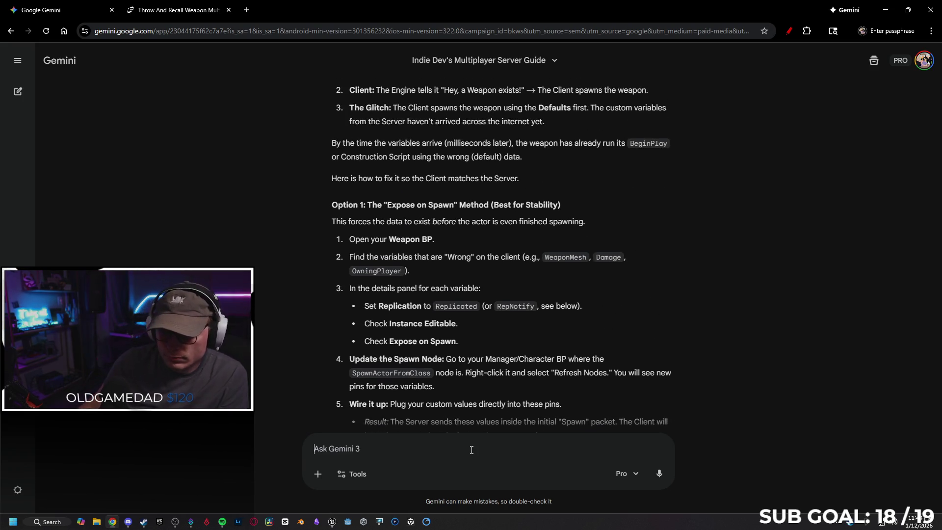
{"action": "type", "text": "I dont want to change the system"}
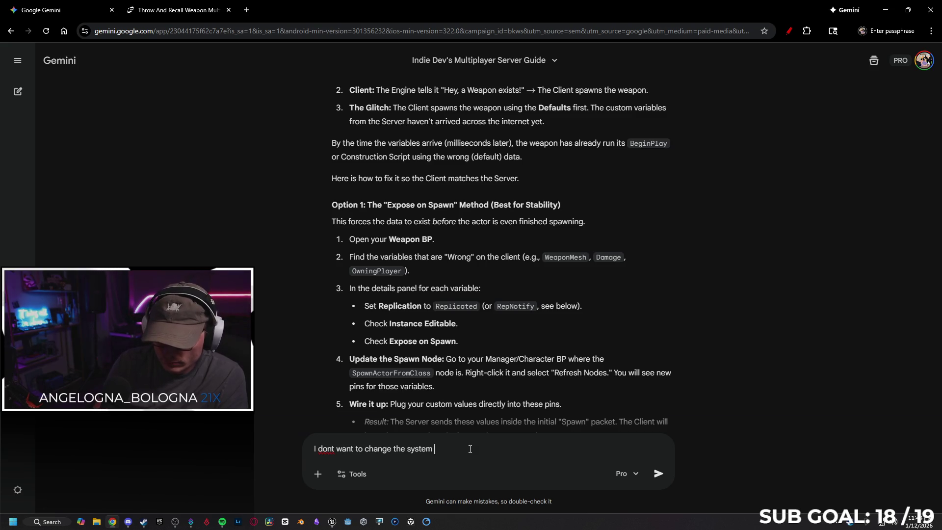
{"action": "type", "text": "be"}
{"action": "type", "text": "cause it was shipped as \"multiplayer ready"}
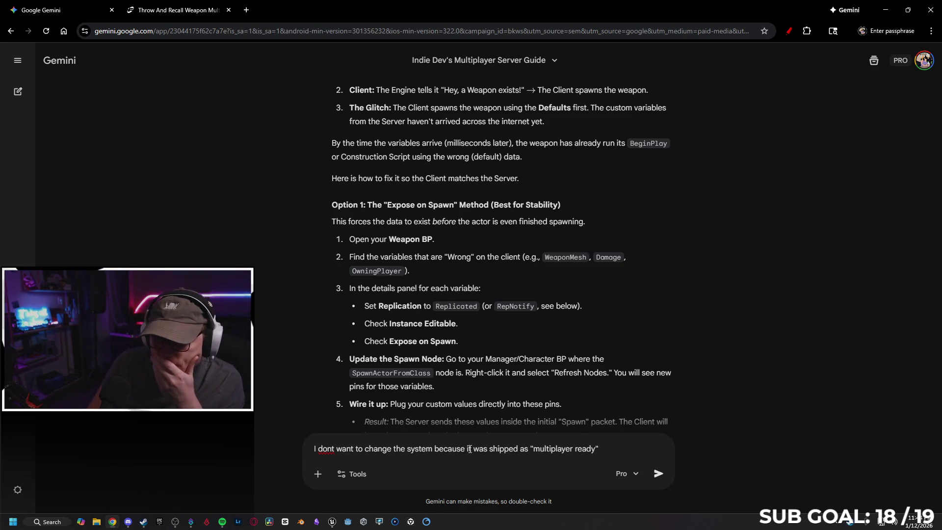
{"action": "key", "text": "Return"}
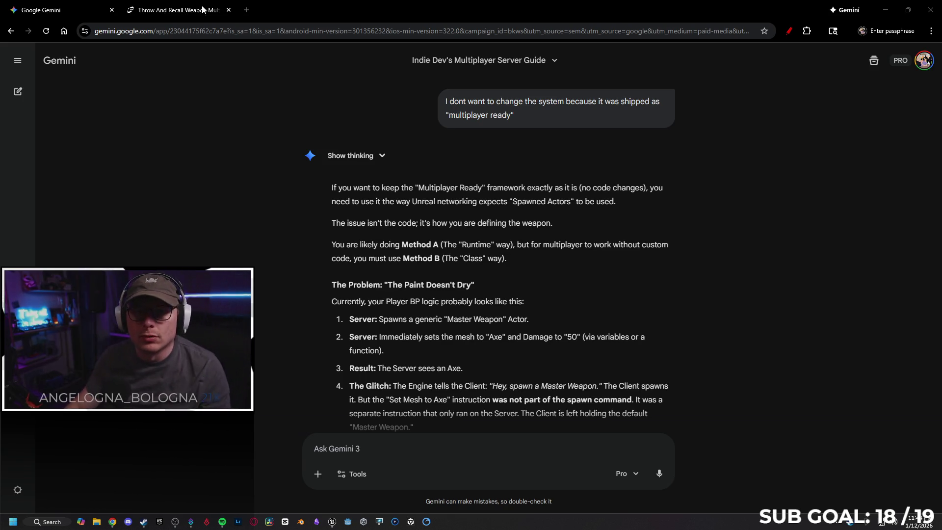
{"action": "key", "text": "ctrl+Tab"}
Open the Fab listing's Docs link as a background tab and bring the documentation PDF forward
{"action": "scroll", "coordinate": [291, 270], "scroll_direction": "down", "scroll_amount": 3}
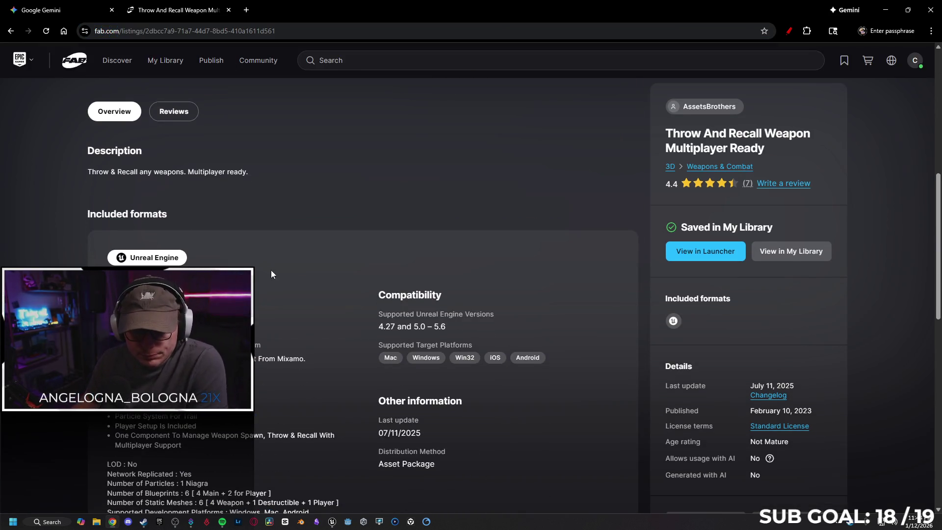
{"action": "scroll", "coordinate": [273, 269], "scroll_direction": "down", "scroll_amount": 2}
{"action": "middle_click", "coordinate": [181, 232]}
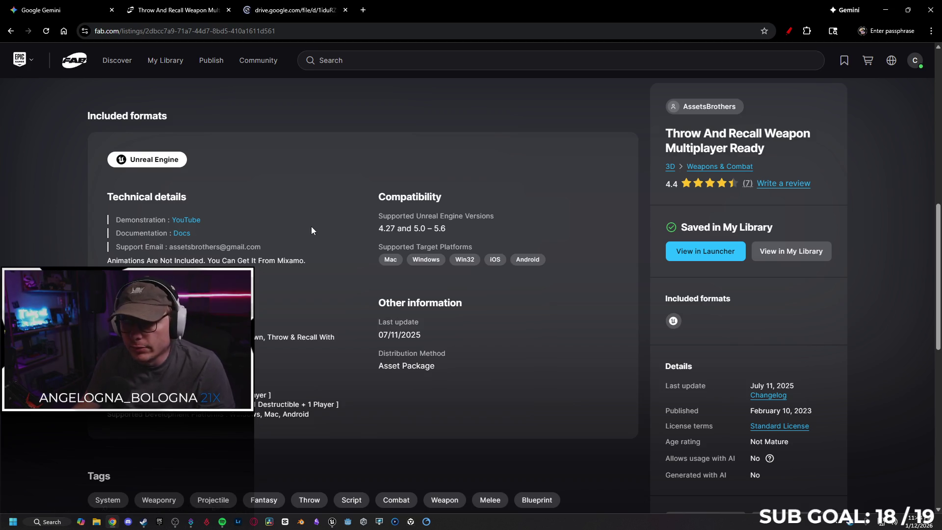
{"action": "scroll", "coordinate": [273, 257], "scroll_direction": "down", "scroll_amount": 3}
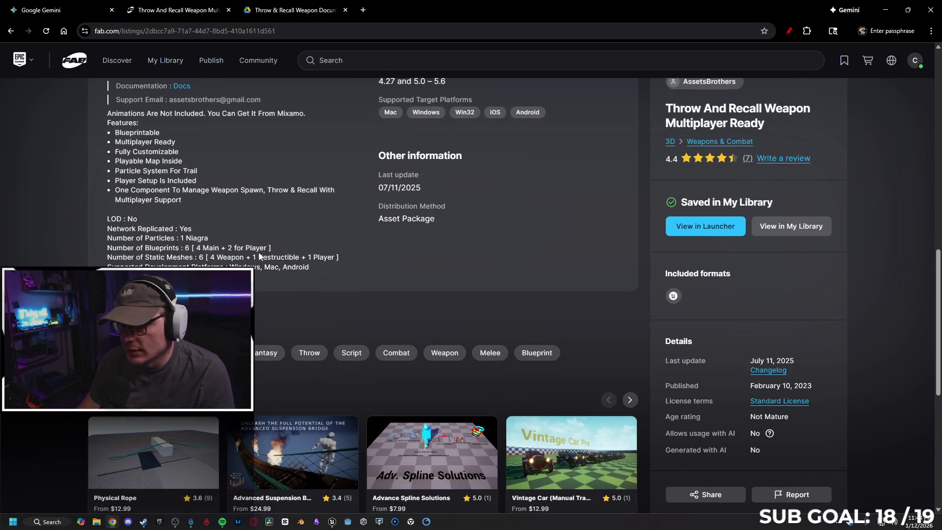
{"action": "scroll", "coordinate": [274, 255], "scroll_direction": "down", "scroll_amount": 5}
{"action": "scroll", "coordinate": [275, 255], "scroll_direction": "up", "scroll_amount": 8}
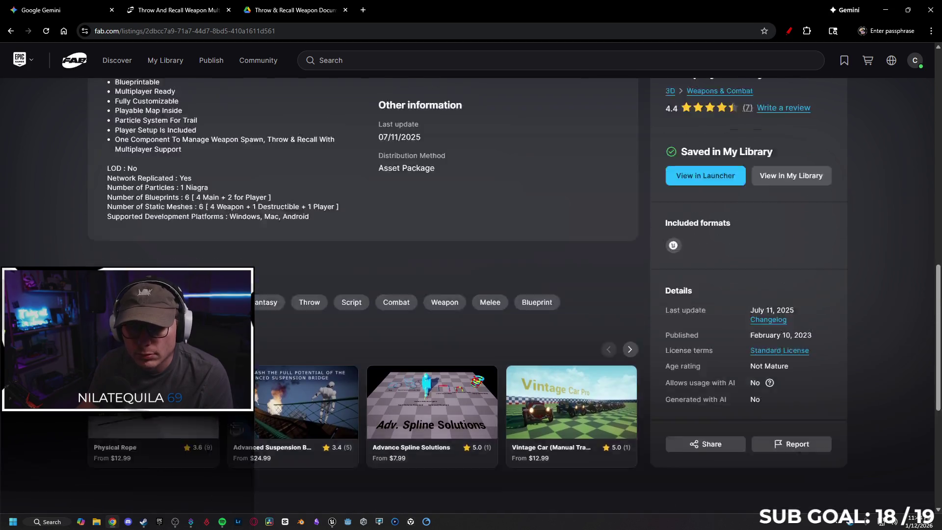
{"action": "left_click", "coordinate": [289, 10]}
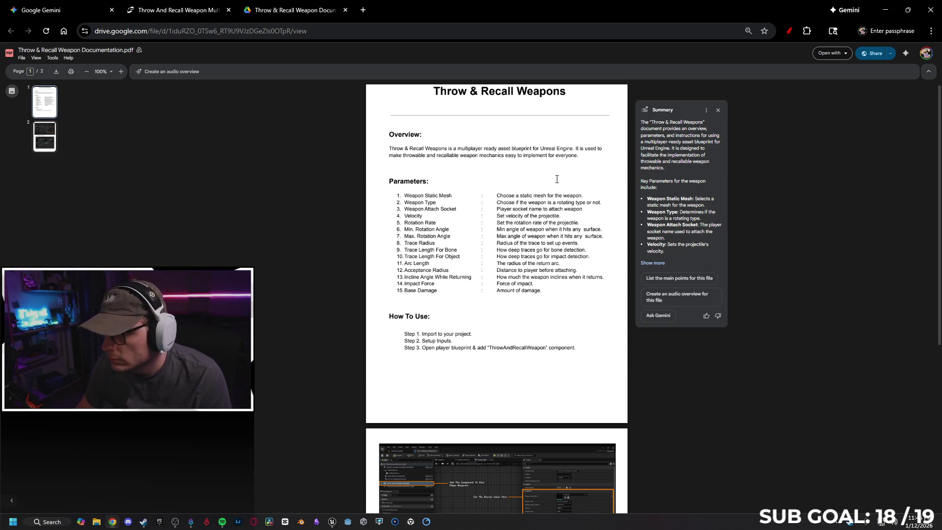
Read the PDF's 15 parameters and setup steps, zooming the screenshots, then return to Unreal
{"action": "scroll", "coordinate": [441, 215], "scroll_direction": "down", "scroll_amount": 4}
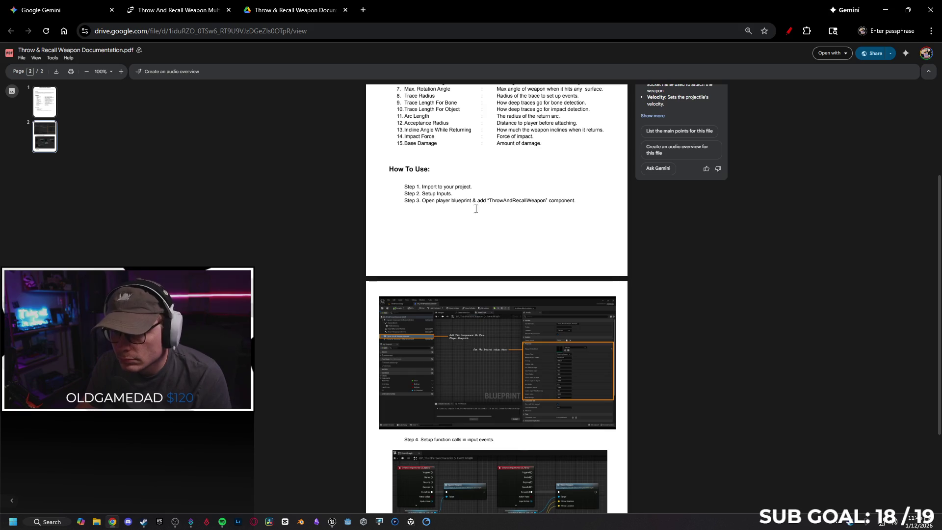
{"action": "scroll", "coordinate": [442, 215], "scroll_direction": "down", "scroll_amount": 2}
{"action": "scroll", "coordinate": [434, 245], "scroll_direction": "down", "scroll_amount": 1}
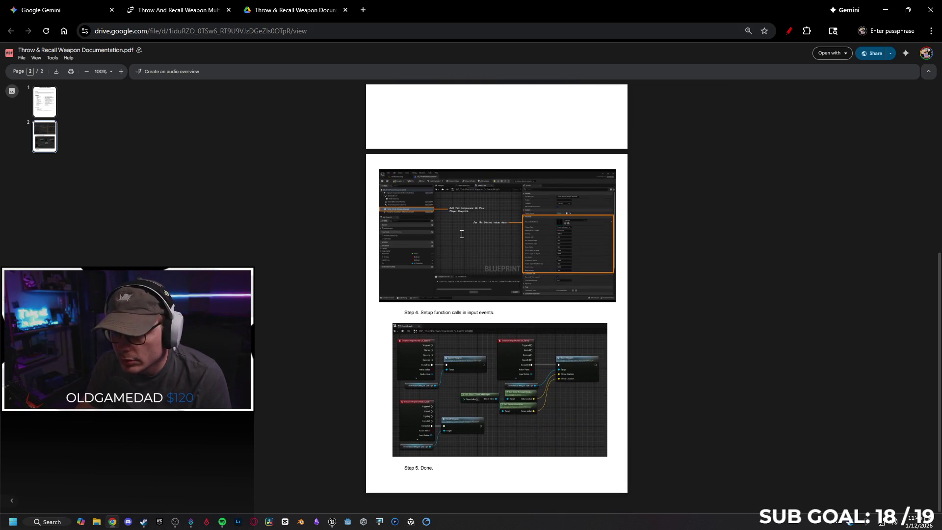
{"action": "key", "text": "ctrl+plus"}
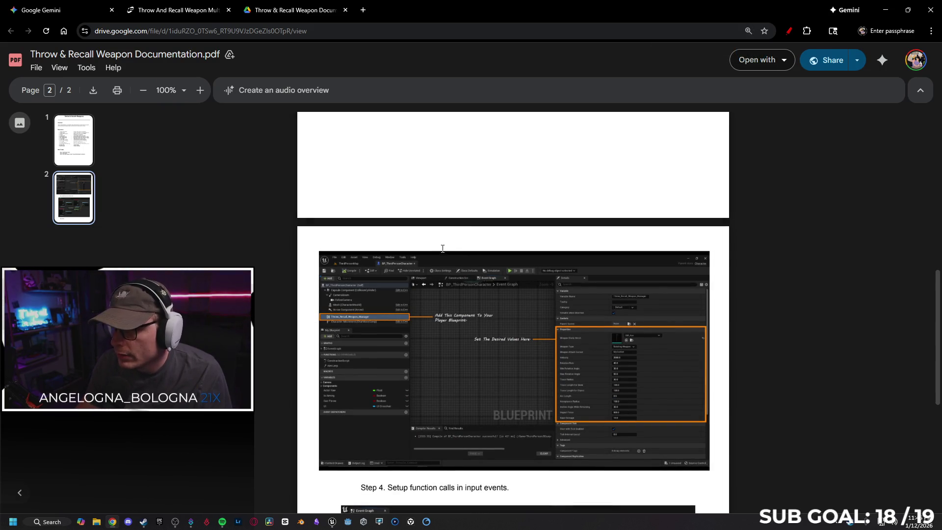
{"action": "key", "text": "ctrl+minus"}
{"action": "key", "text": "ctrl+minus"}
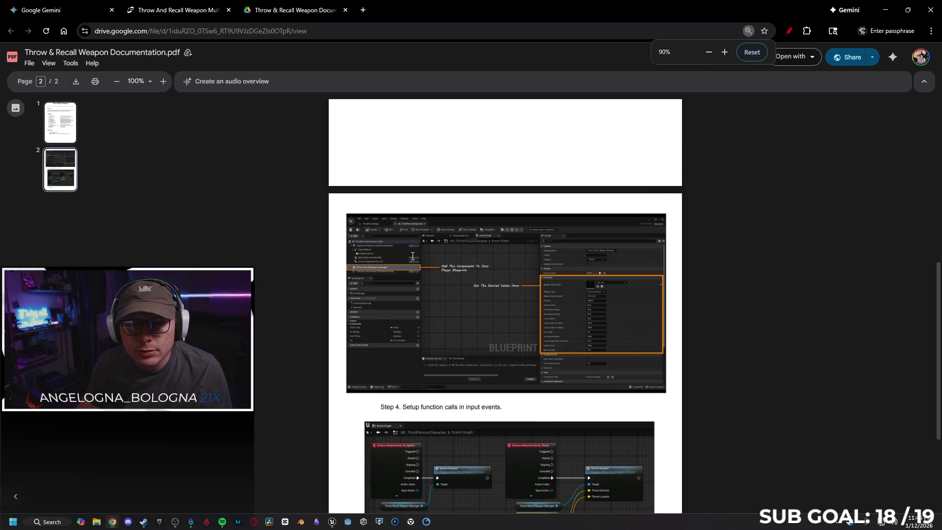
{"action": "key", "text": "ctrl+minus"}
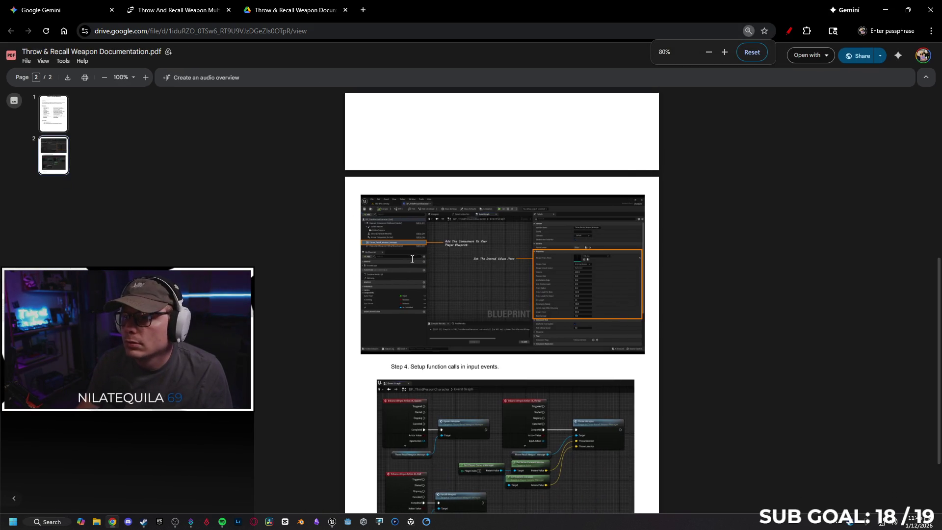
{"action": "key", "text": "ctrl+plus"}
{"action": "key", "text": "ctrl+plus"}
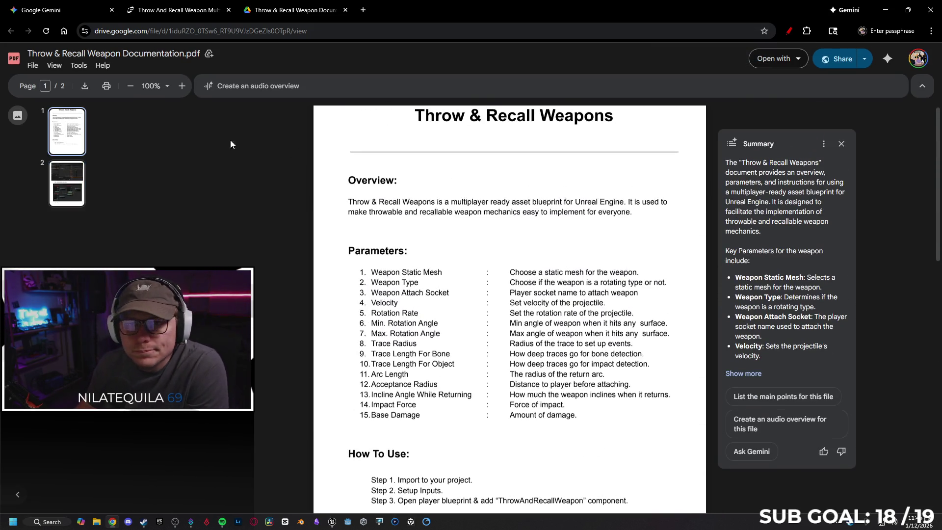
{"action": "left_click", "coordinate": [333, 523]}
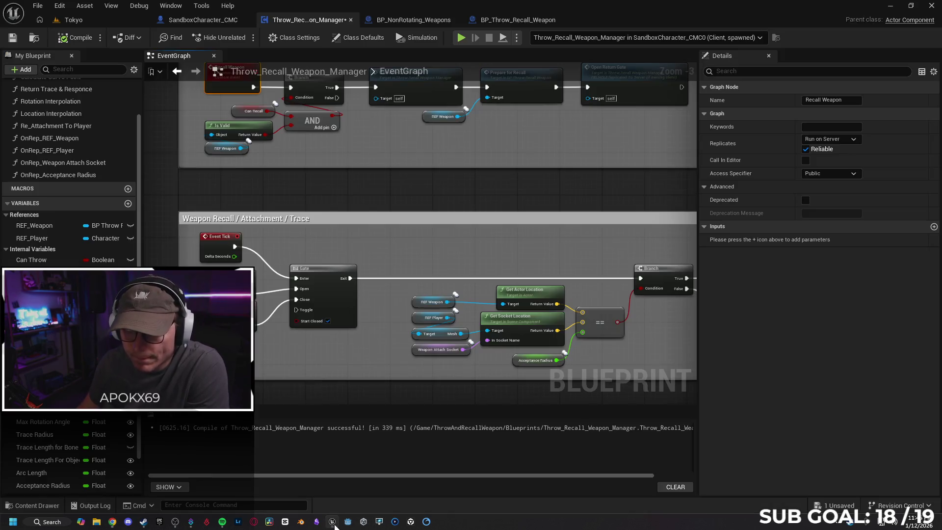
Inspect the Throw_Recall_Weapon_Manager component's Details in SandboxCharacter_CMC, then minimise the editor
{"action": "left_click", "coordinate": [199, 20]}
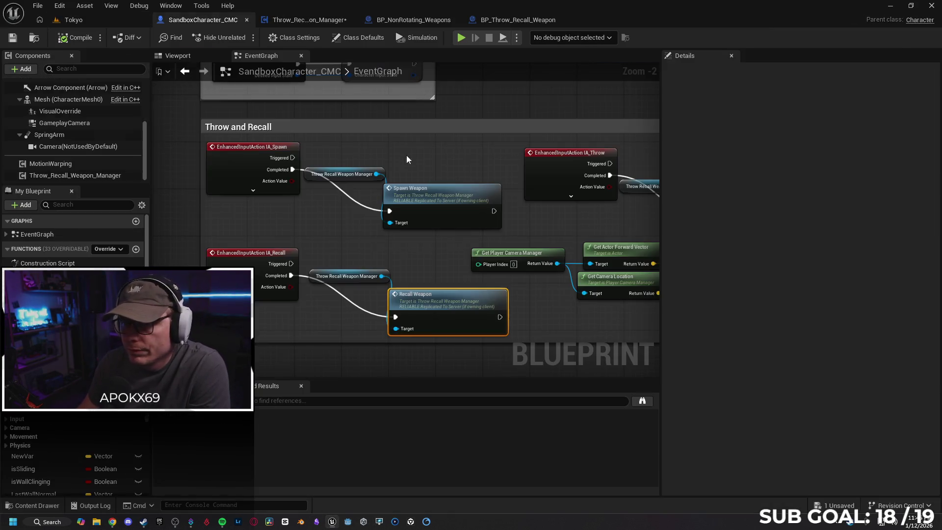
{"action": "left_click", "coordinate": [74, 176]}
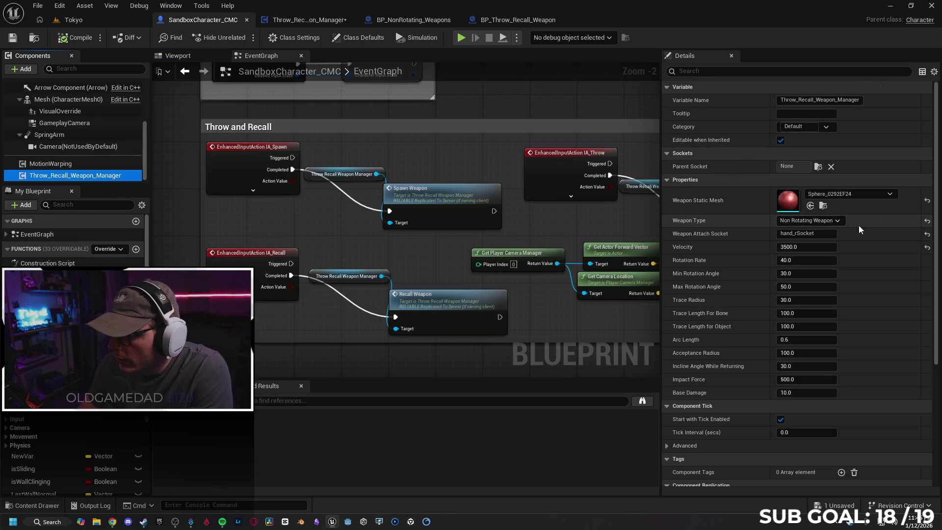
{"action": "left_click_drag", "start_coordinate": [938, 257], "coordinate": [936, 380]}
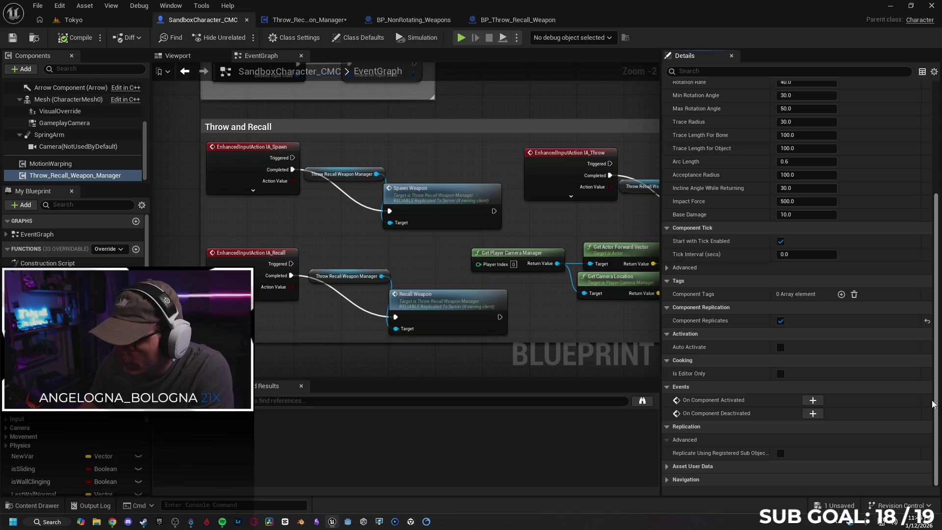
{"action": "scroll", "coordinate": [906, 278], "scroll_direction": "up", "scroll_amount": 5}
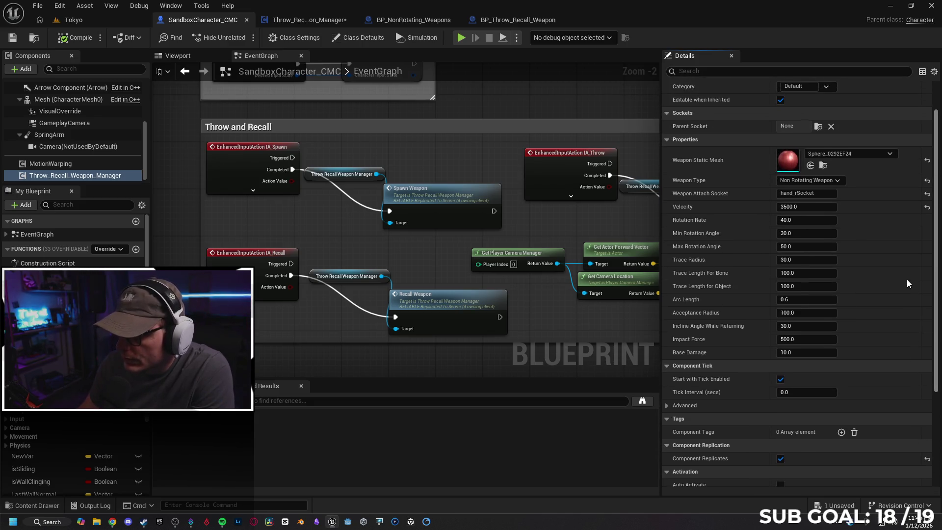
{"action": "scroll", "coordinate": [909, 263], "scroll_direction": "up", "scroll_amount": 1}
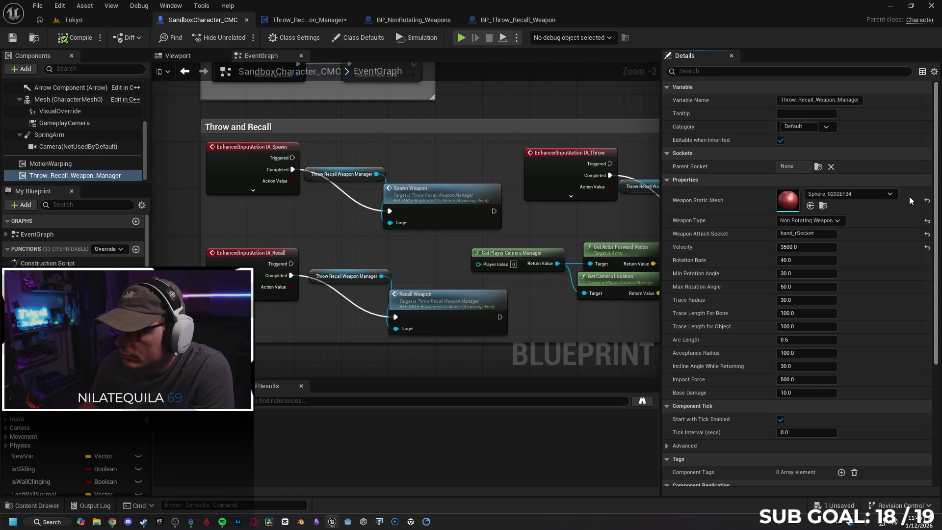
{"action": "scroll", "coordinate": [922, 255], "scroll_direction": "down", "scroll_amount": 8}
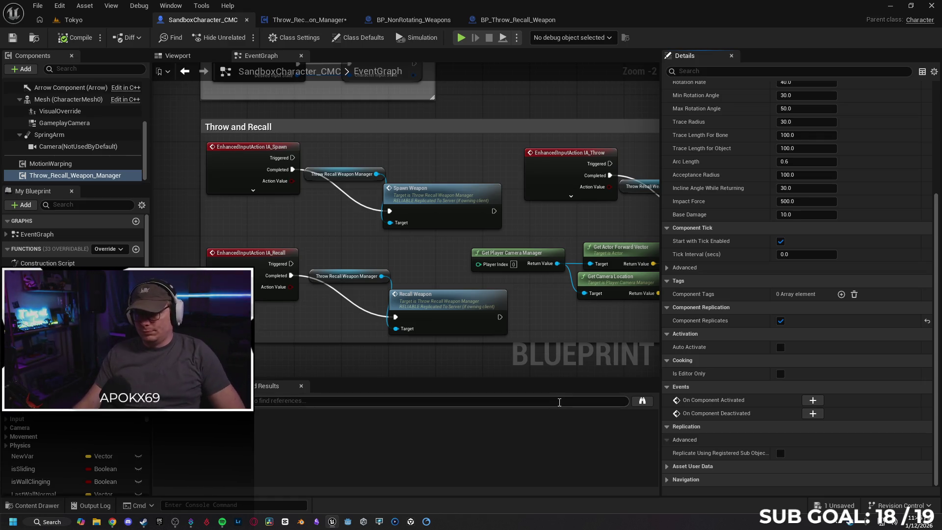
{"action": "left_click", "coordinate": [892, 6]}
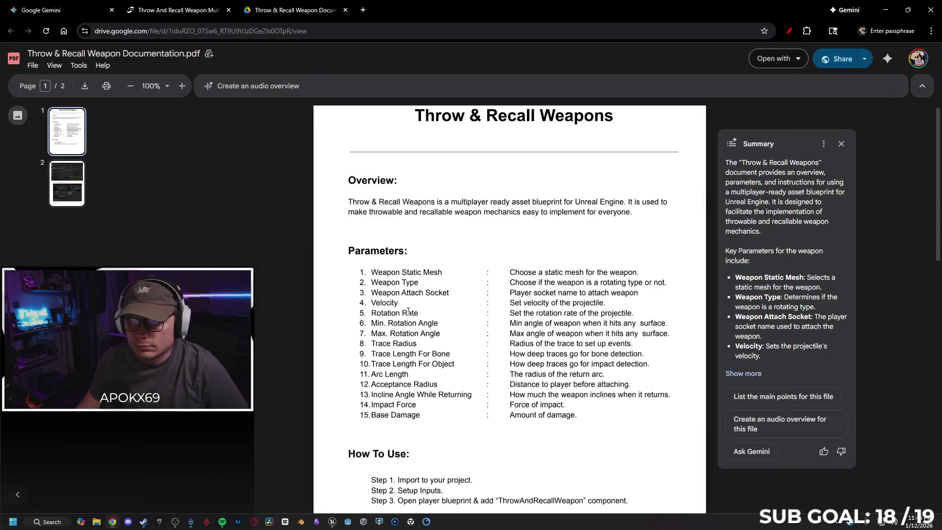
Open the Fab listing's YouTube demo video, pause it, and browse its description and 9 comments
{"action": "left_click", "coordinate": [200, 5]}
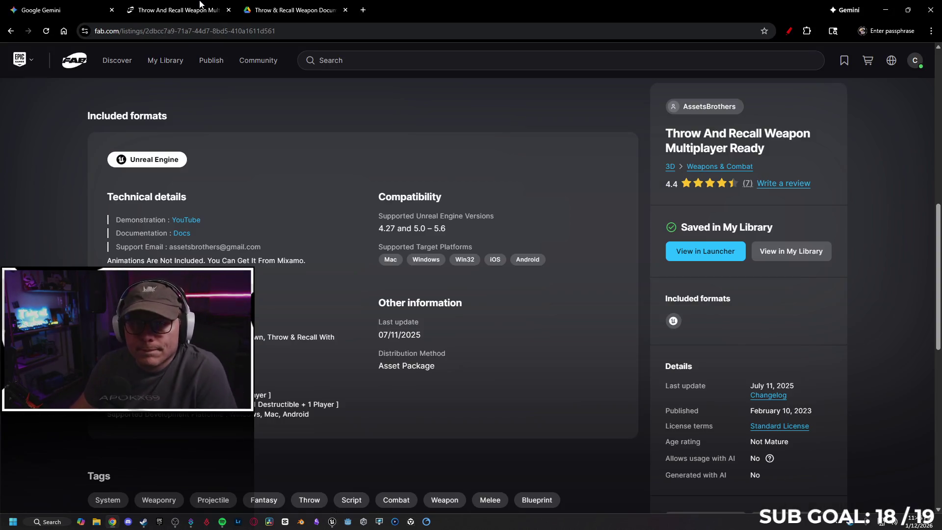
{"action": "left_click", "coordinate": [196, 221]}
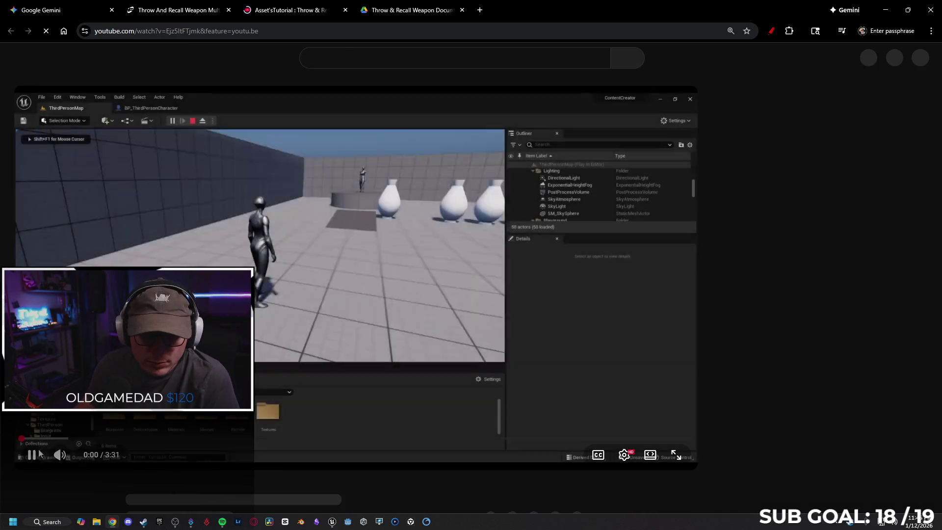
{"action": "left_click", "coordinate": [31, 455]}
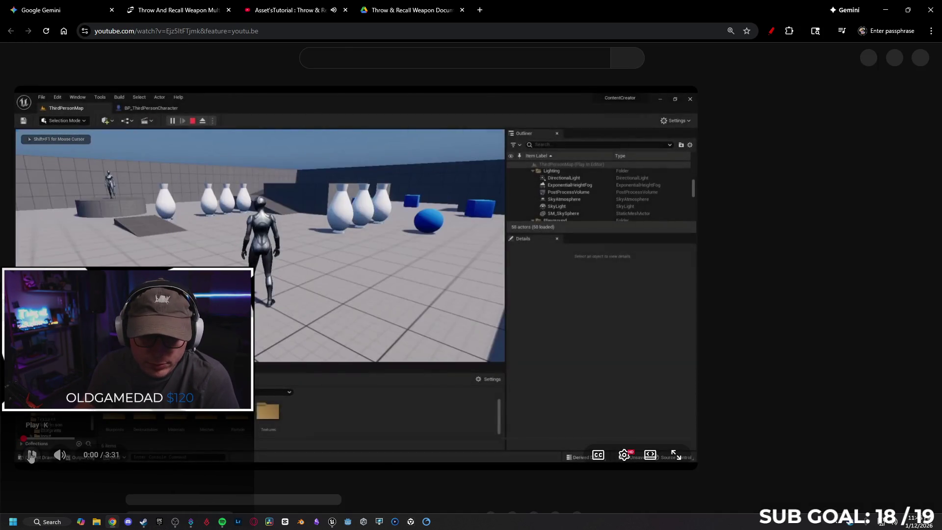
{"action": "scroll", "coordinate": [280, 388], "scroll_direction": "down", "scroll_amount": 4}
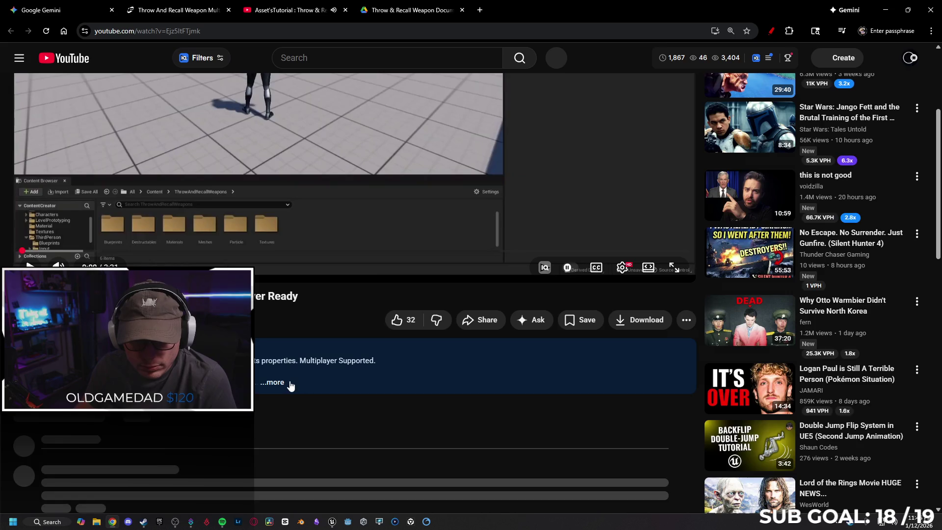
{"action": "scroll", "coordinate": [281, 388], "scroll_direction": "down", "scroll_amount": 6}
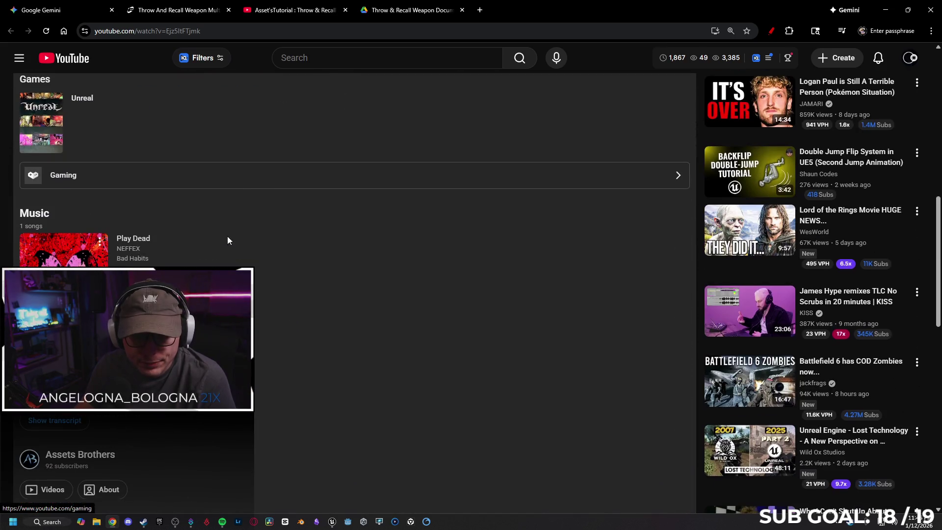
{"action": "scroll", "coordinate": [294, 201], "scroll_direction": "down", "scroll_amount": 8}
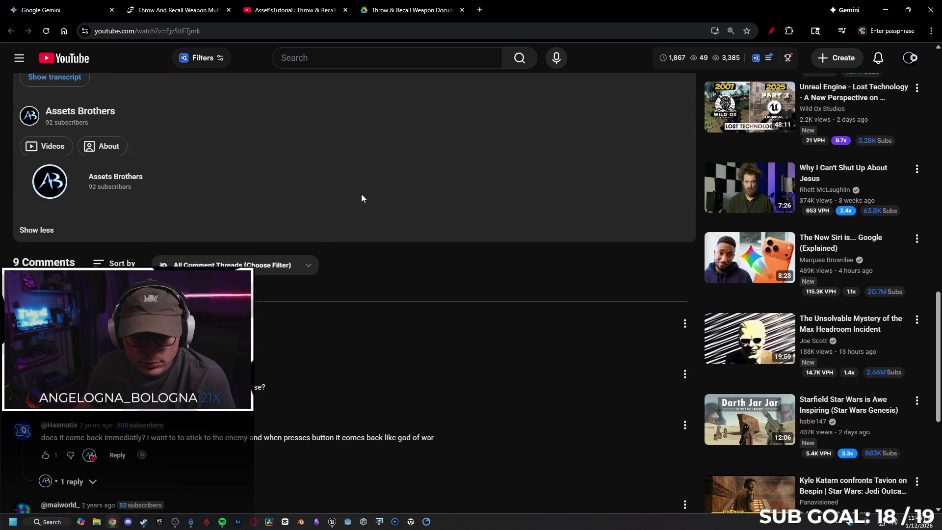
{"action": "scroll", "coordinate": [363, 196], "scroll_direction": "down", "scroll_amount": 3}
{"action": "scroll", "coordinate": [380, 196], "scroll_direction": "down", "scroll_amount": 3}
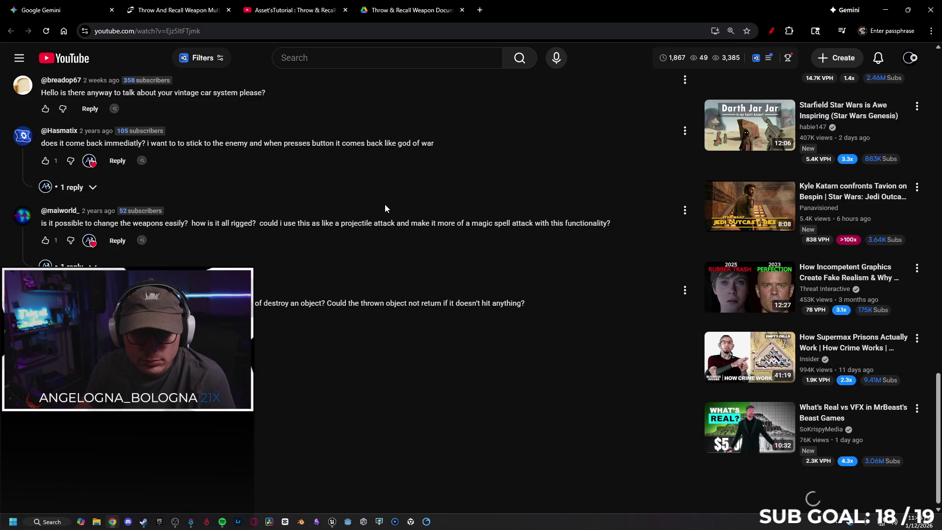
{"action": "scroll", "coordinate": [369, 319], "scroll_direction": "up", "scroll_amount": 15}
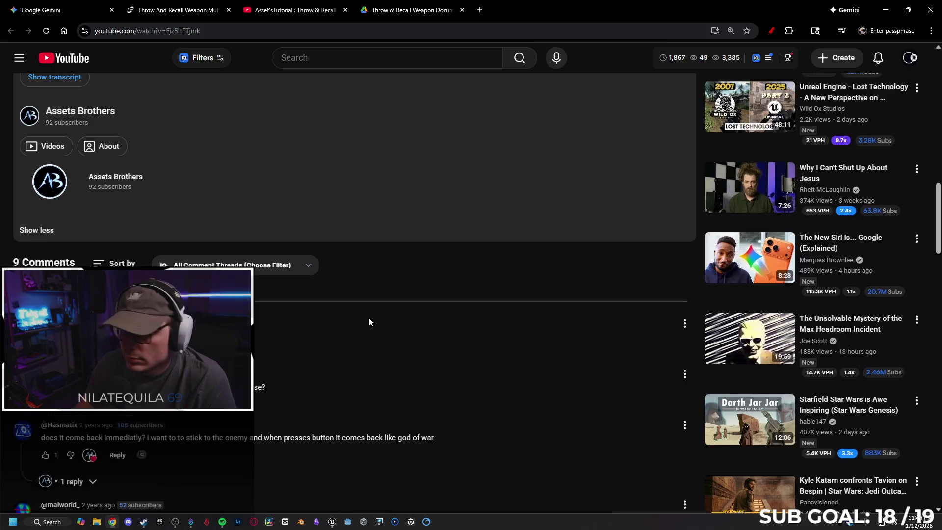